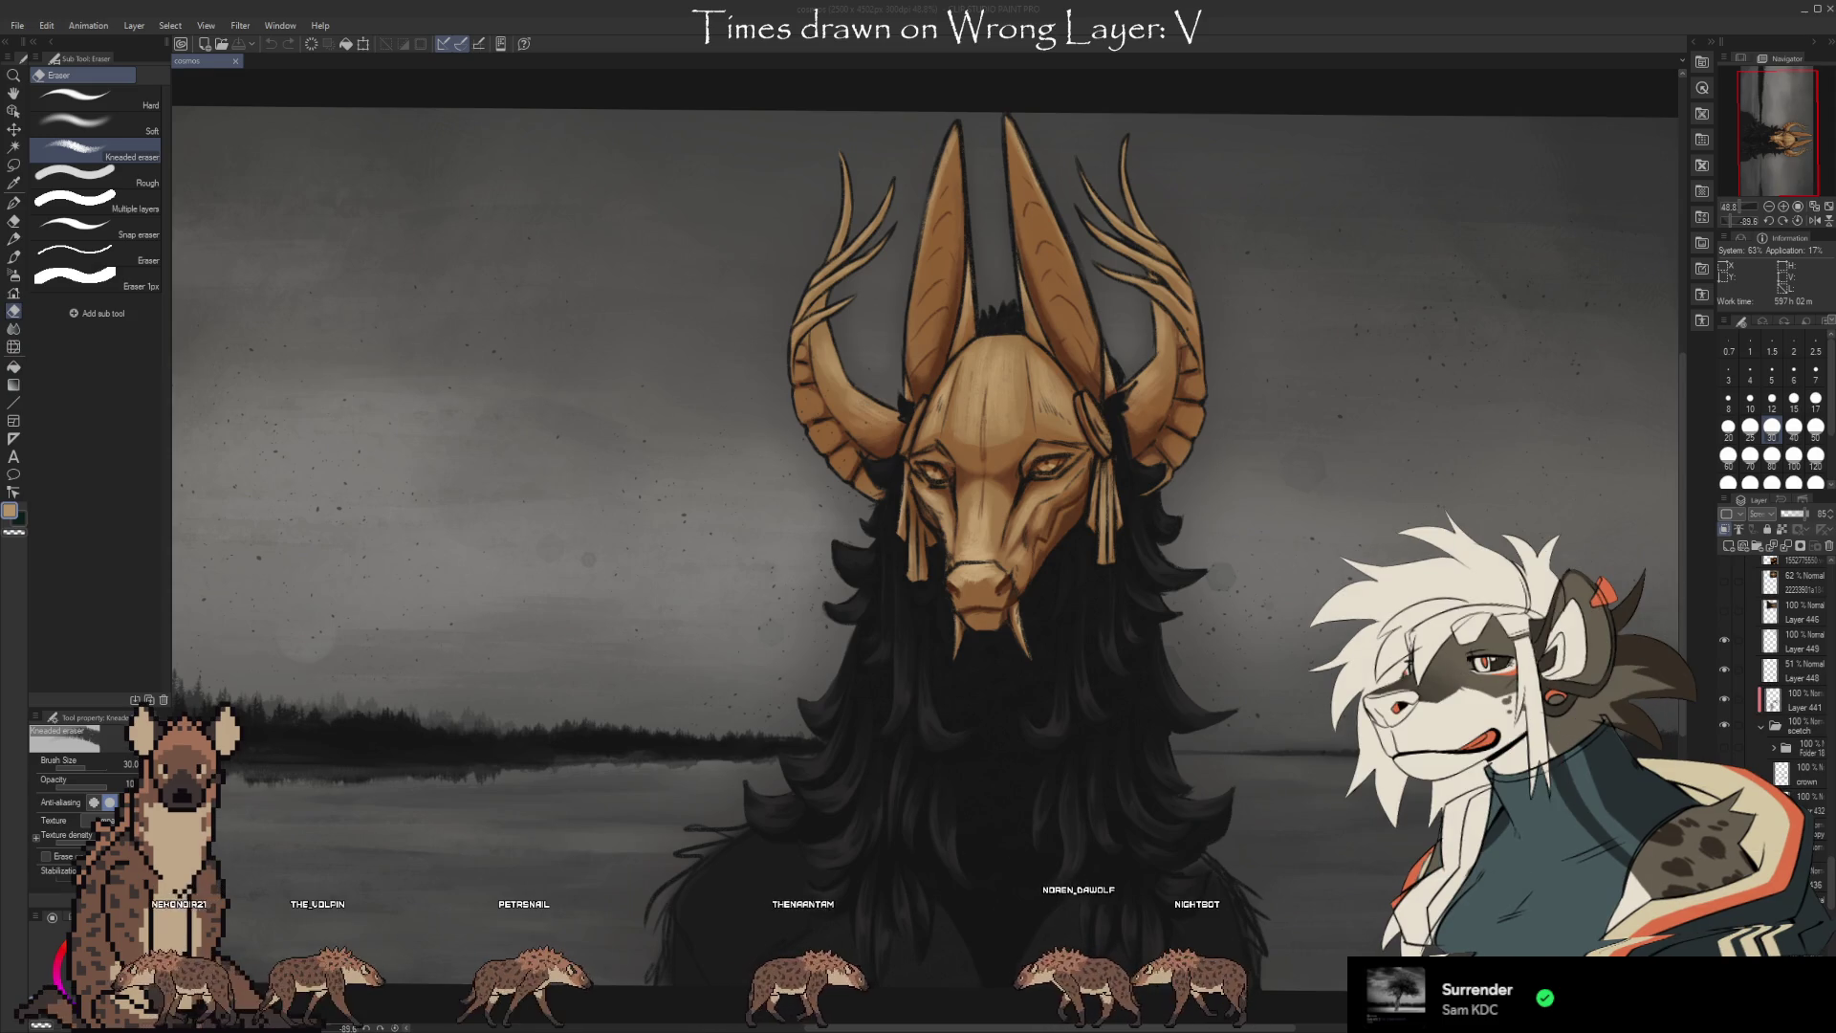
Compare the gold mask with and without the Color 46% shading pass using undo and redo.
{"action": "left_click", "coordinate": [1397, 846]}
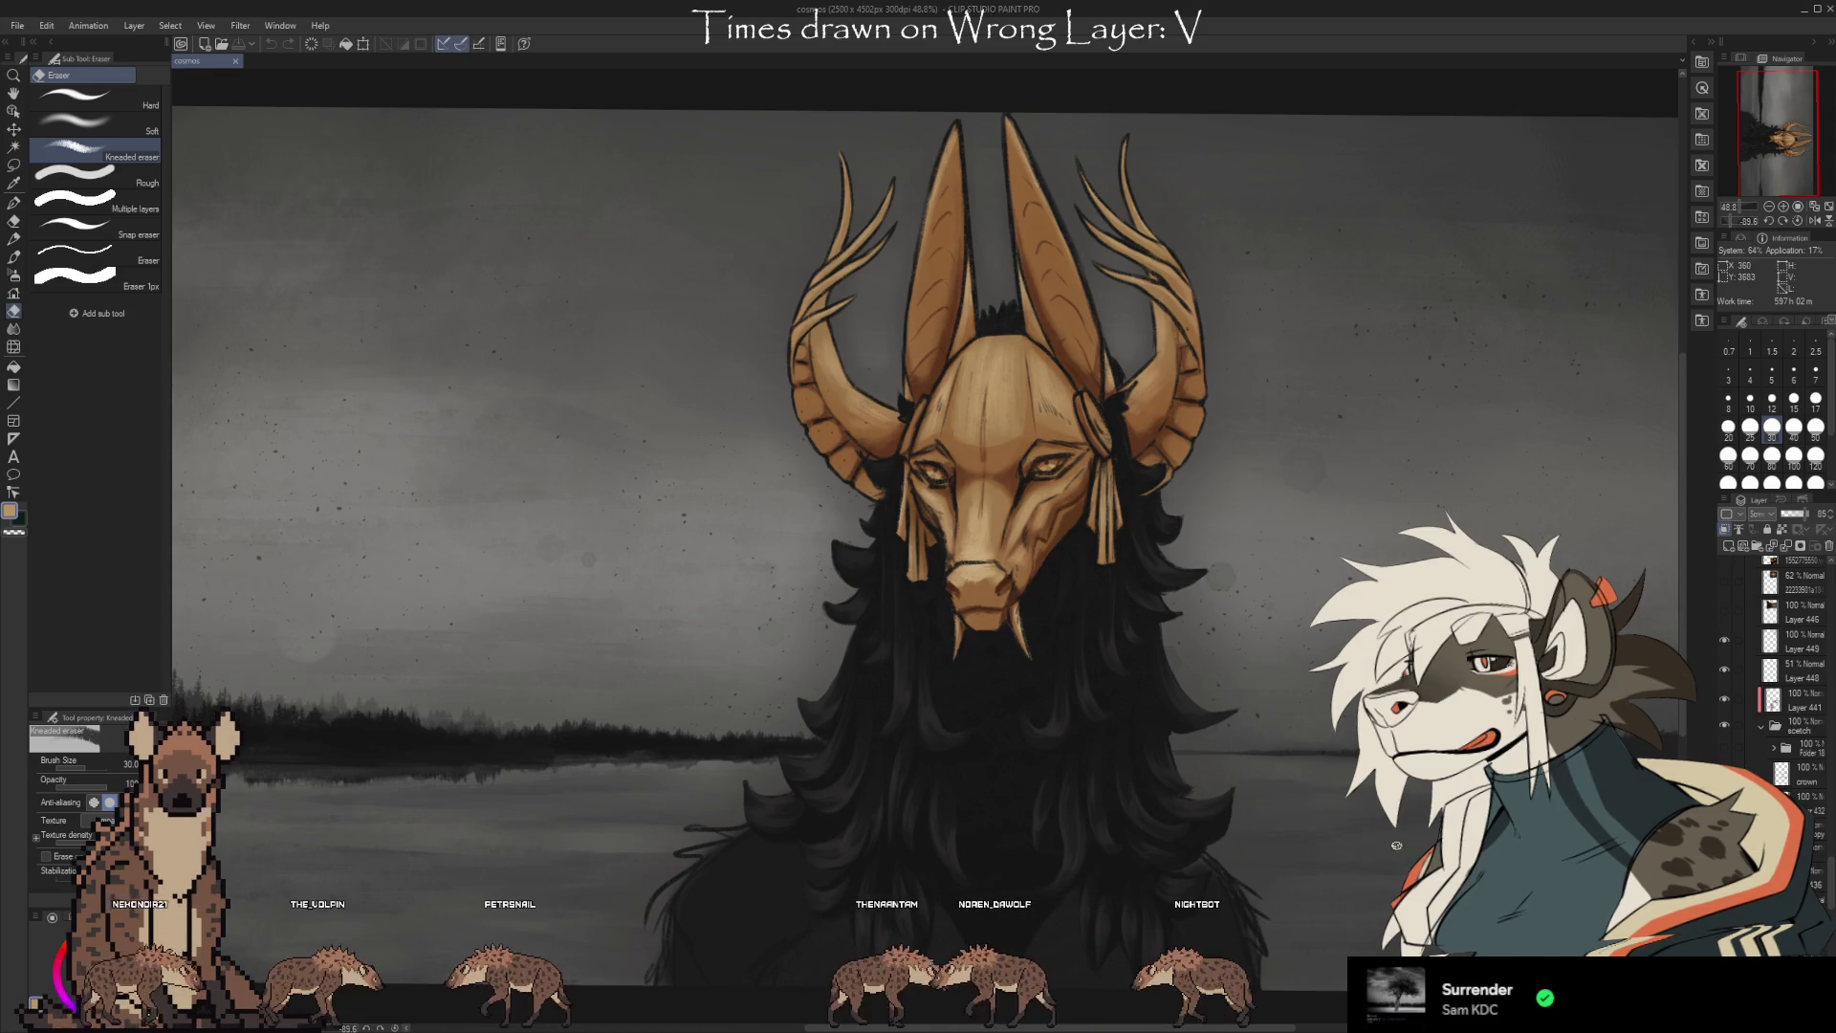
{"action": "scroll", "coordinate": [1397, 846], "scroll_direction": "down", "scroll_amount": 2}
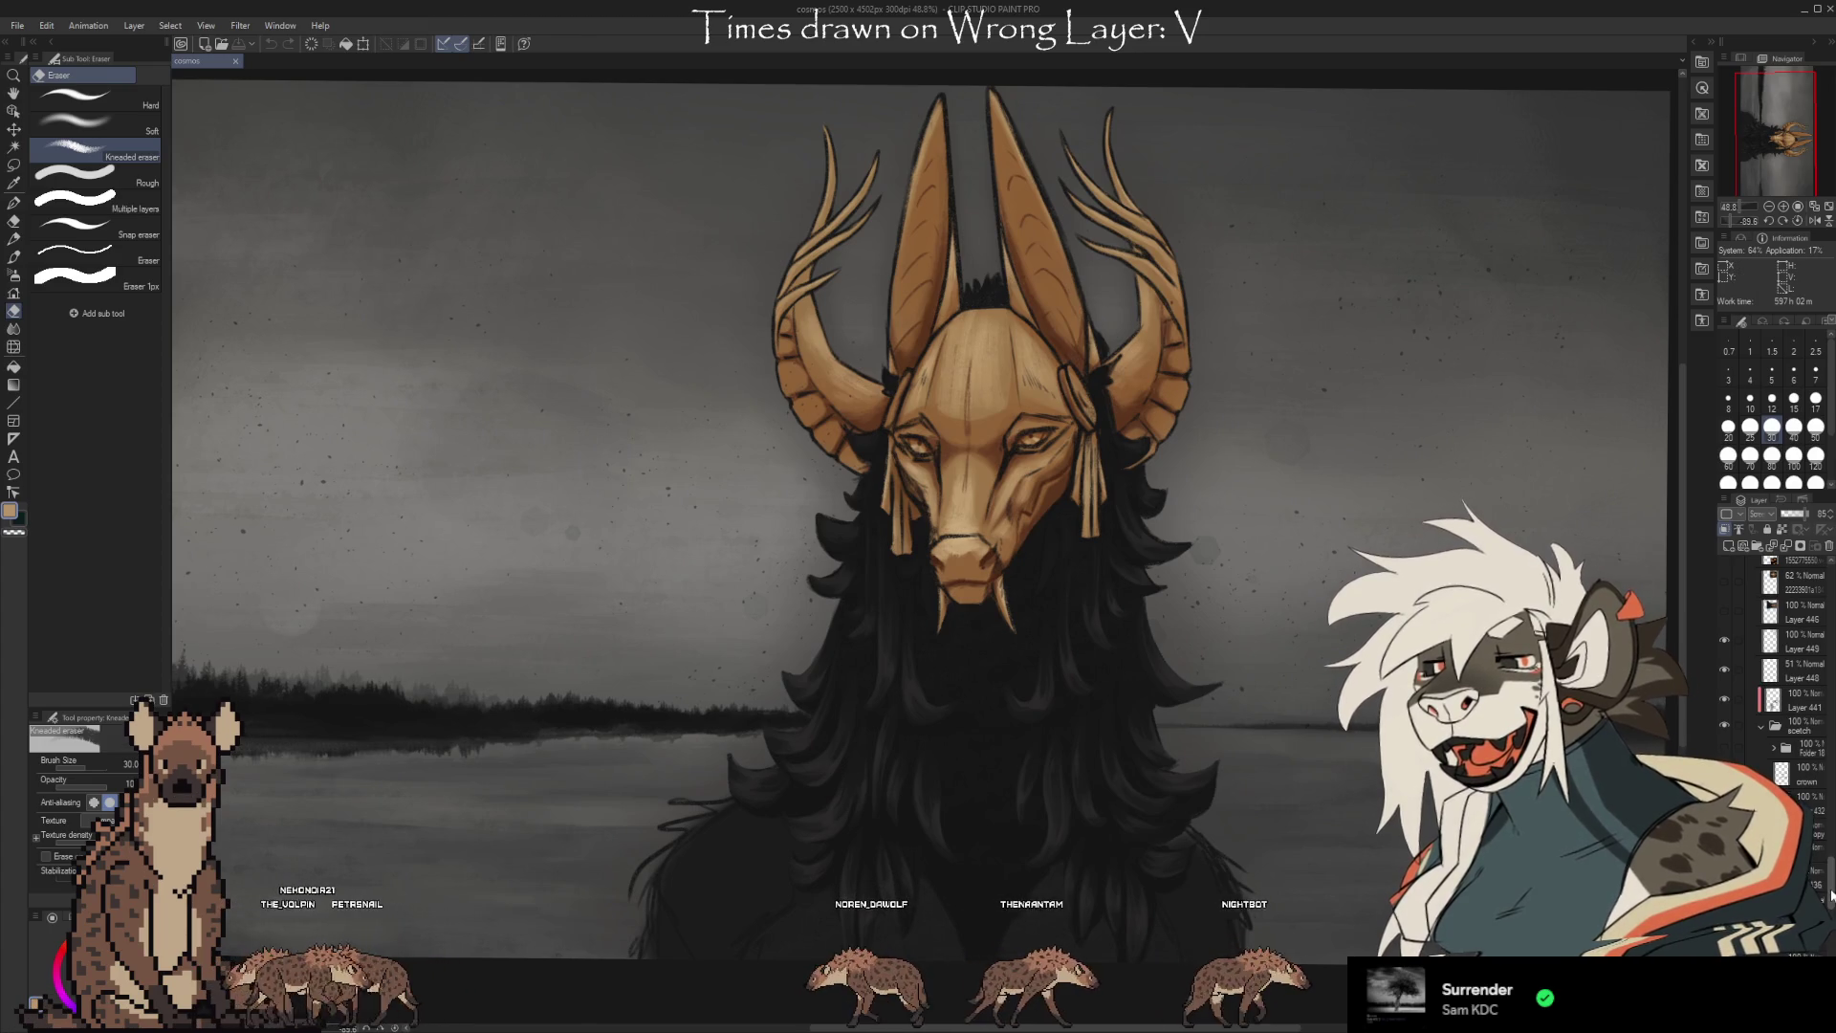
{"action": "scroll", "coordinate": [1829, 894], "scroll_direction": "down", "scroll_amount": 3}
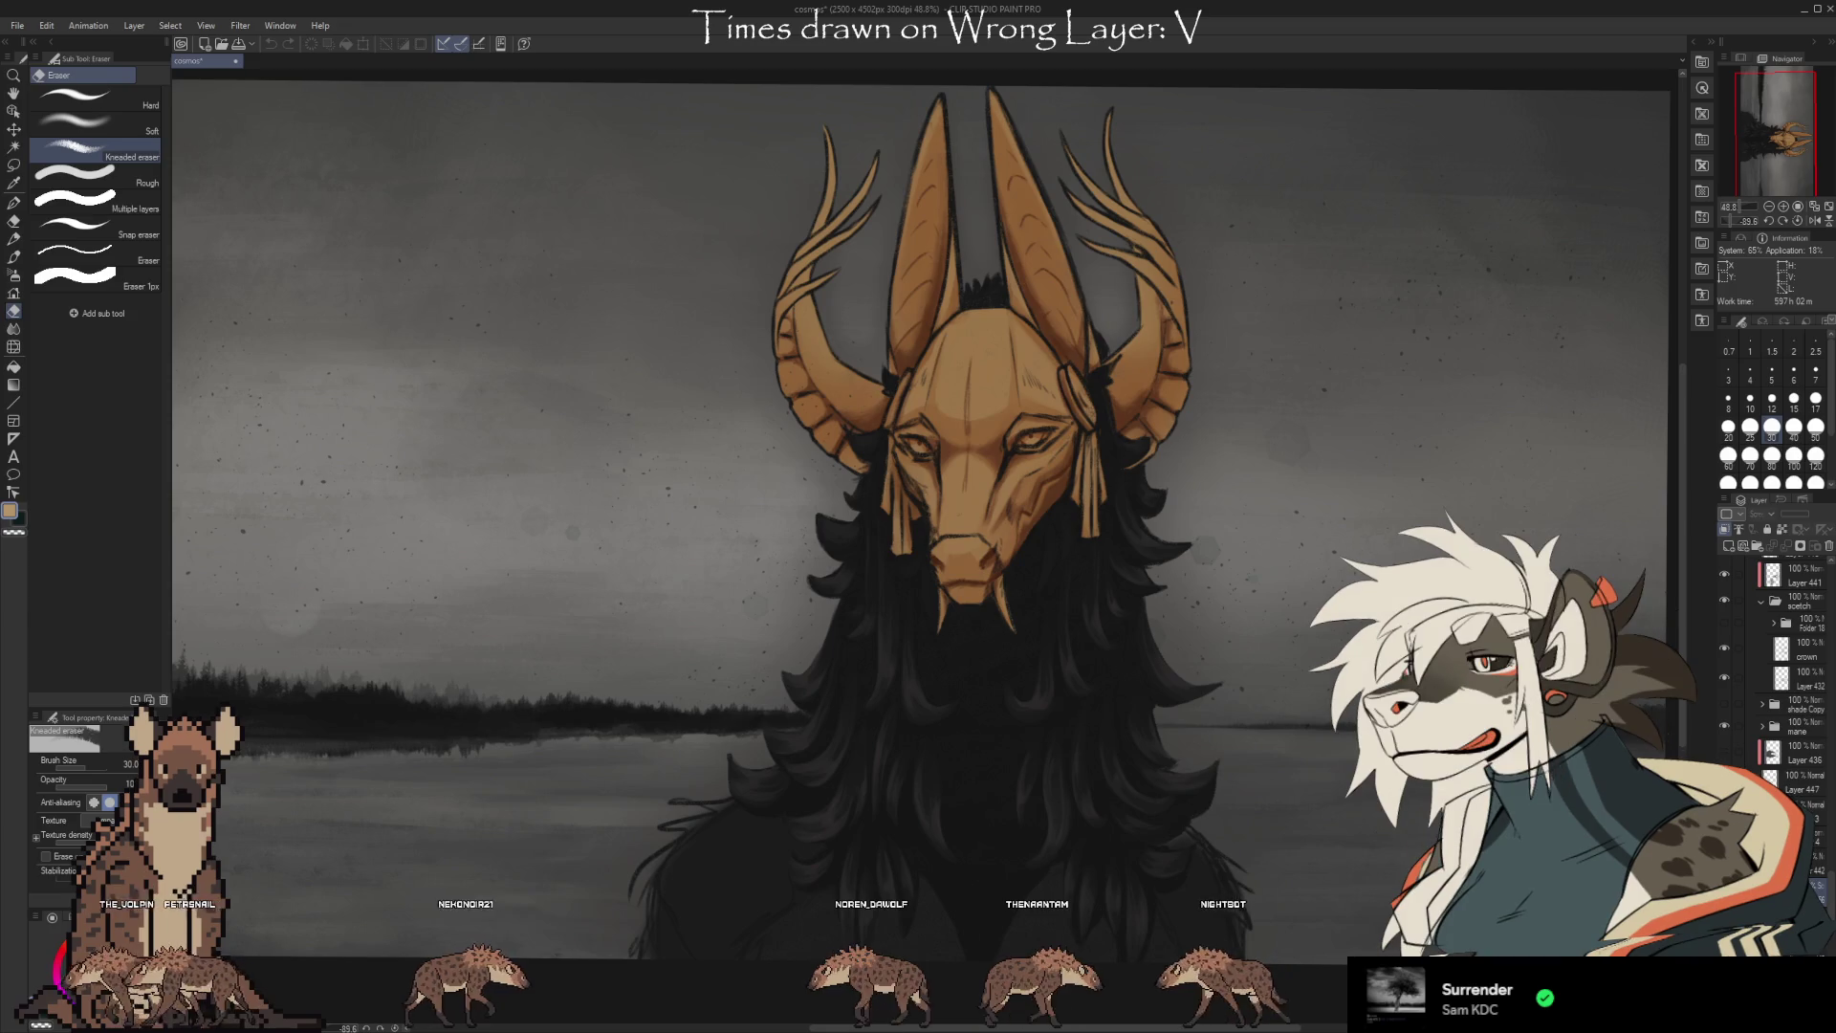
{"action": "key", "text": "ctrl+z"}
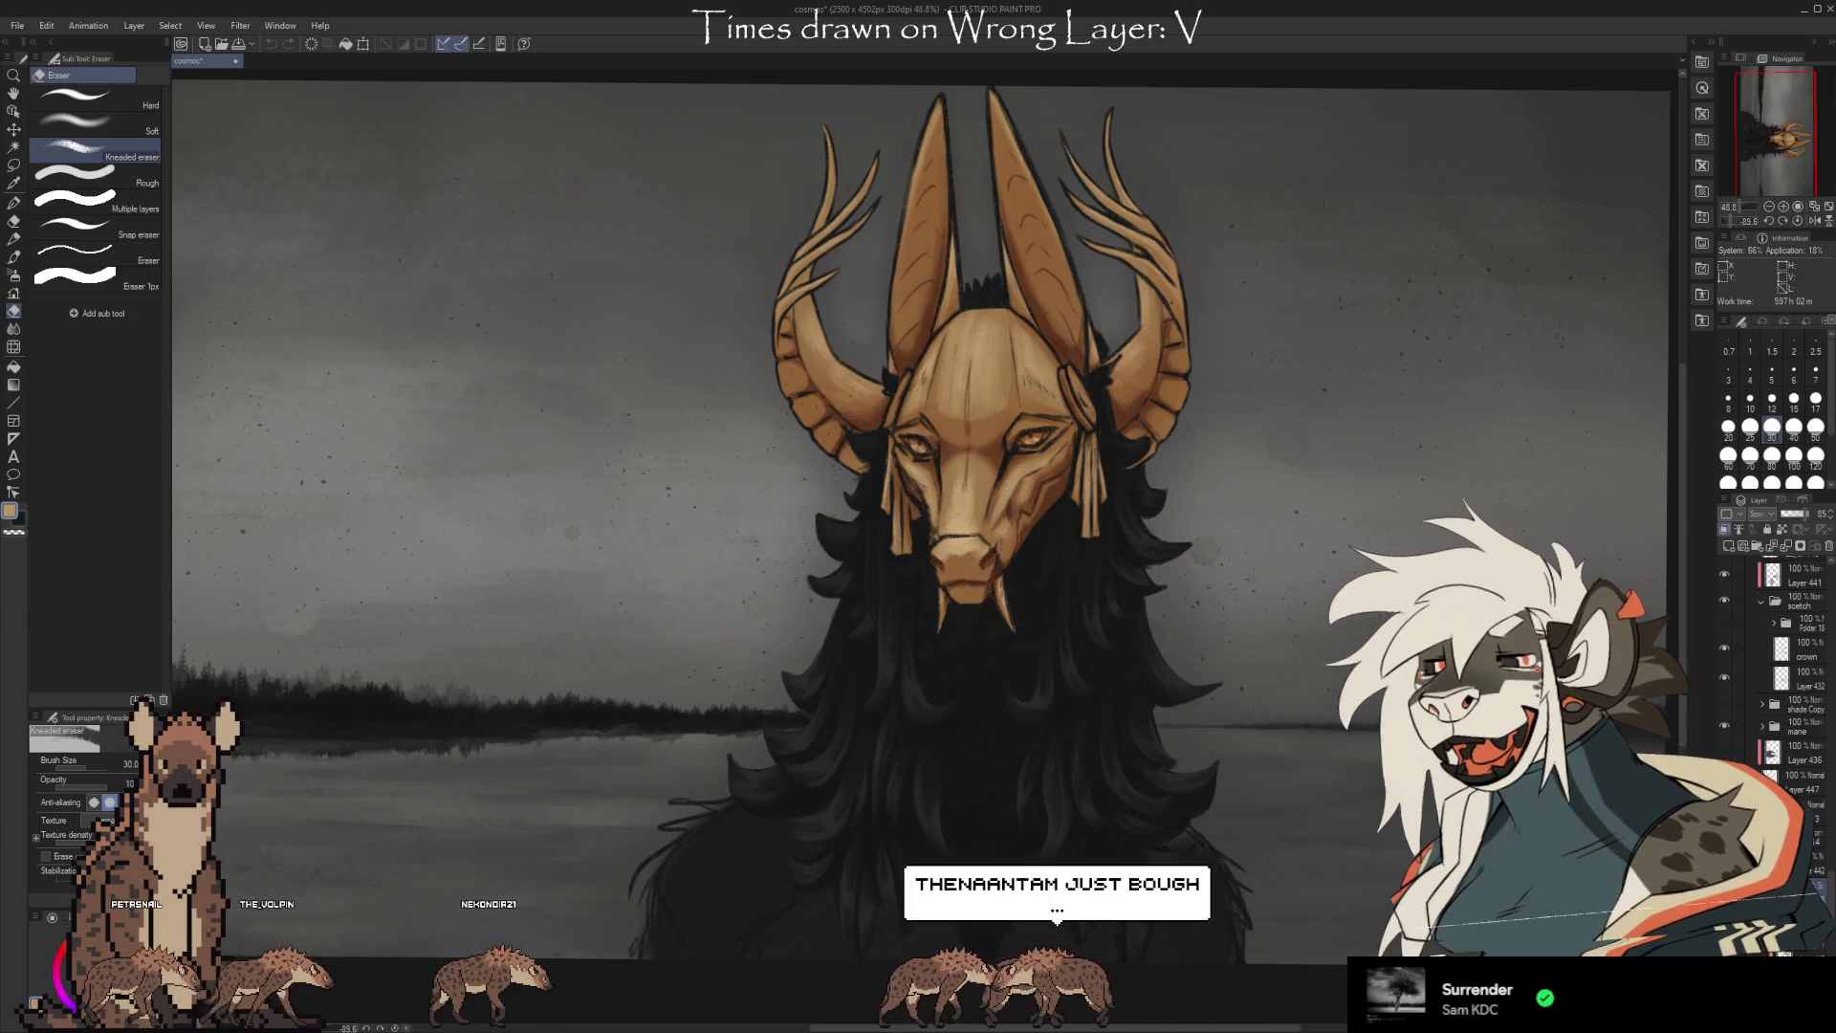
{"action": "key", "text": "ctrl+y"}
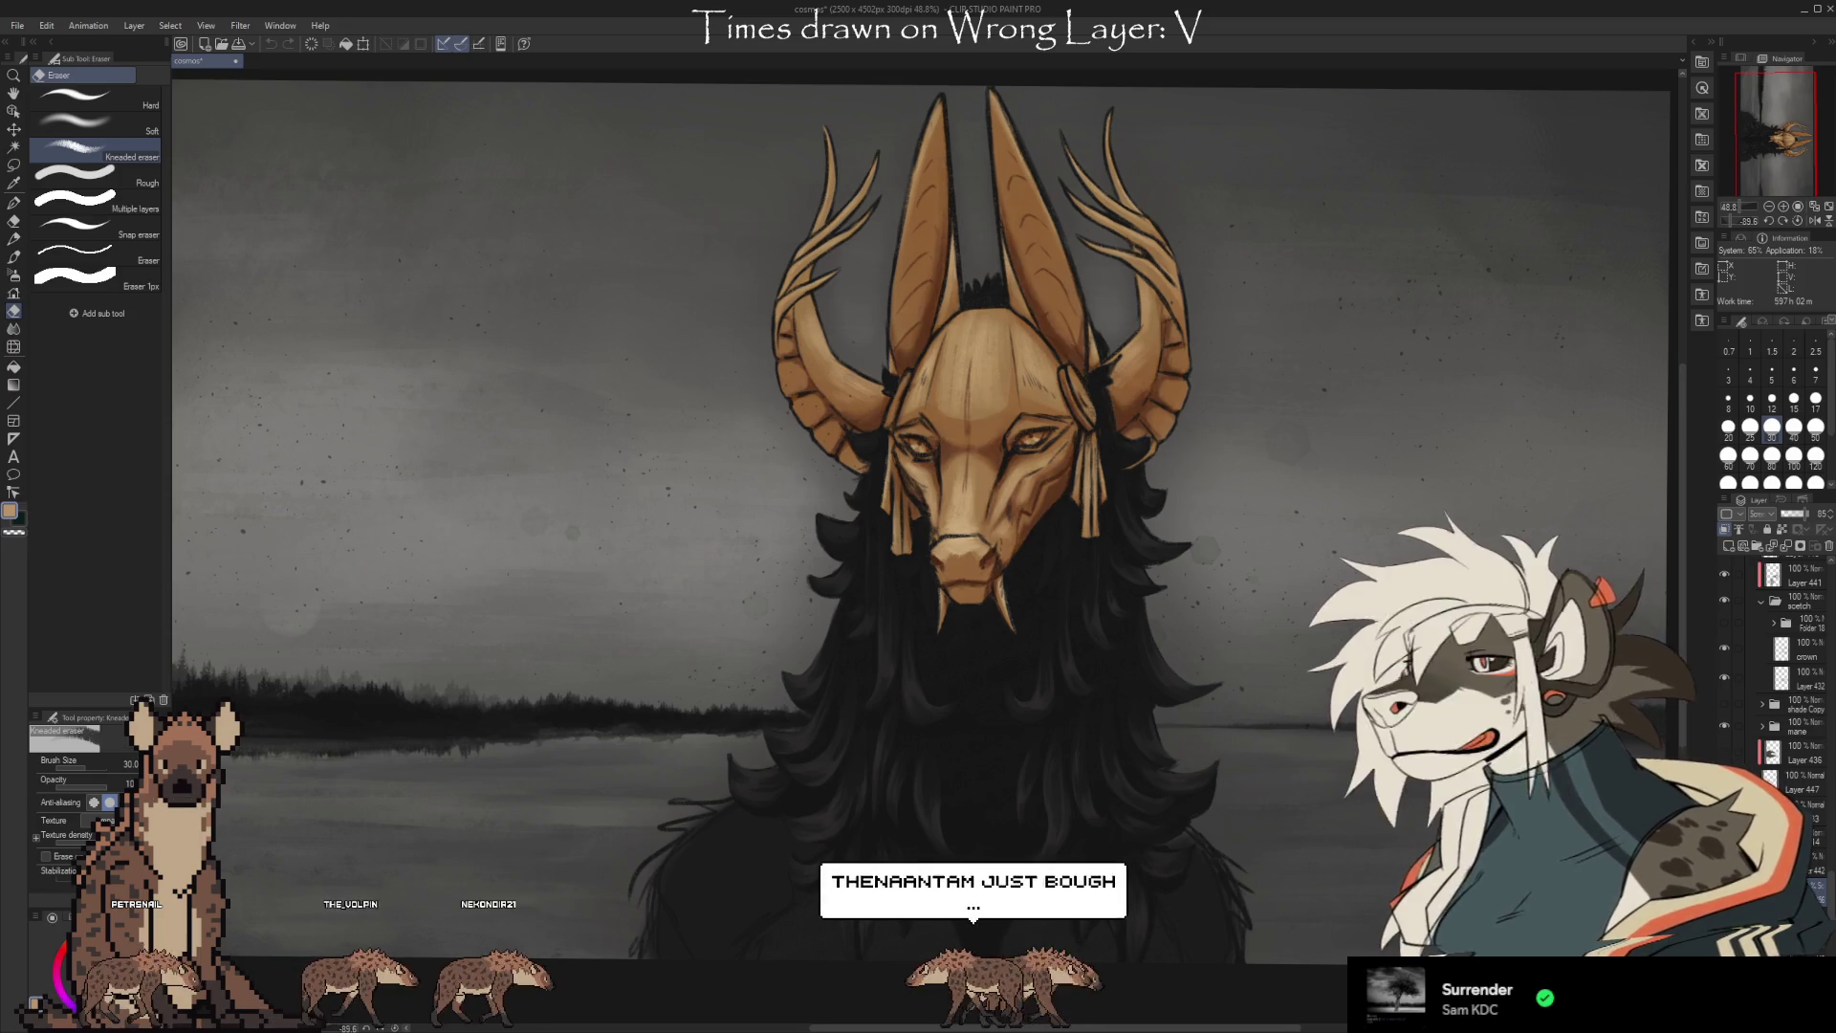
{"action": "key", "text": "ctrl+z"}
{"action": "key", "text": "ctrl+y"}
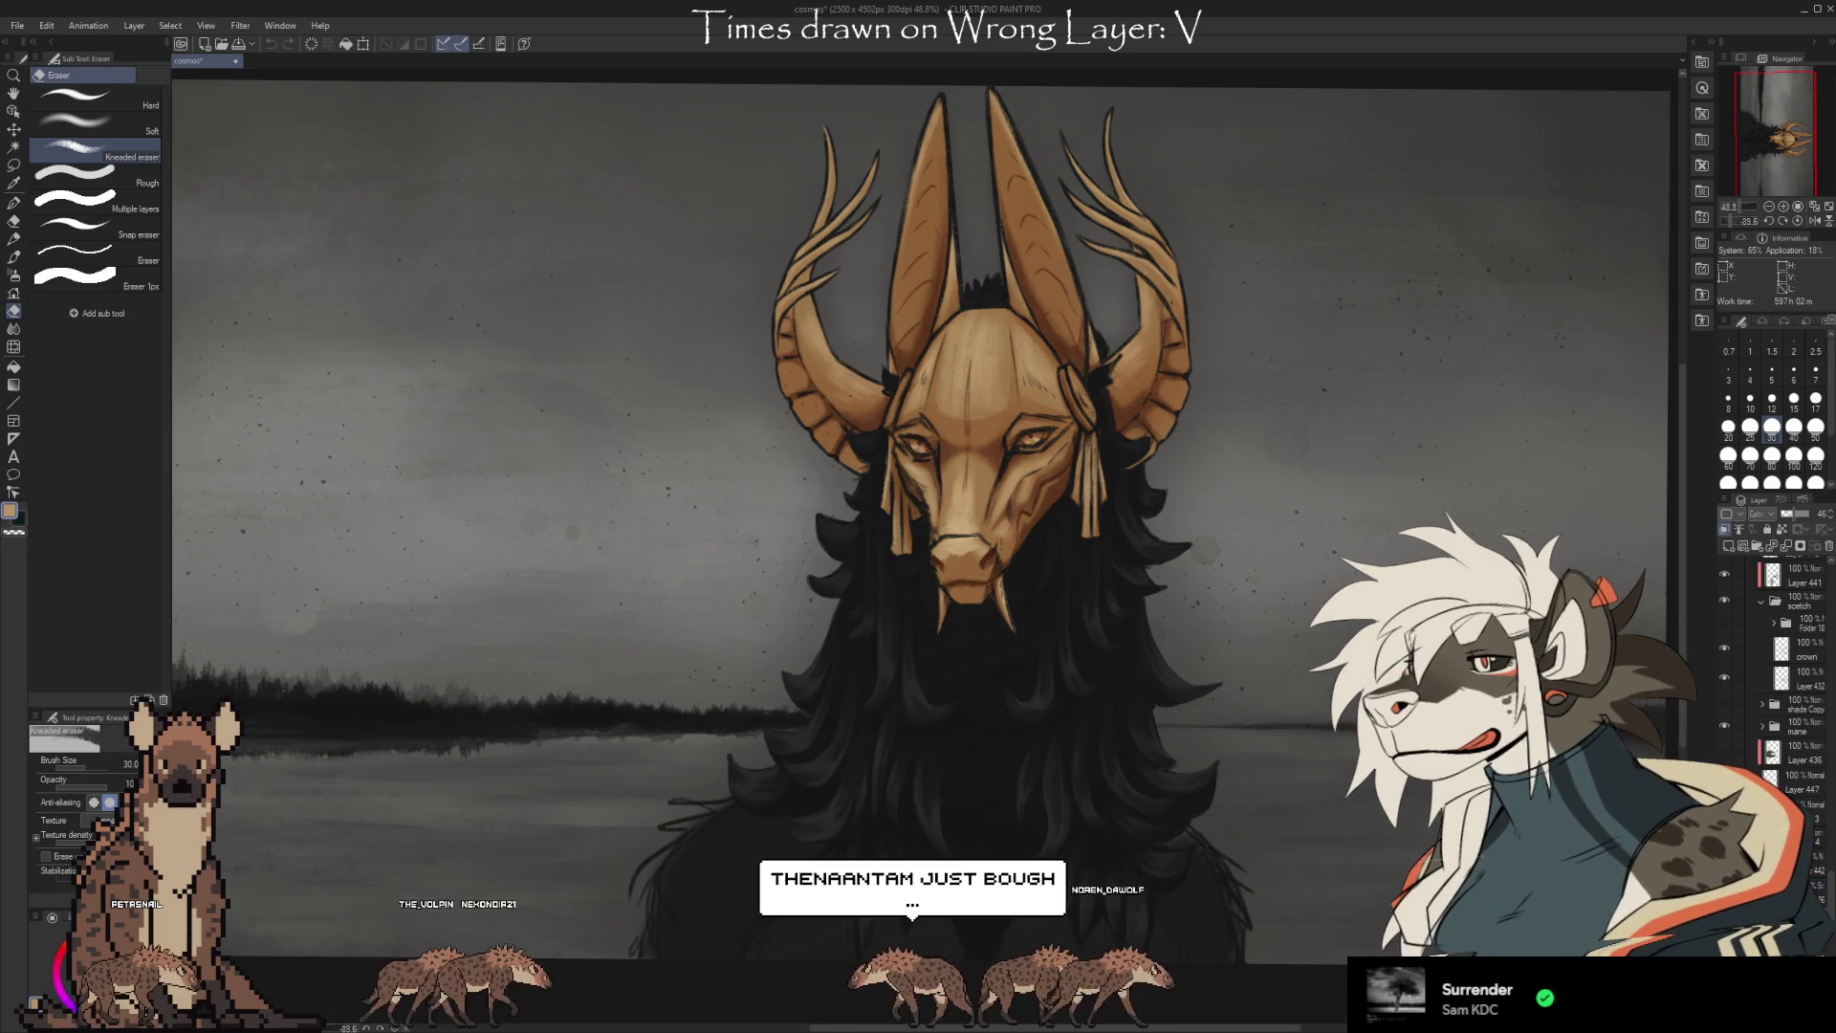
Leave the Color 46% shading undone so the mask keeps its brighter plain shading, then take the Eyedropper.
{"action": "key", "text": "ctrl+z"}
{"action": "key", "text": "ctrl+y"}
{"action": "key", "text": "ctrl+z"}
{"action": "key", "text": "ctrl+y"}
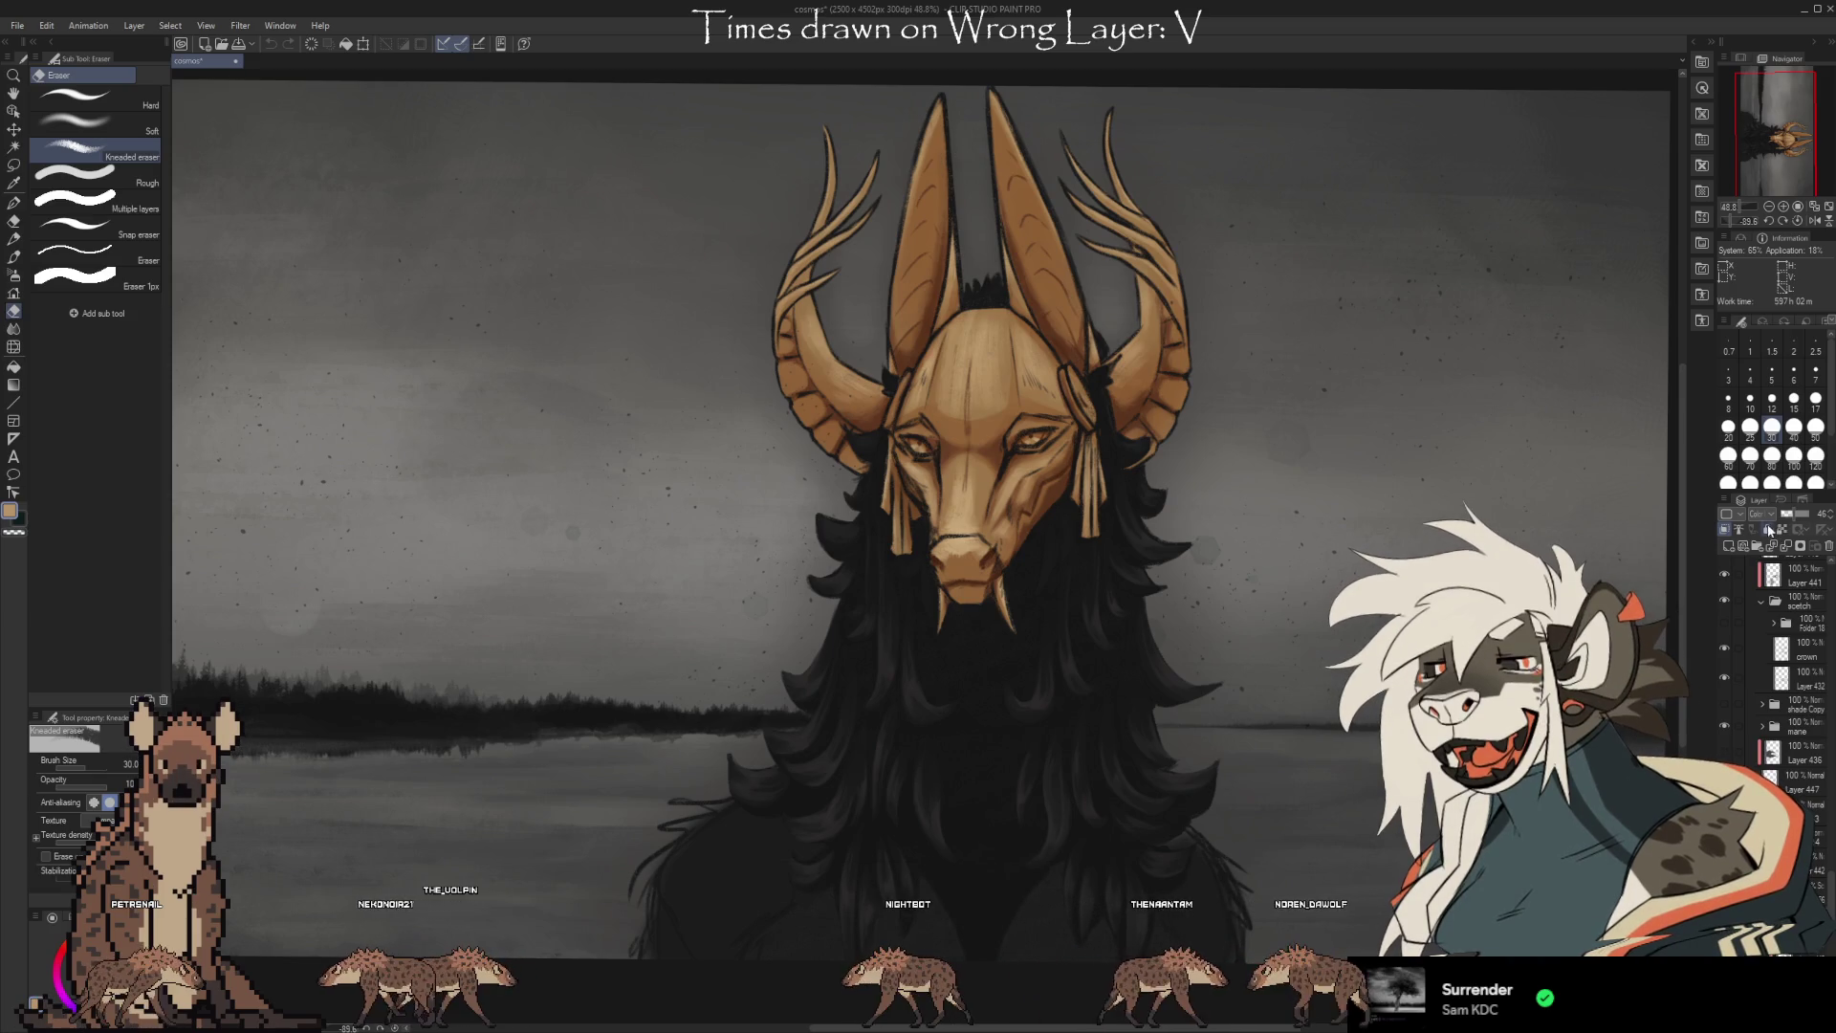
{"action": "key", "text": "ctrl+z"}
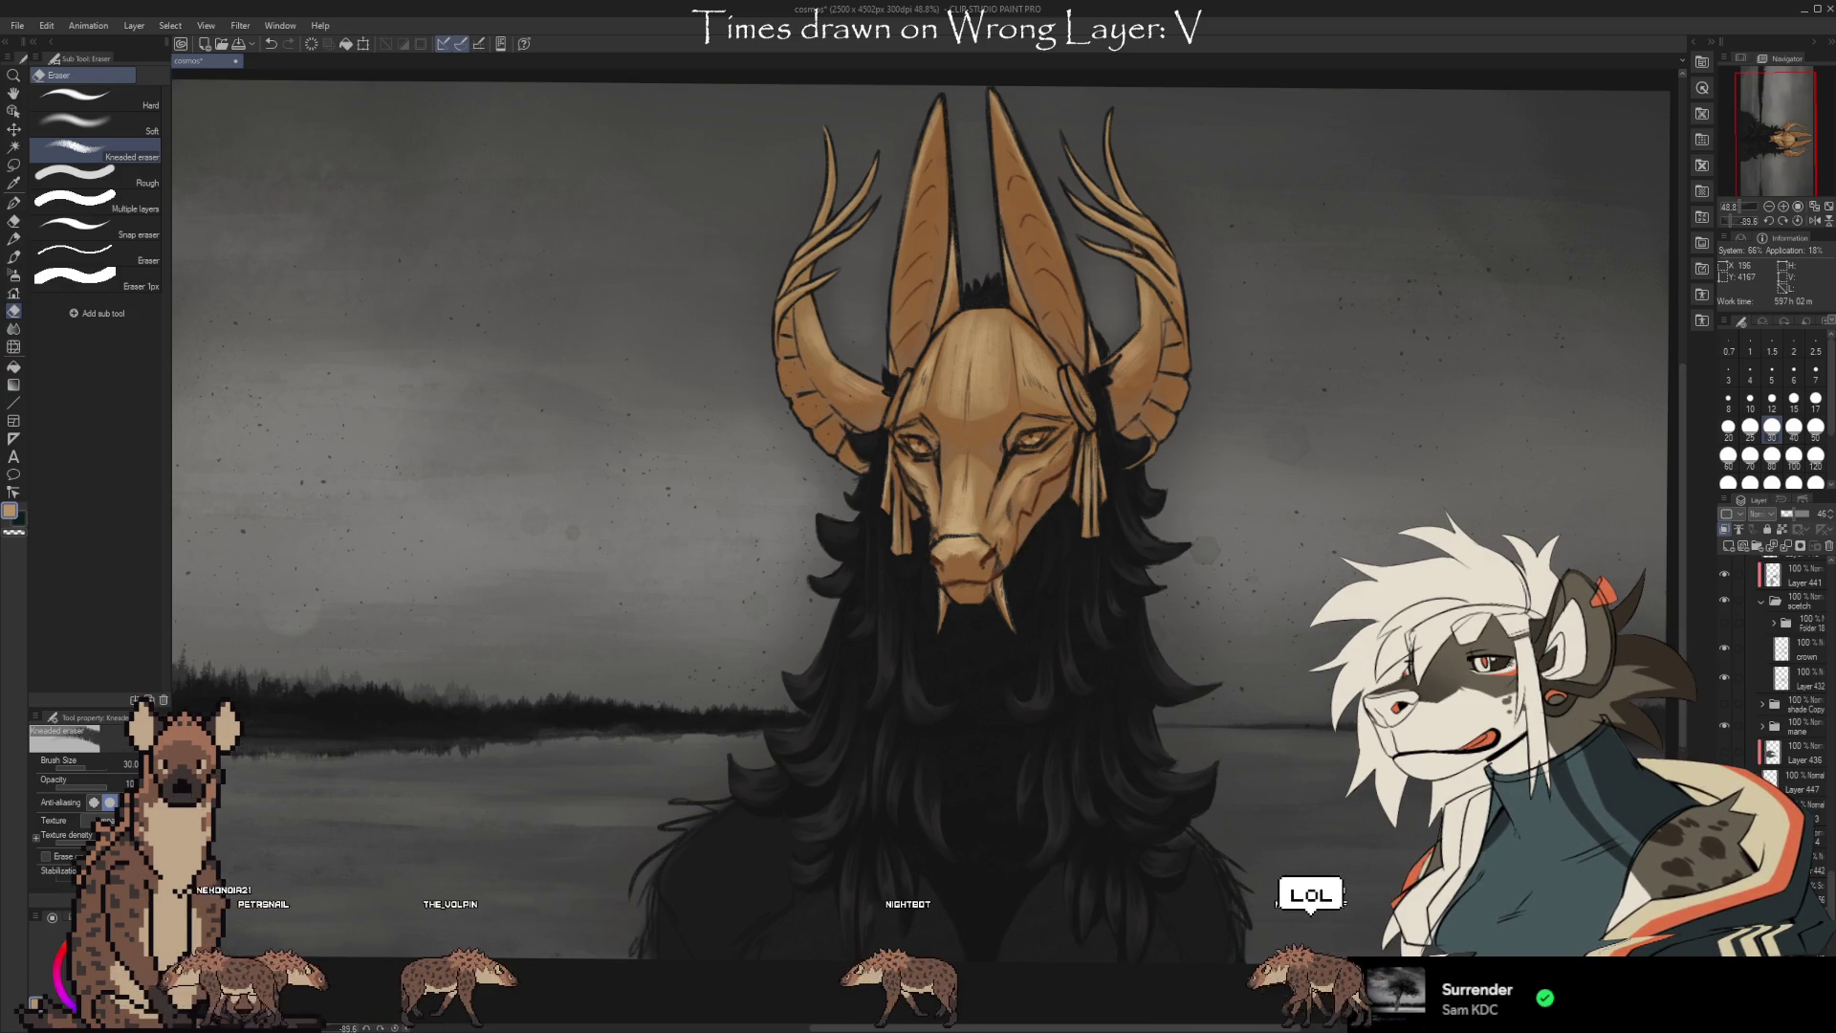
{"action": "key", "text": "i"}
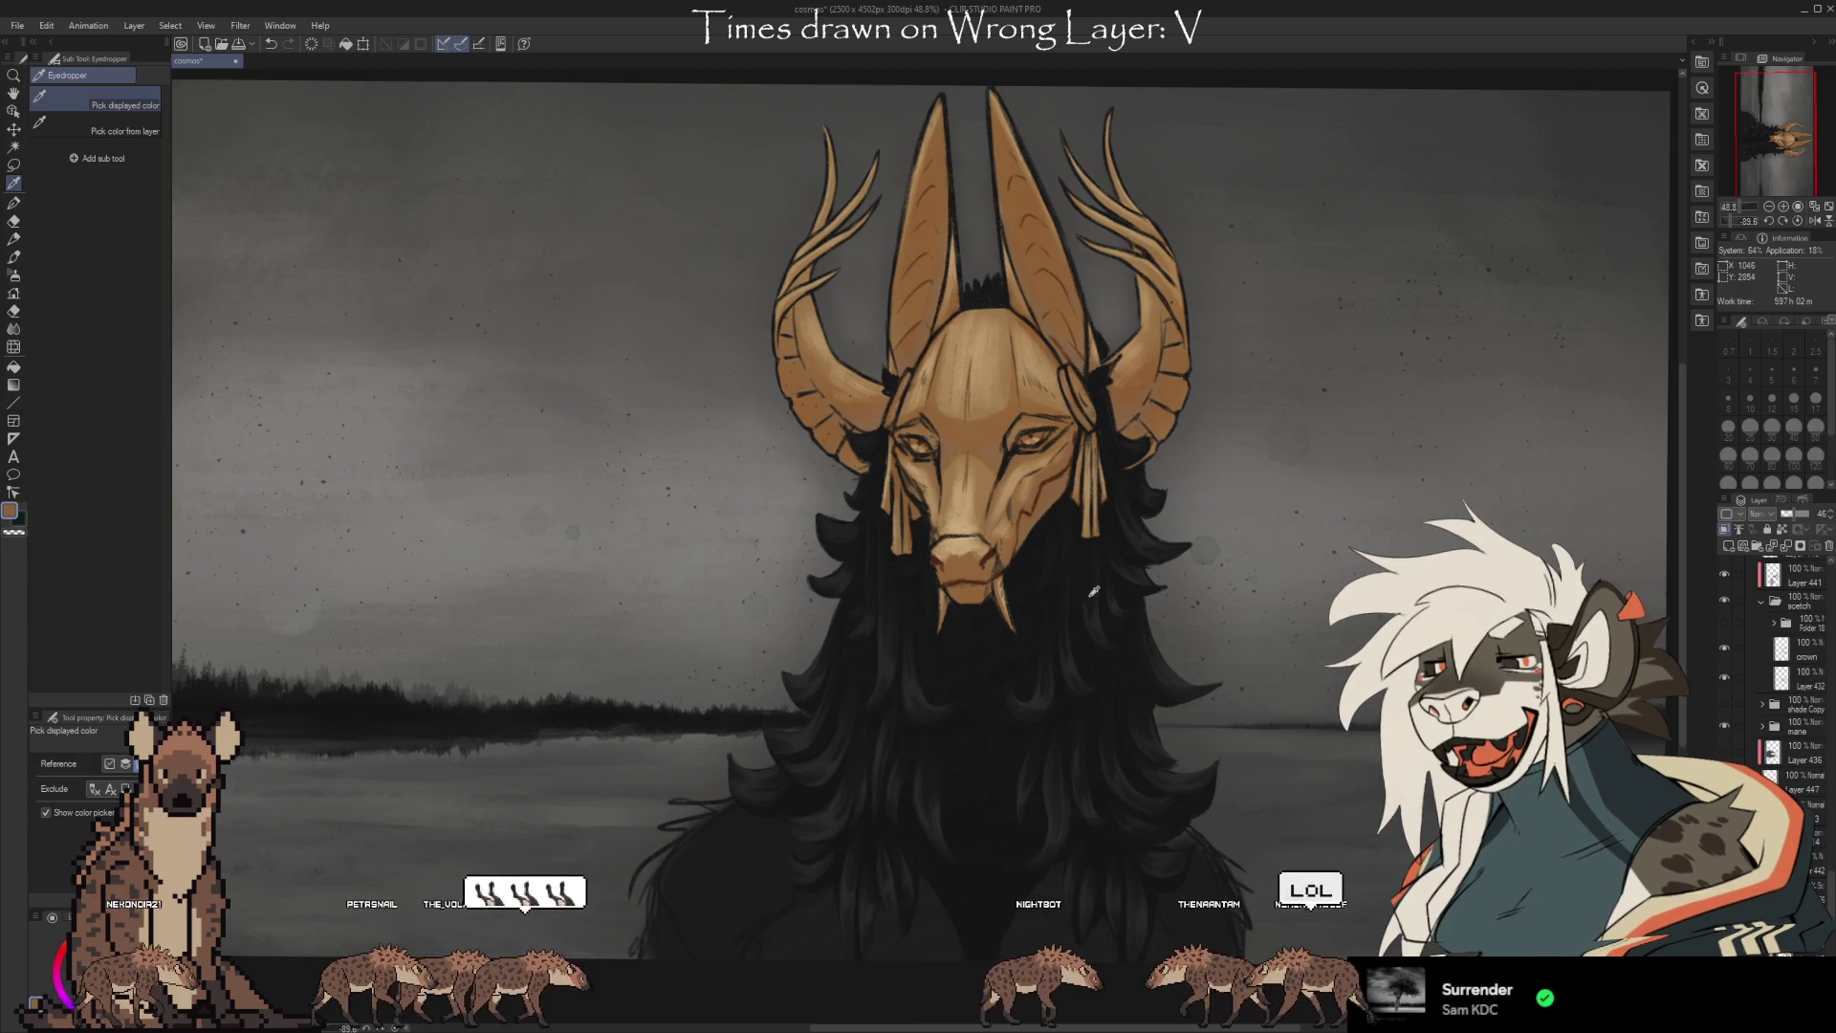
Pick the mask cheek's dark red-brown, set the layer blend to Normal, and show the sketch layer.
{"action": "key", "text": "b"}
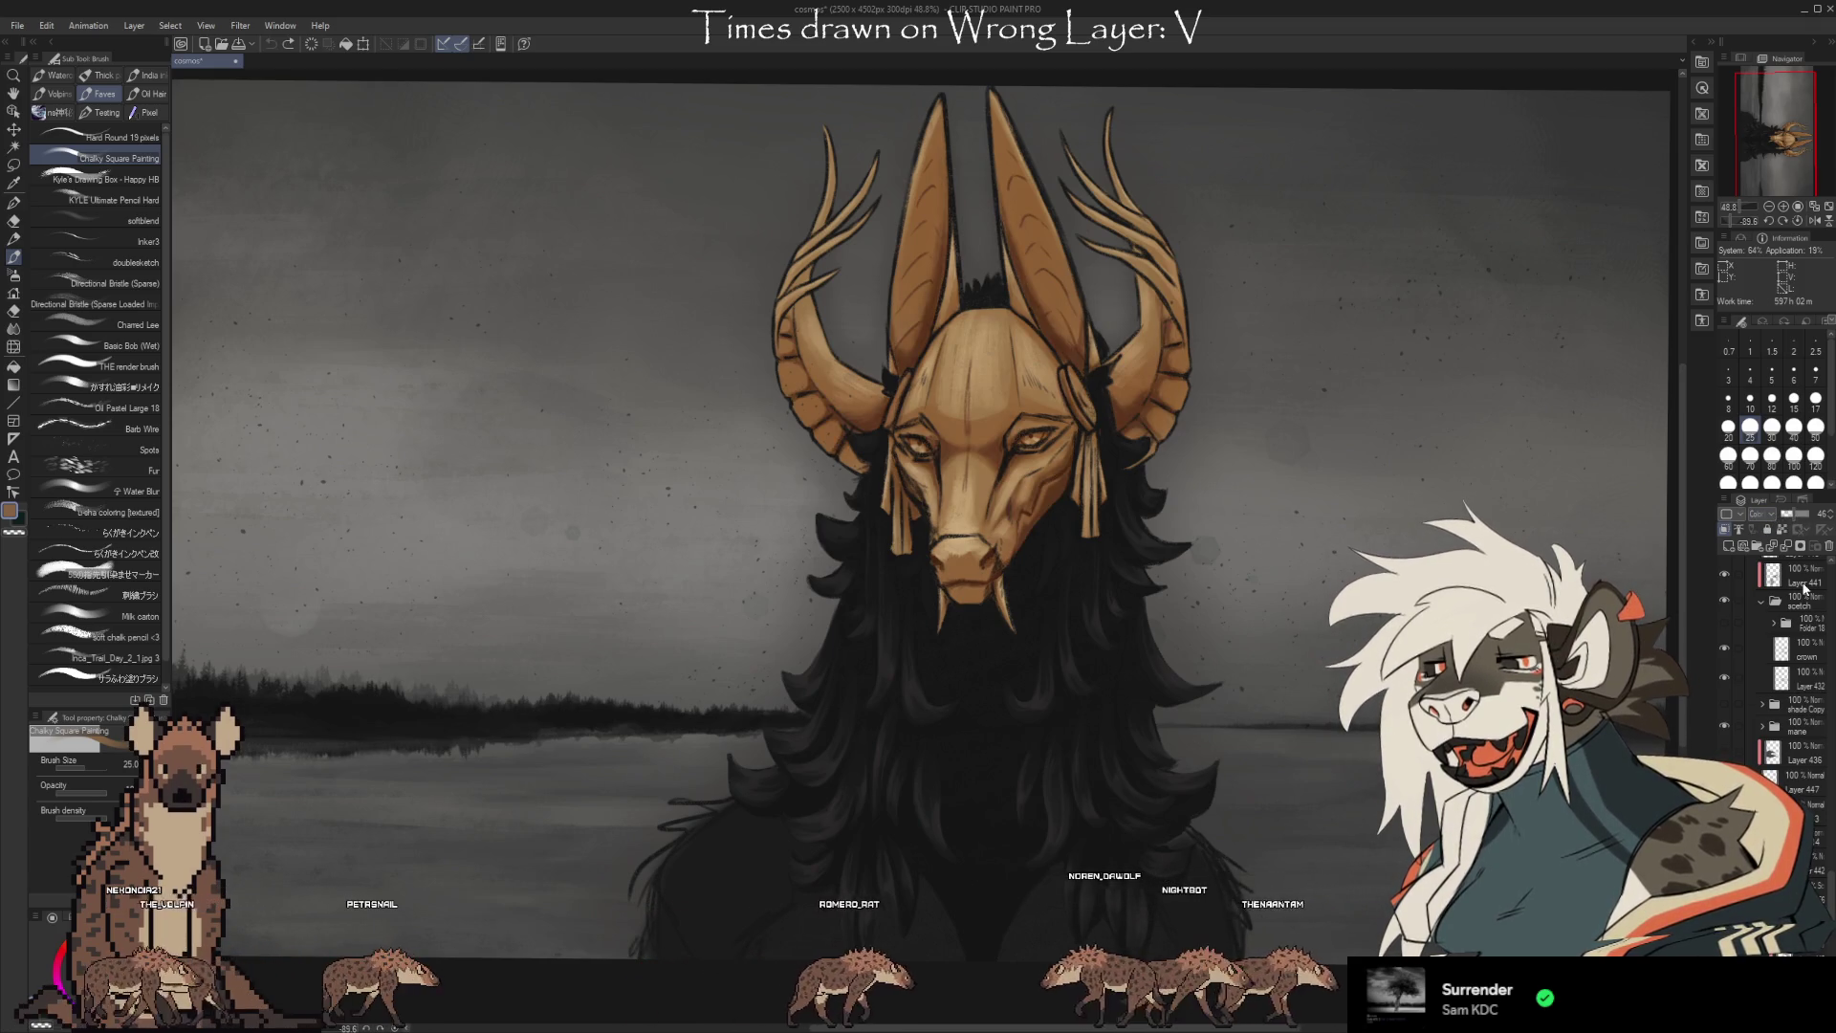
{"action": "left_click", "coordinate": [1057, 498], "text": "alt"}
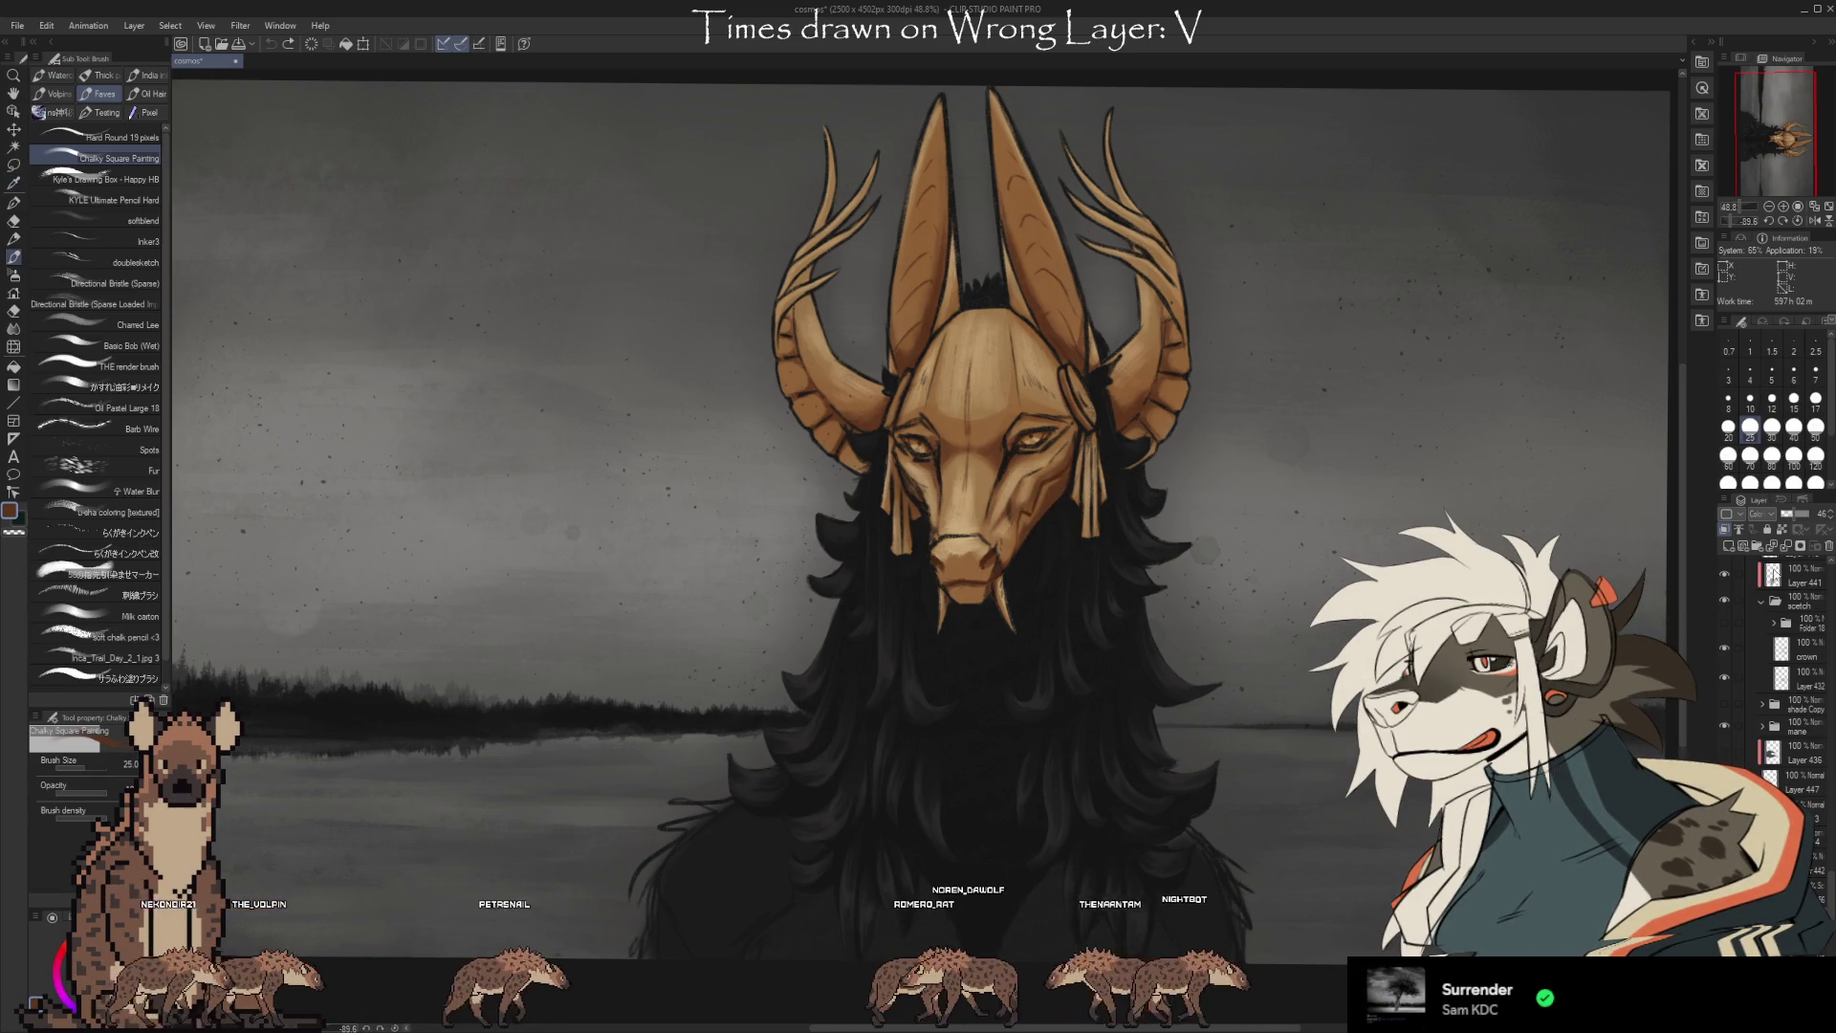
{"action": "left_click", "coordinate": [1756, 533]}
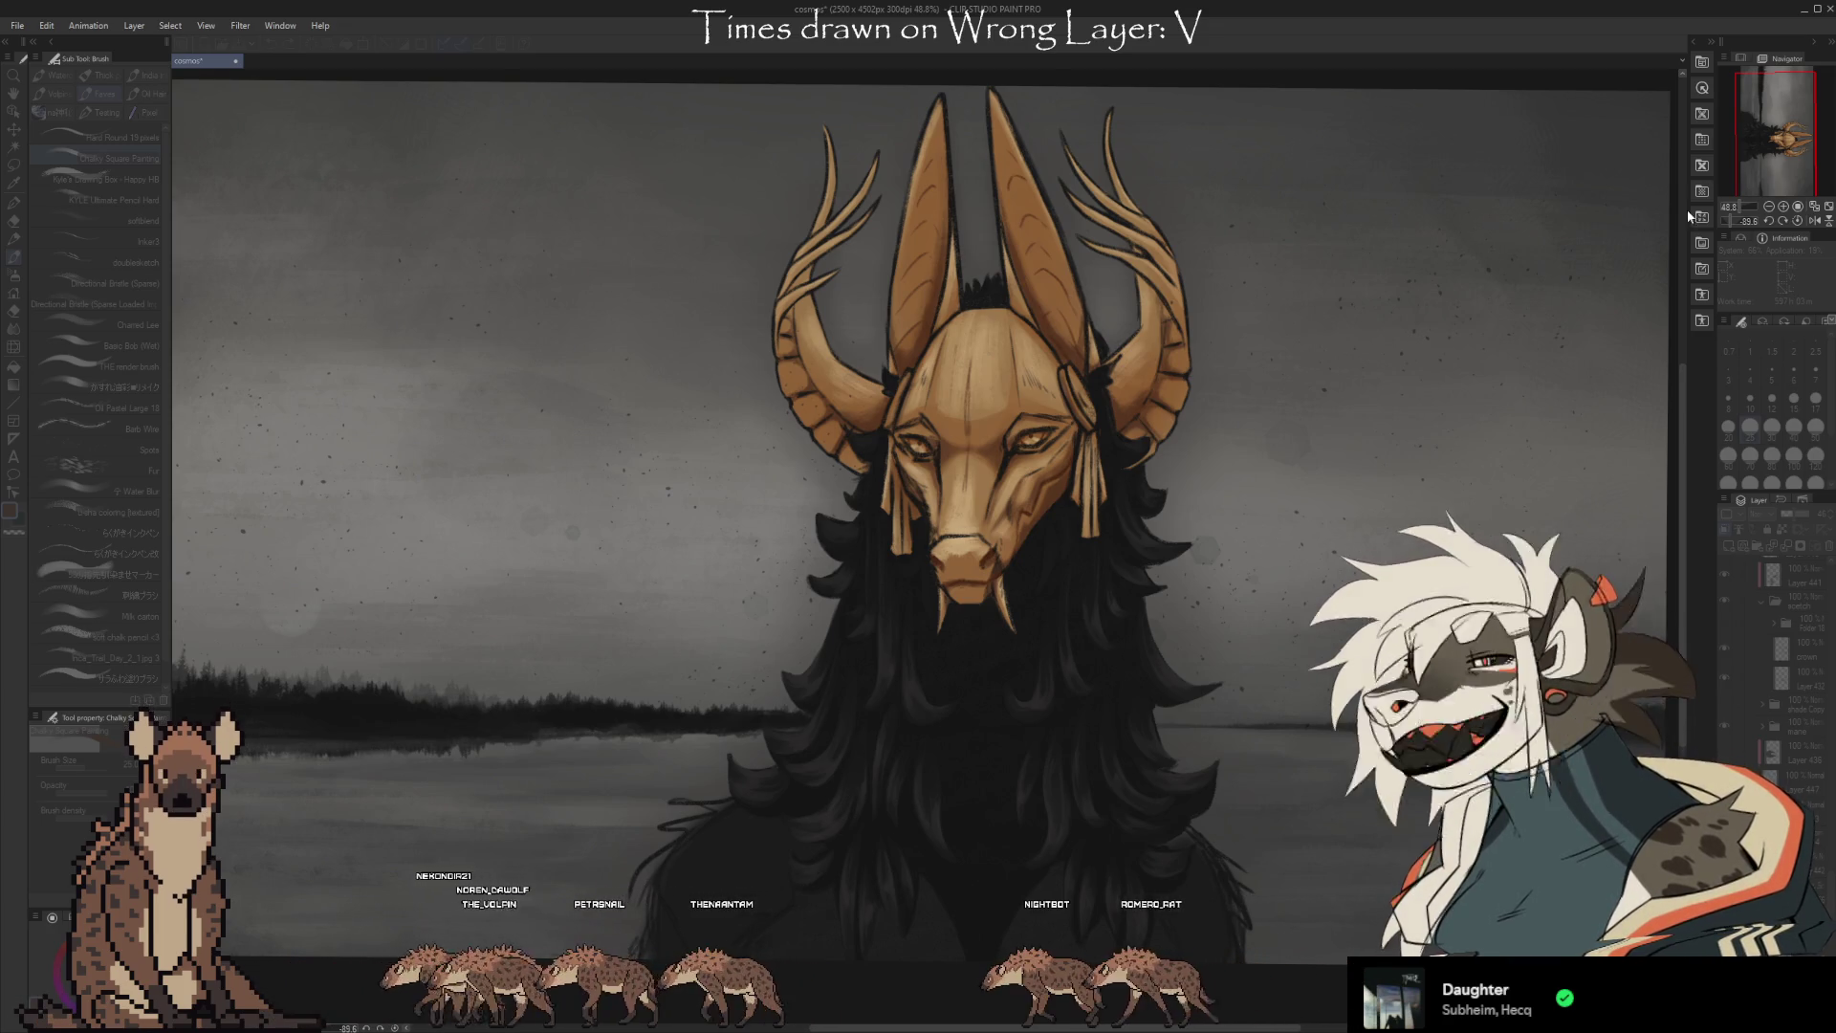
{"action": "mouse_move", "coordinate": [1680, 239]}
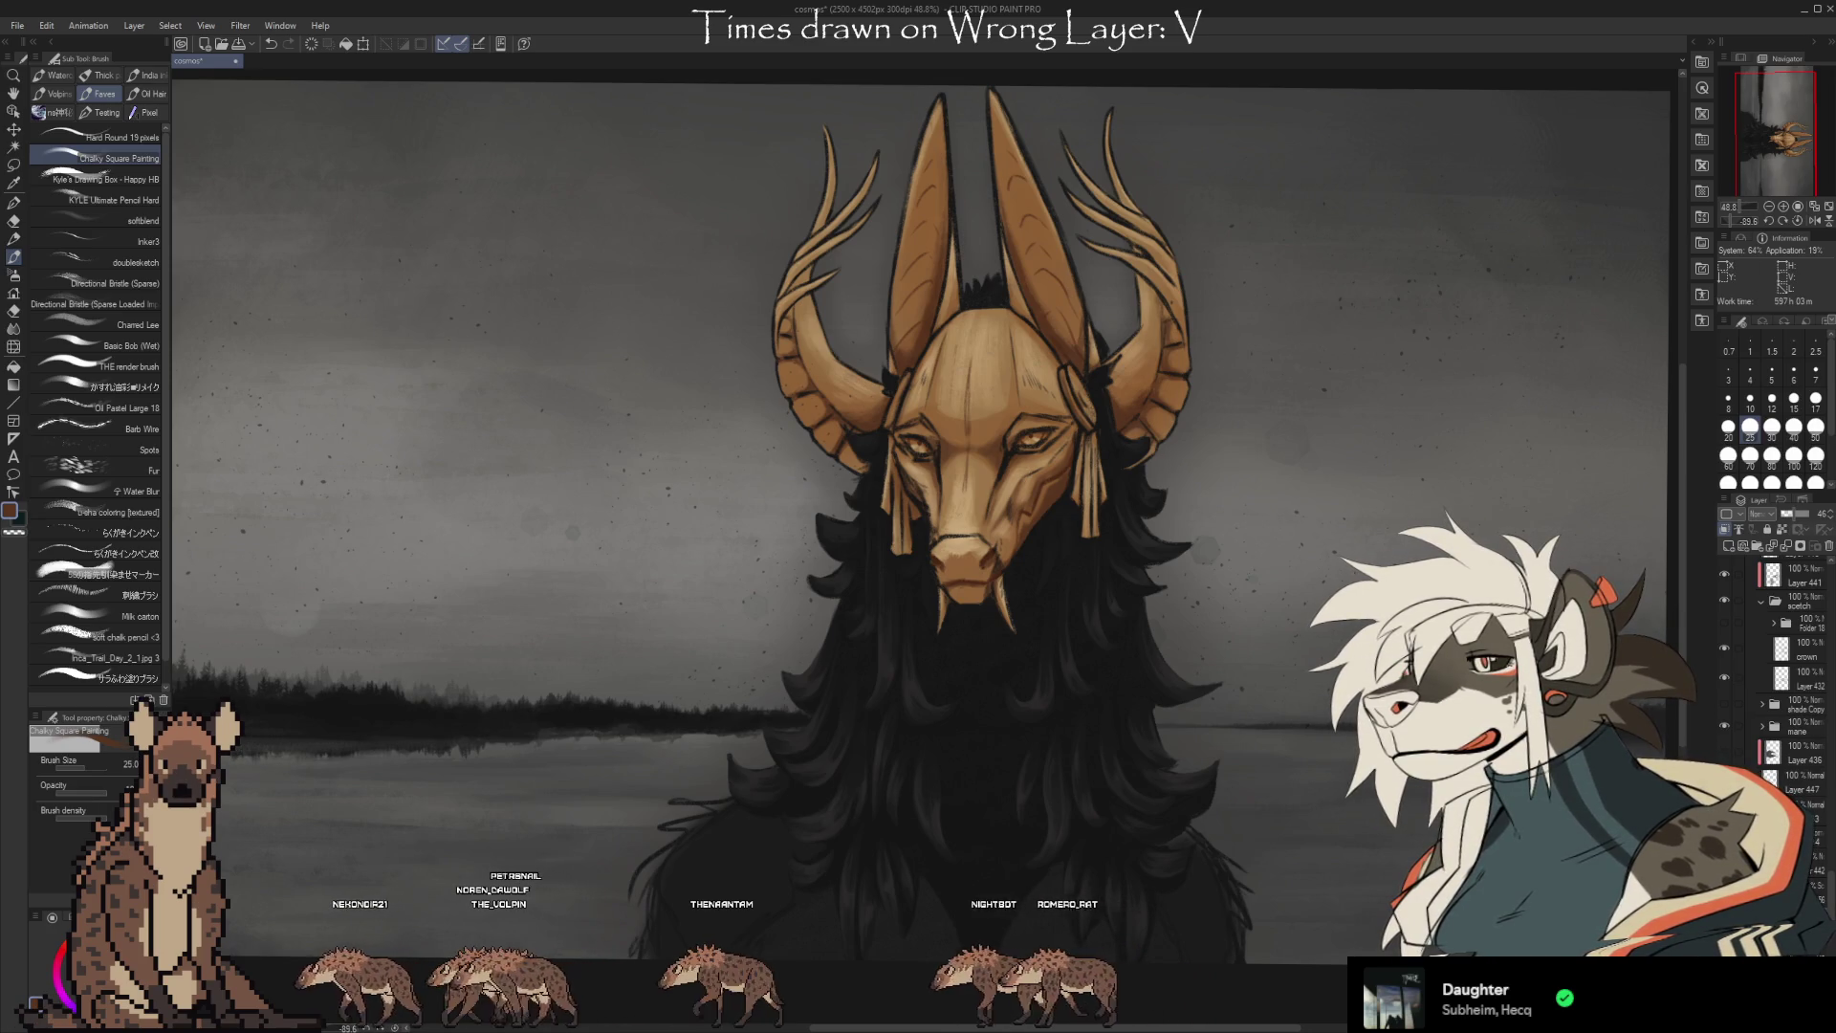
{"action": "left_click", "coordinate": [1726, 531]}
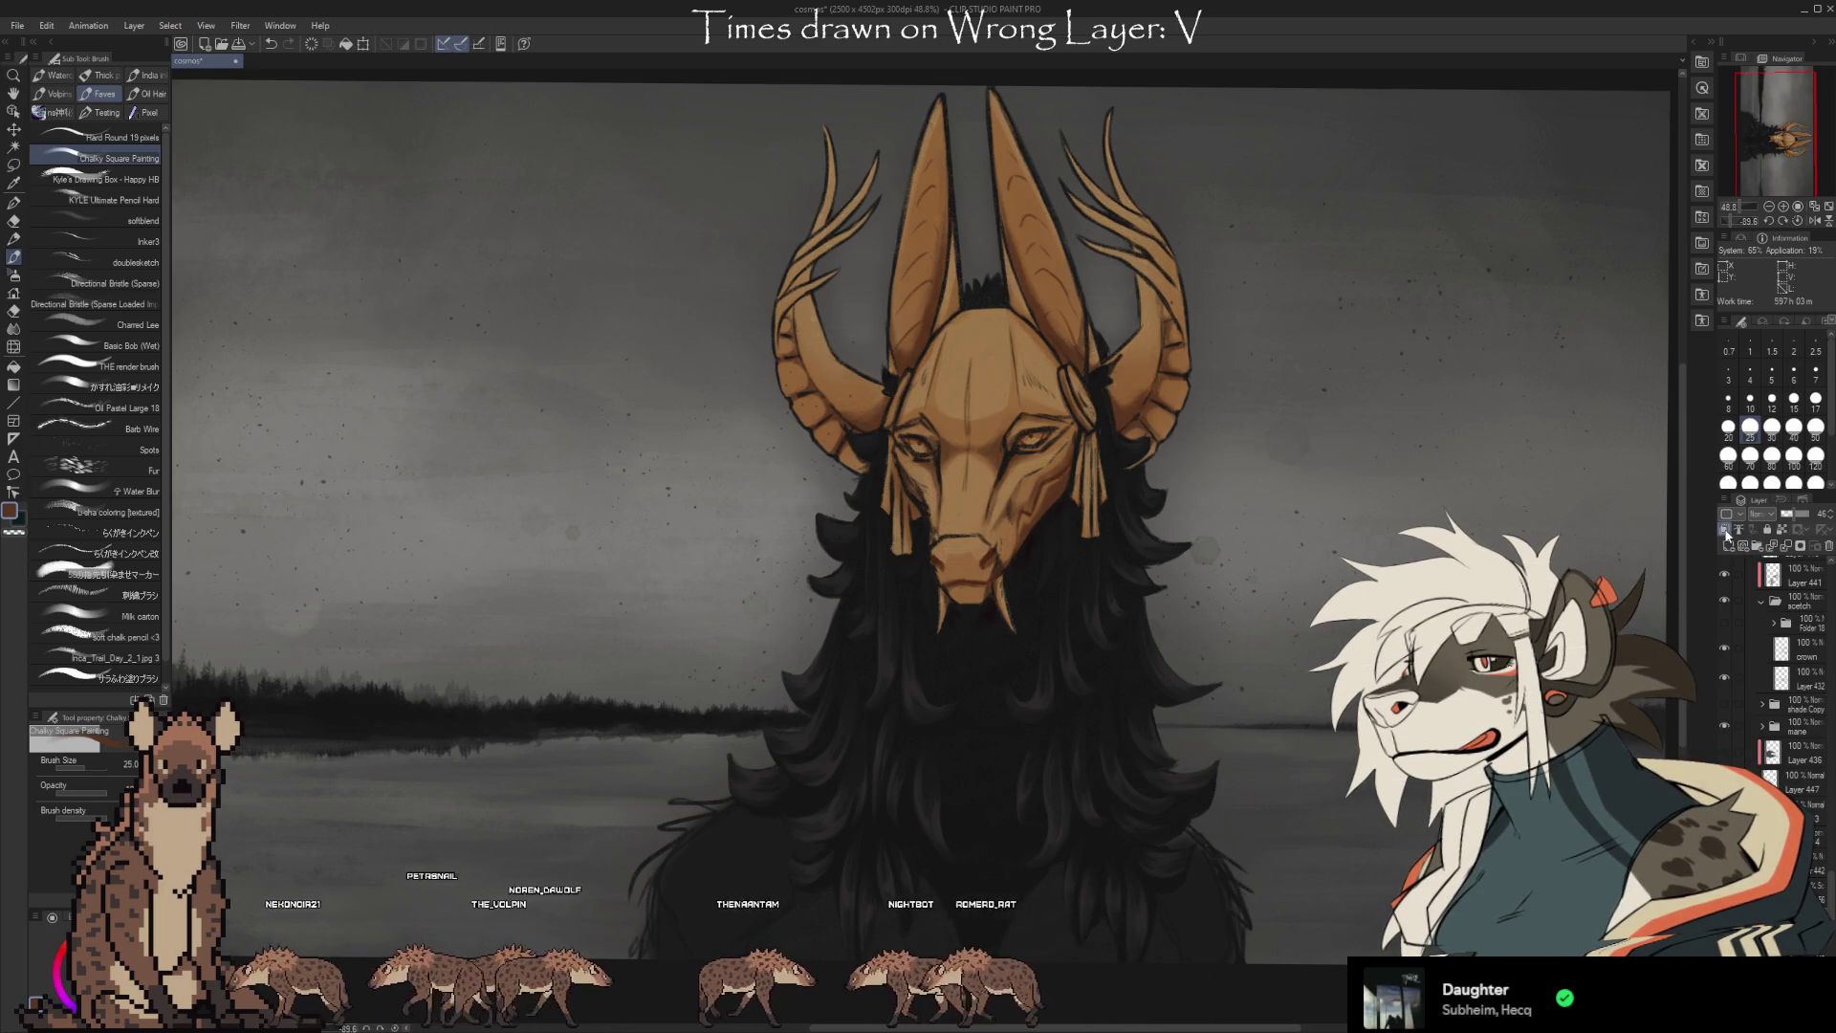
Reselect the Chalky Square Painting brush and scroll down the Layer palette.
{"action": "key", "text": "b"}
{"action": "key", "text": "b"}
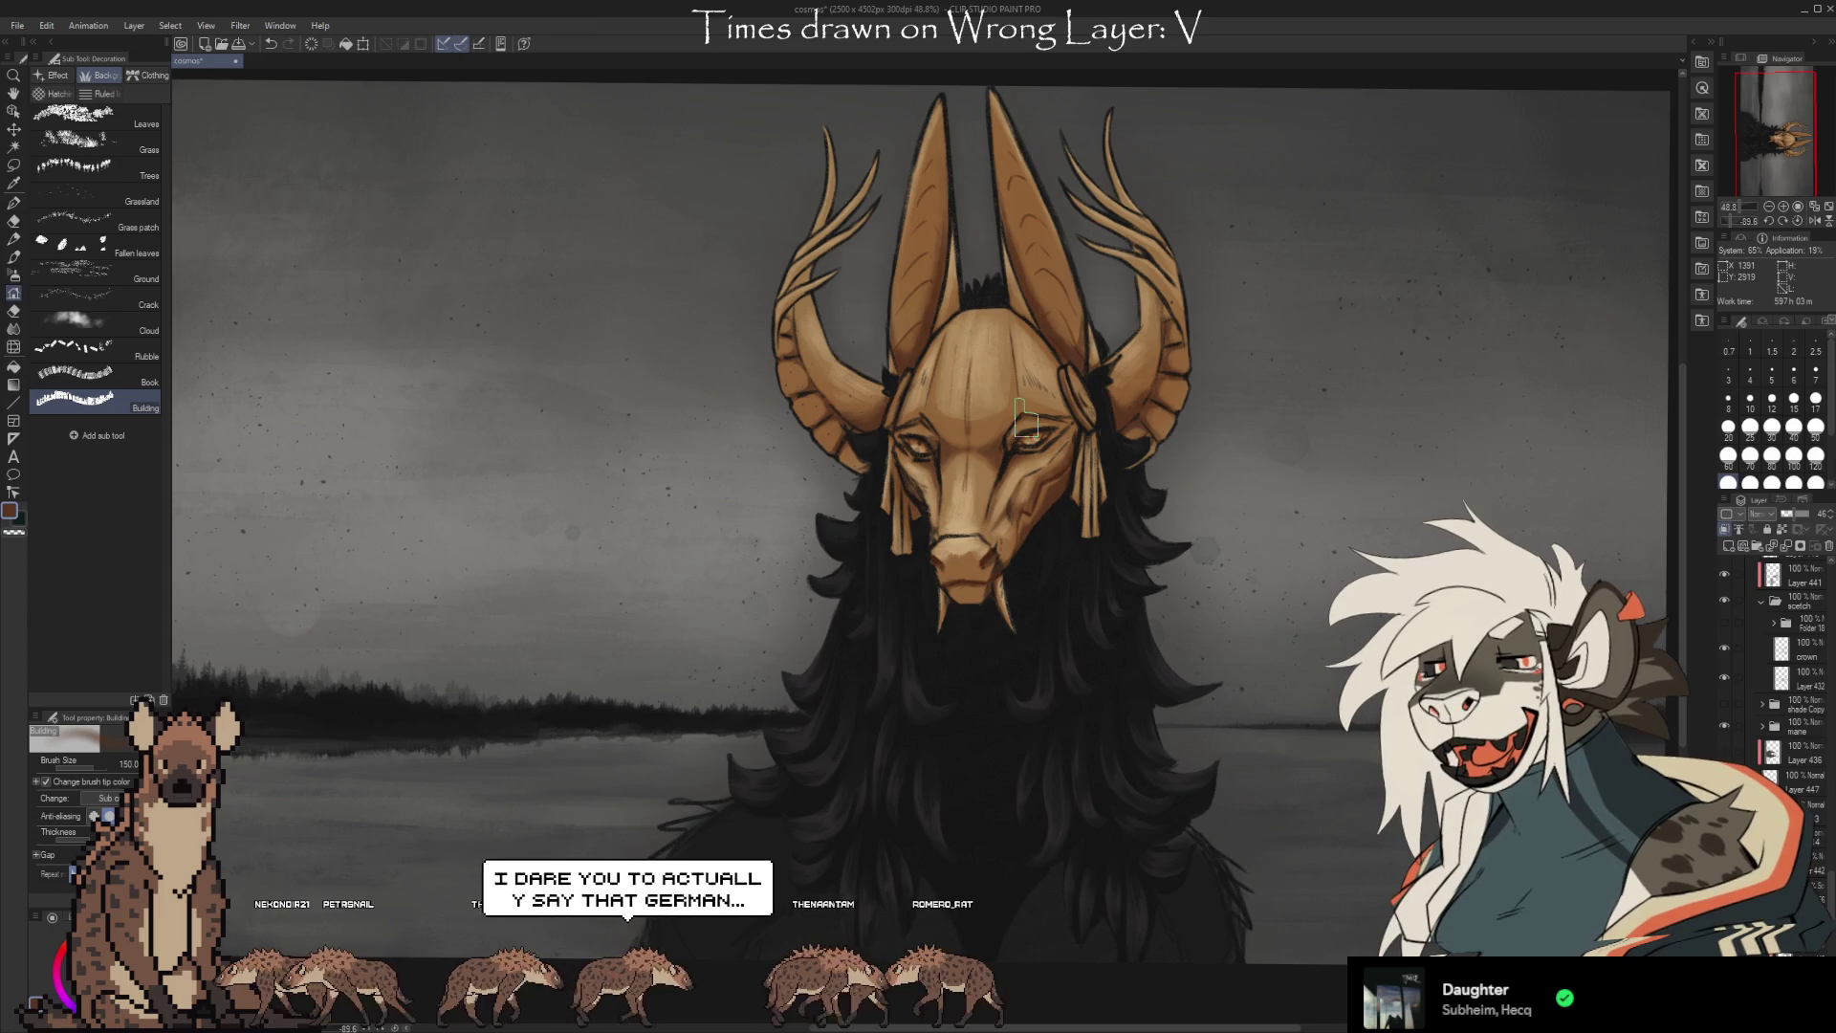
{"action": "key", "text": "b"}
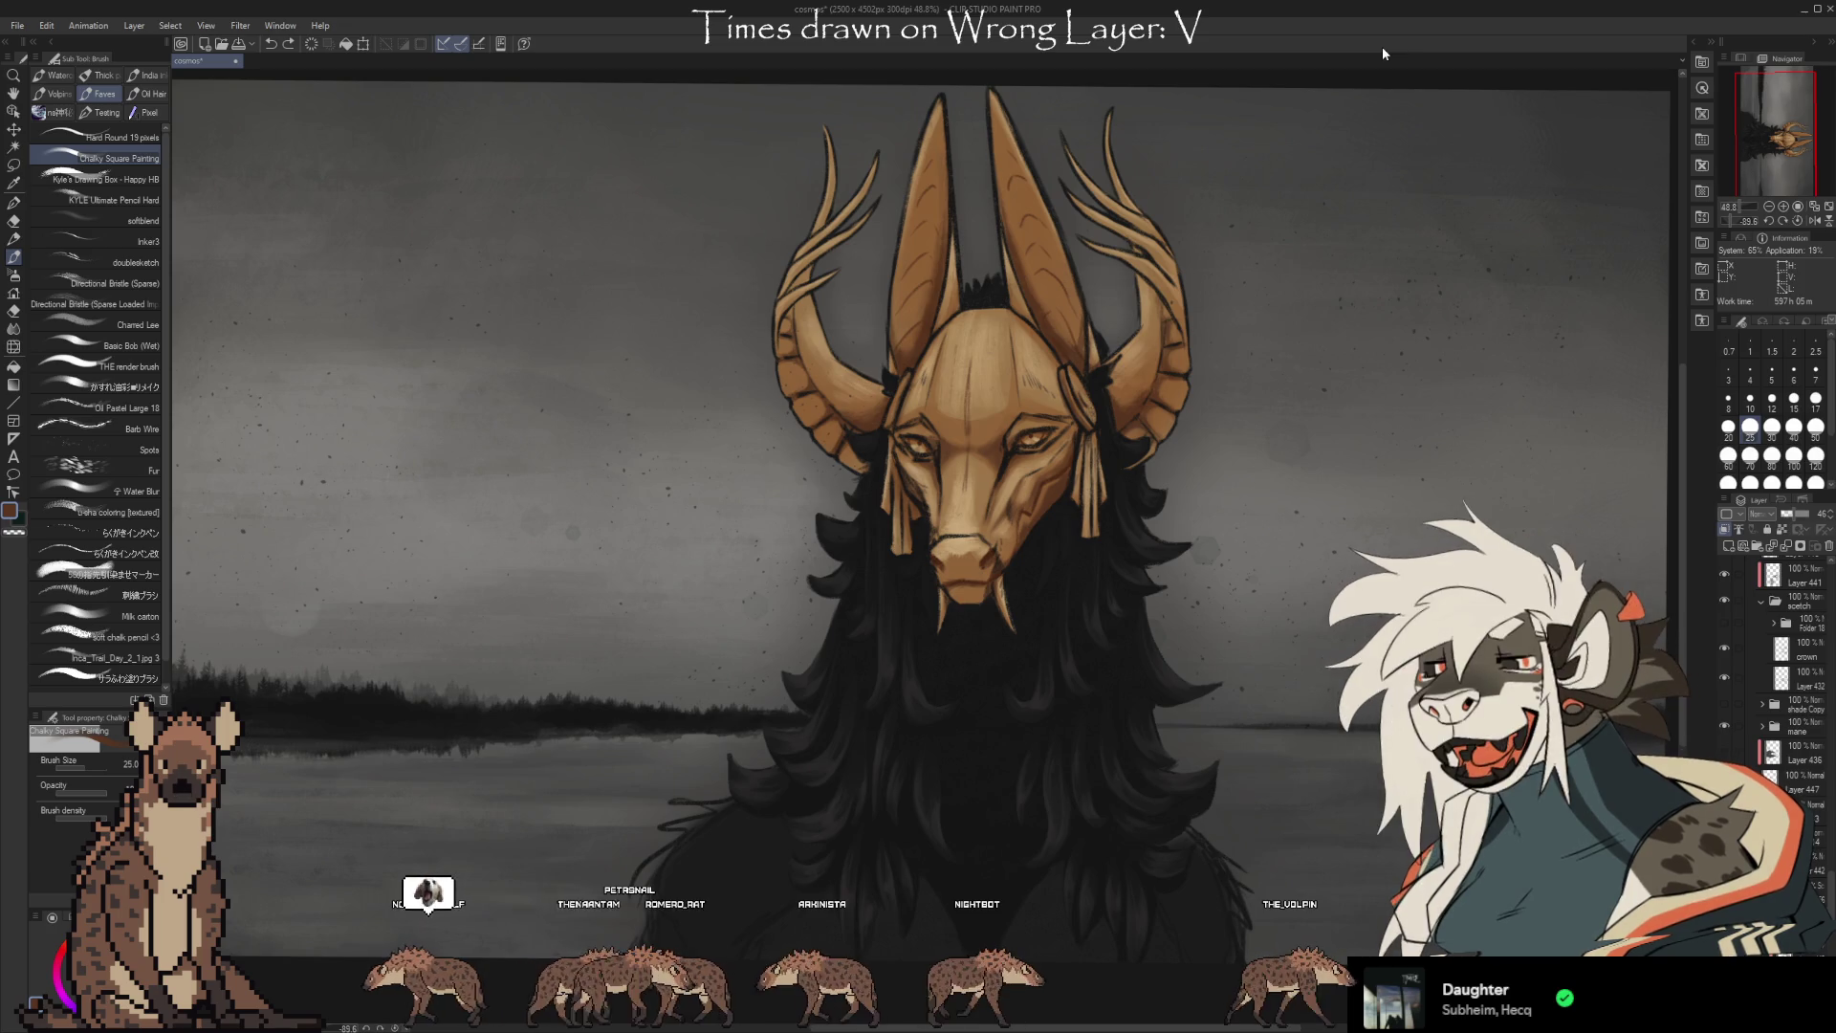
{"action": "scroll", "coordinate": [1789, 669], "scroll_direction": "down", "scroll_amount": 2}
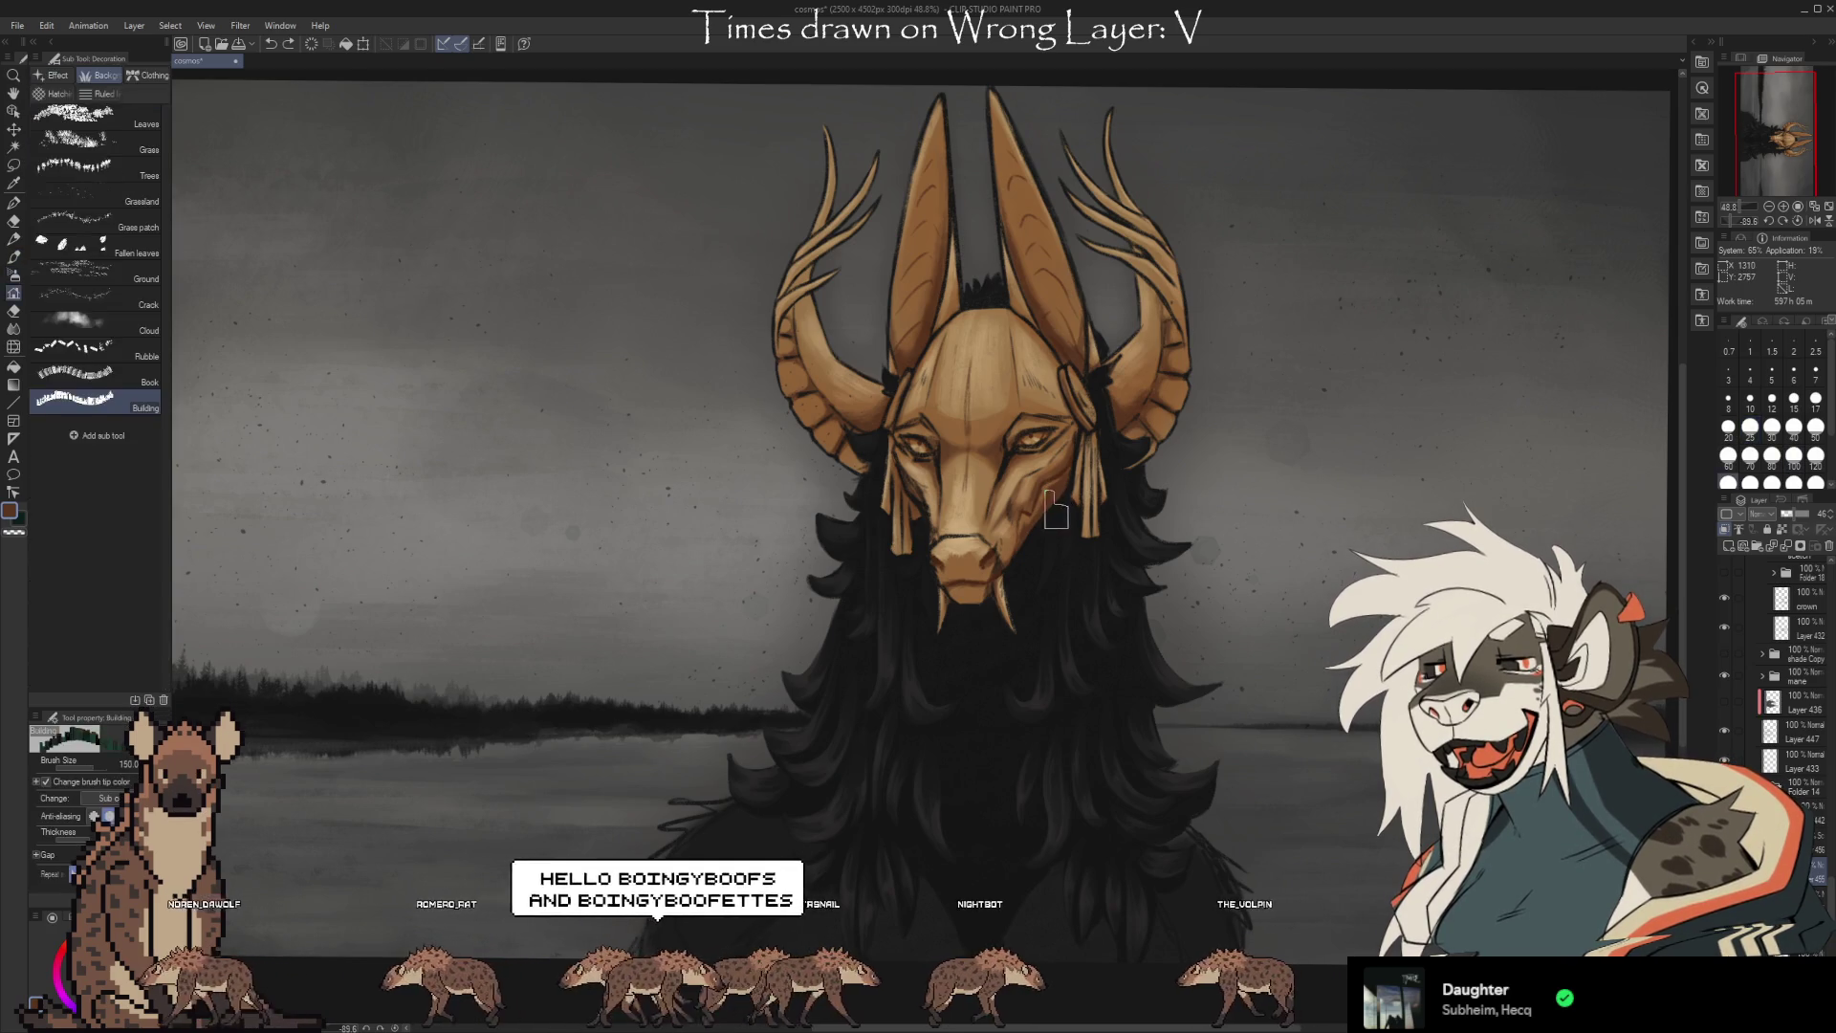
Eyedrop a colour from the painting and return to an ordinary painting brush.
{"action": "key", "text": "i"}
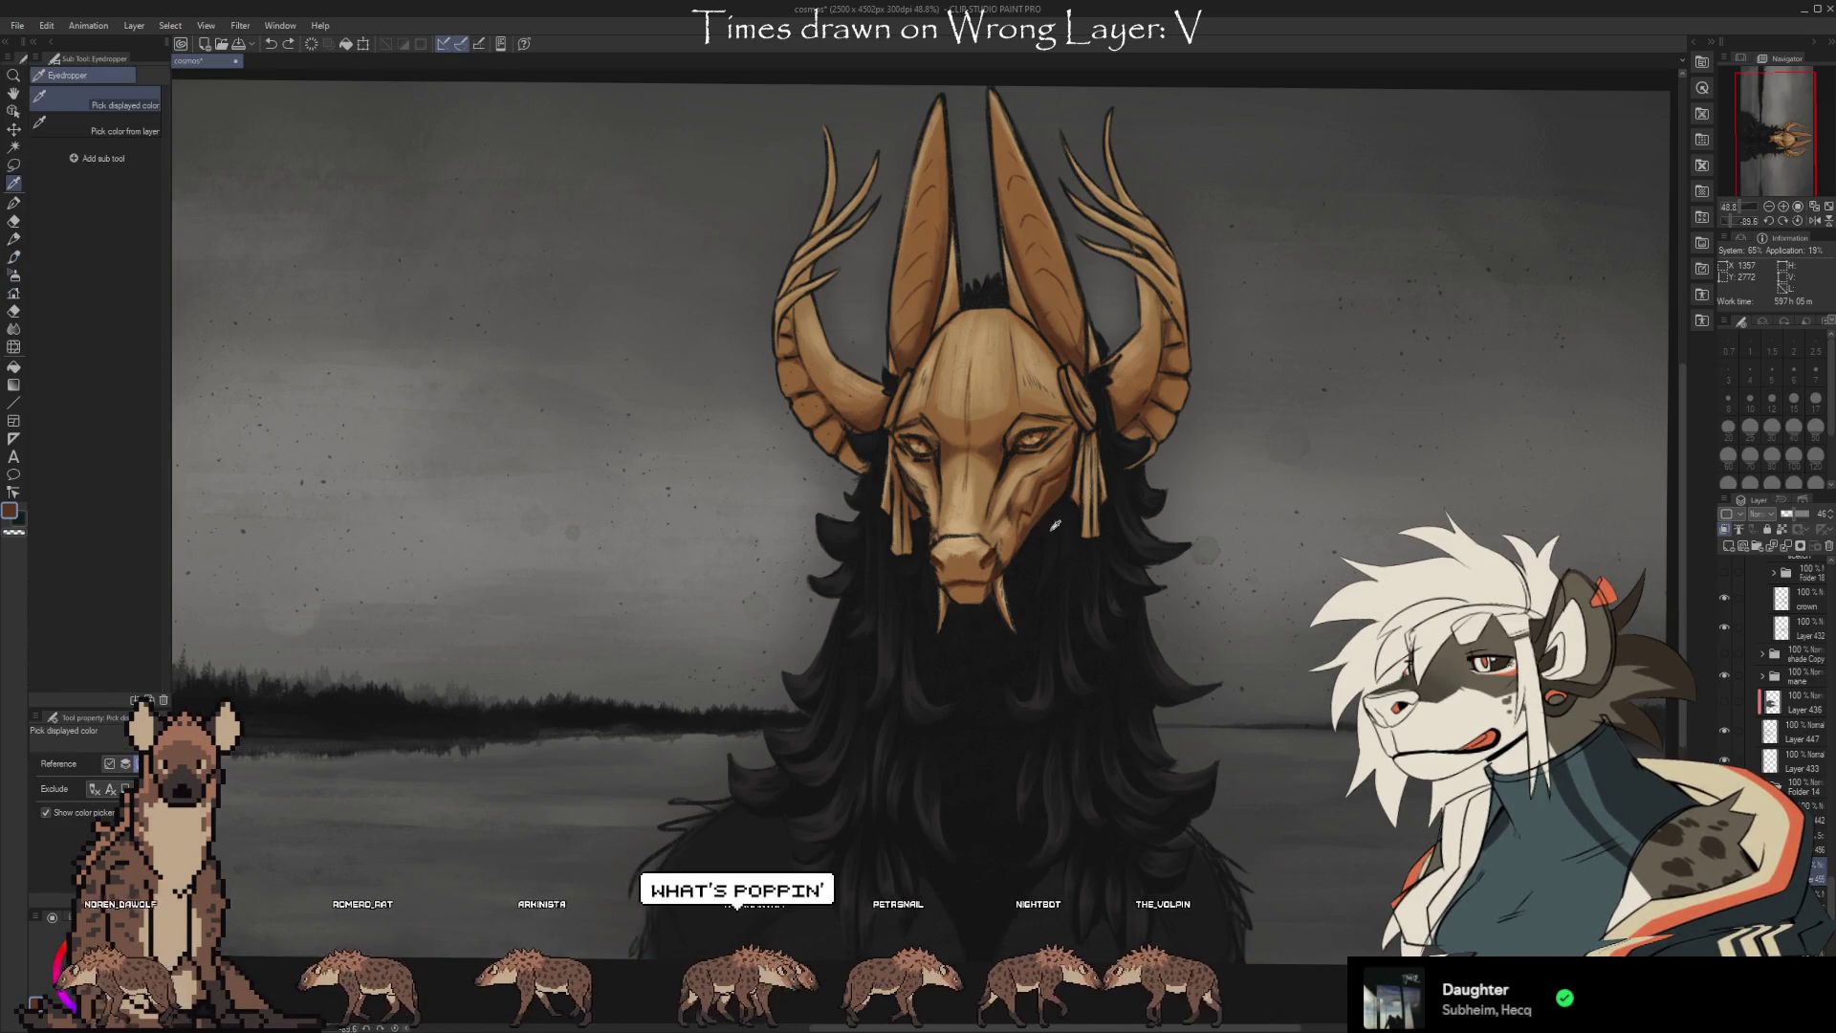
{"action": "key", "text": "b"}
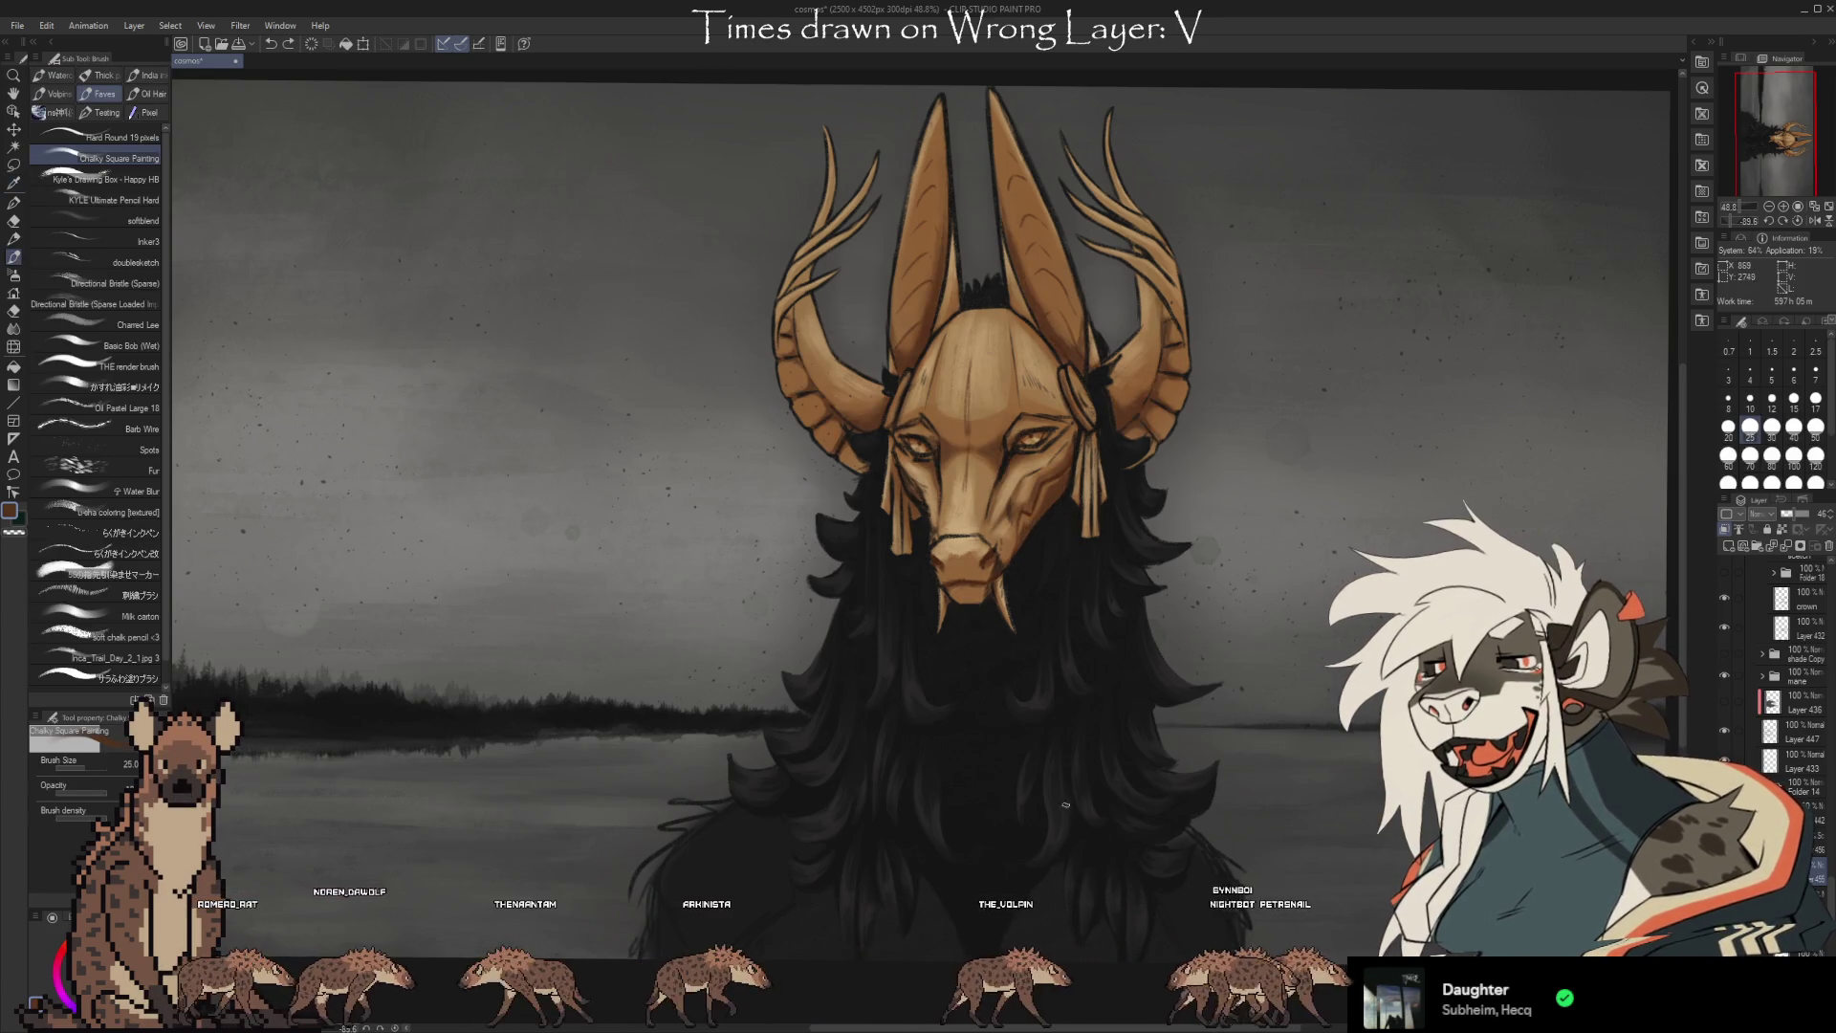
Raise the working layer's opacity from 46 to 100.
{"action": "left_click_drag", "start_coordinate": [1798, 514], "coordinate": [1831, 514]}
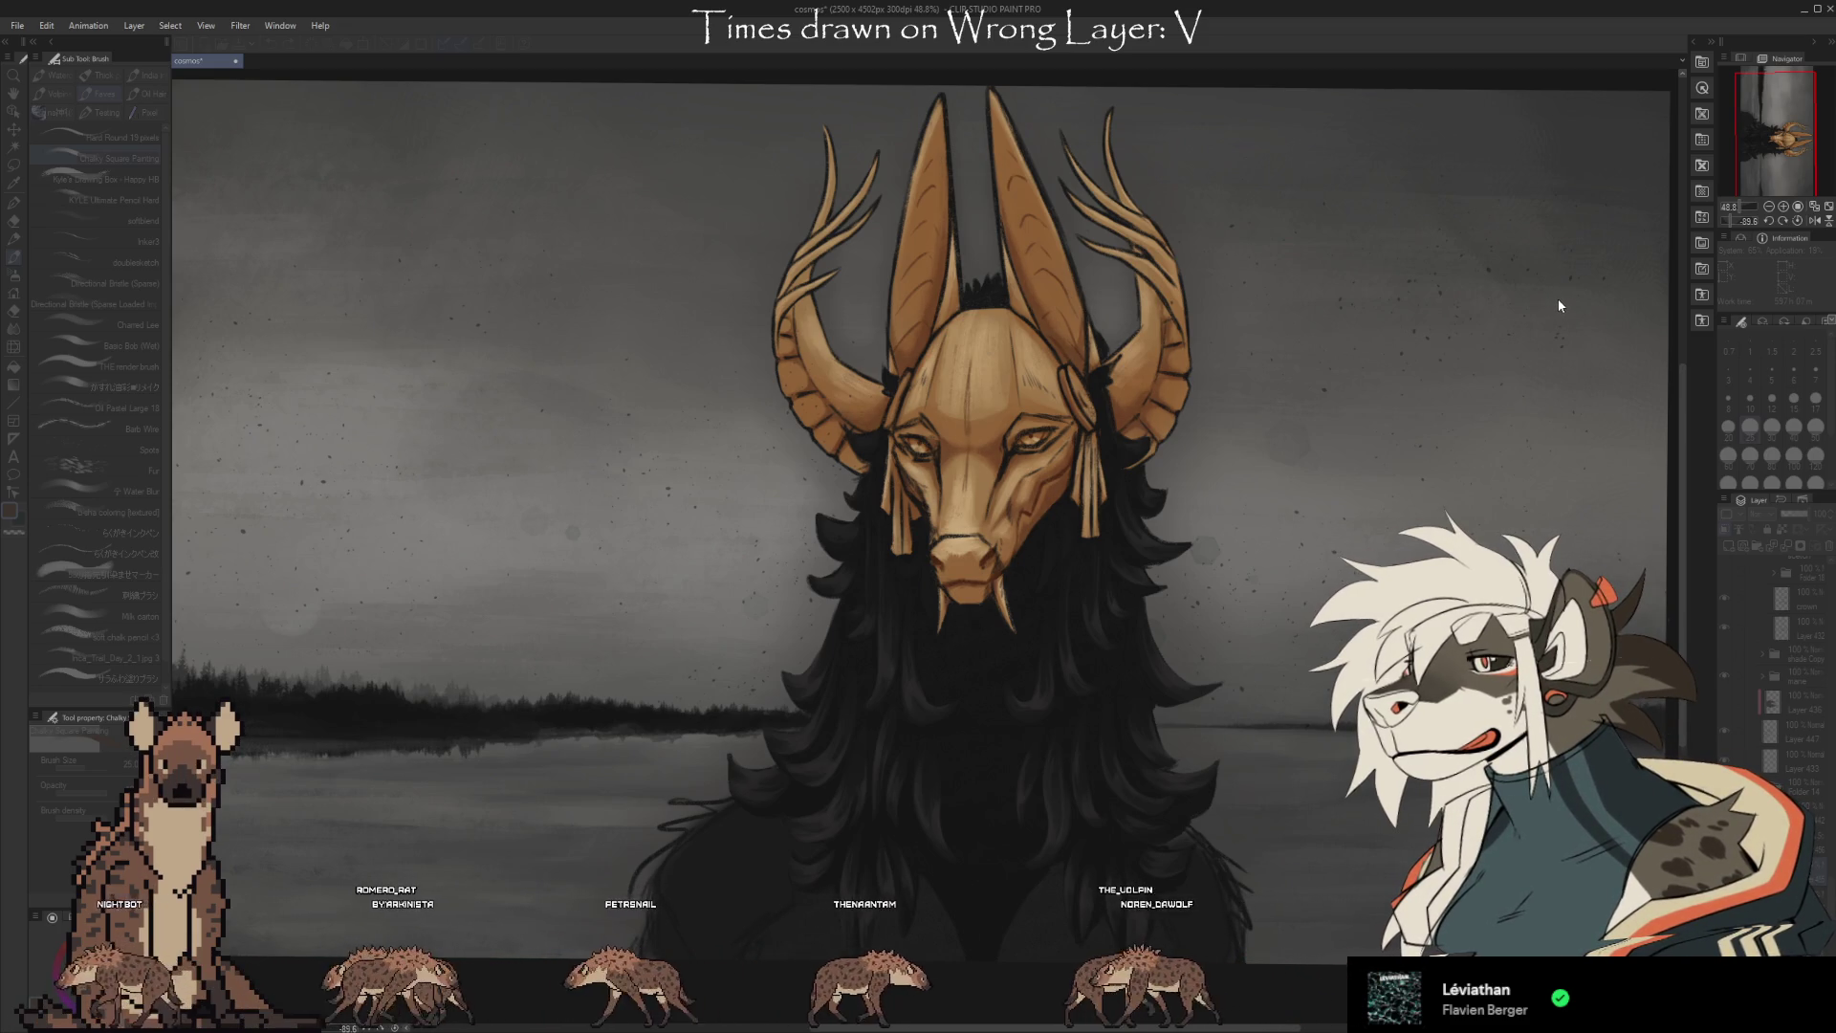
Sample several gold tones from the mask with the brush active for the next strokes.
{"action": "scroll", "coordinate": [1415, 369], "scroll_direction": "down", "scroll_amount": 4}
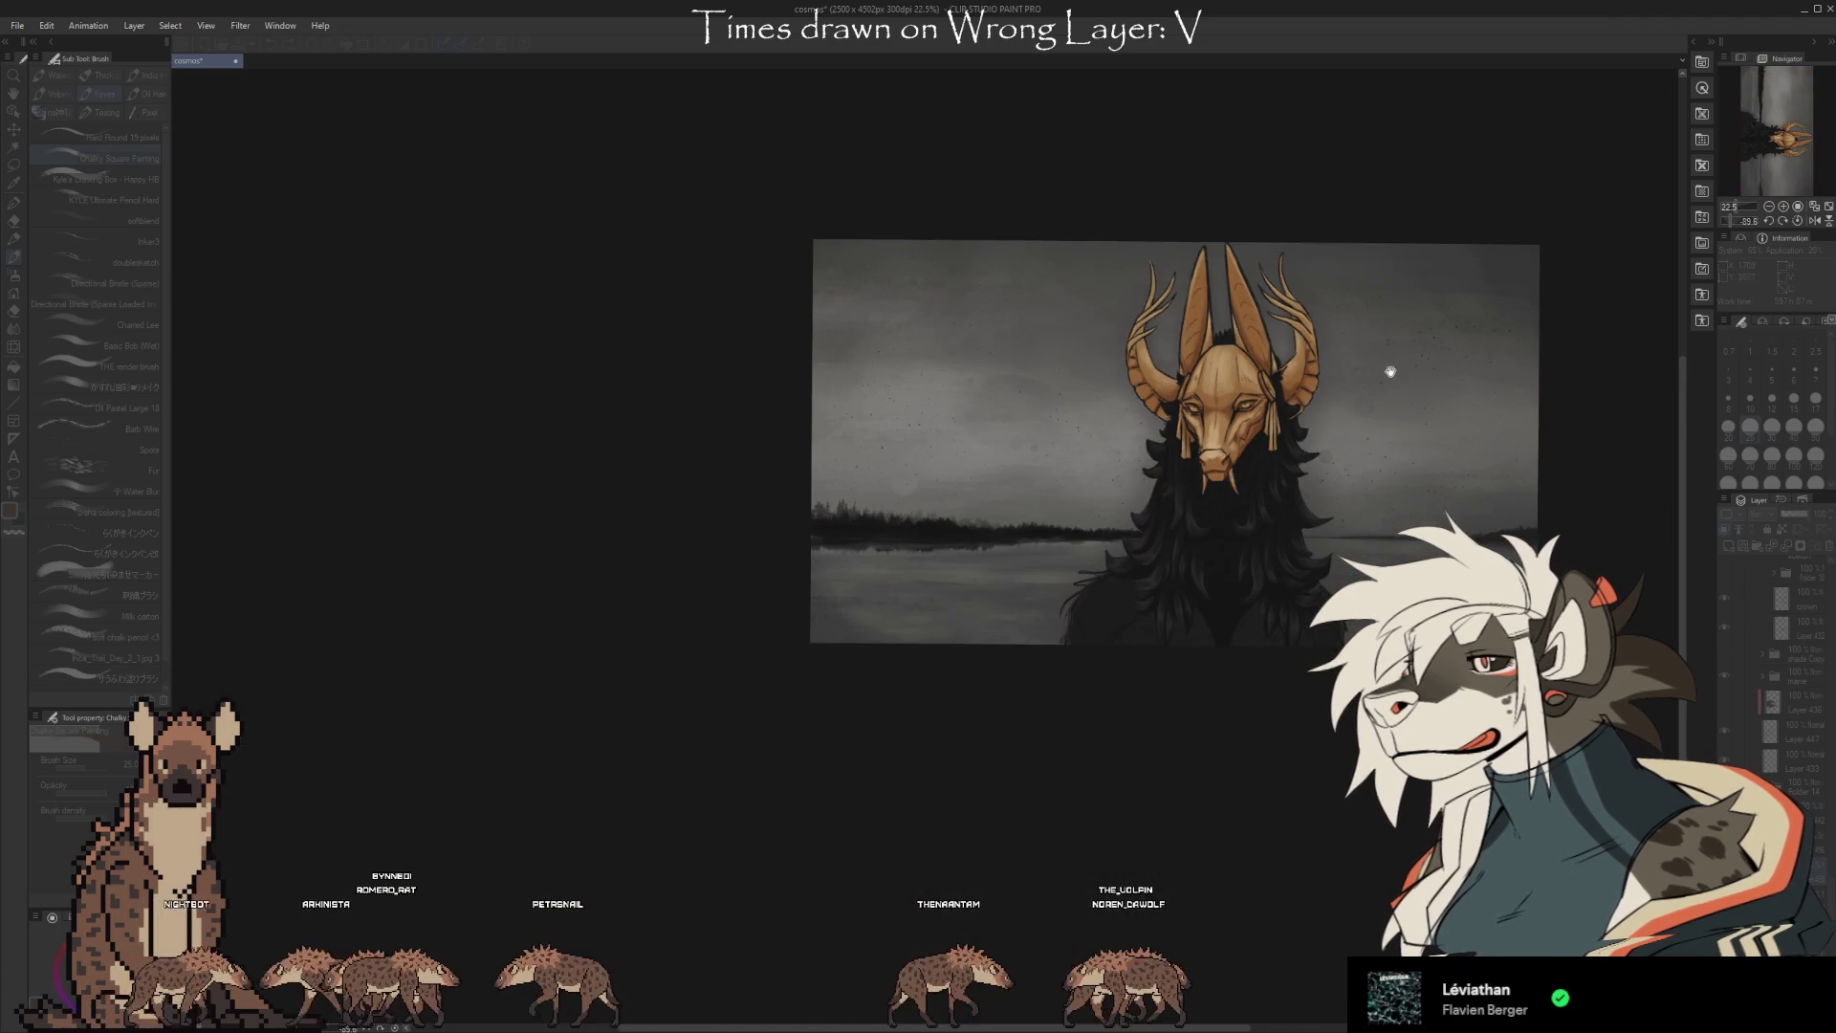
{"action": "scroll", "coordinate": [1399, 370], "scroll_direction": "up", "scroll_amount": 4}
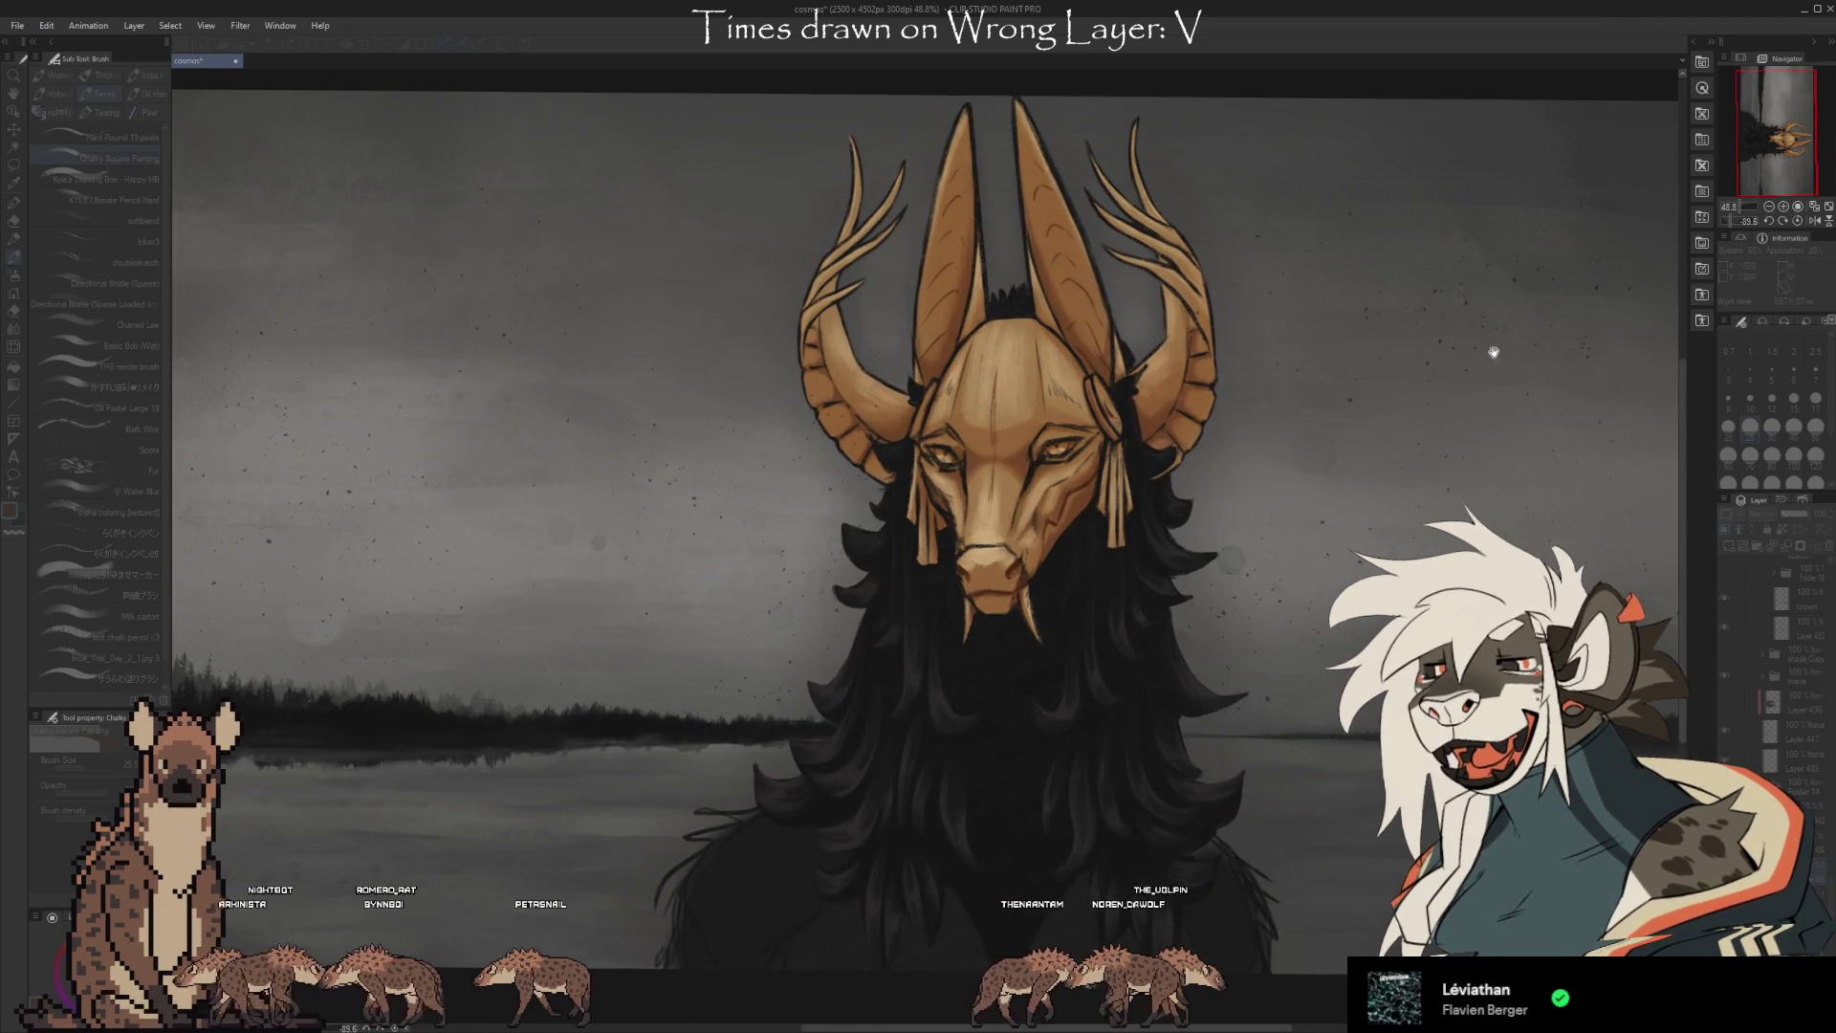
{"action": "key", "text": "i"}
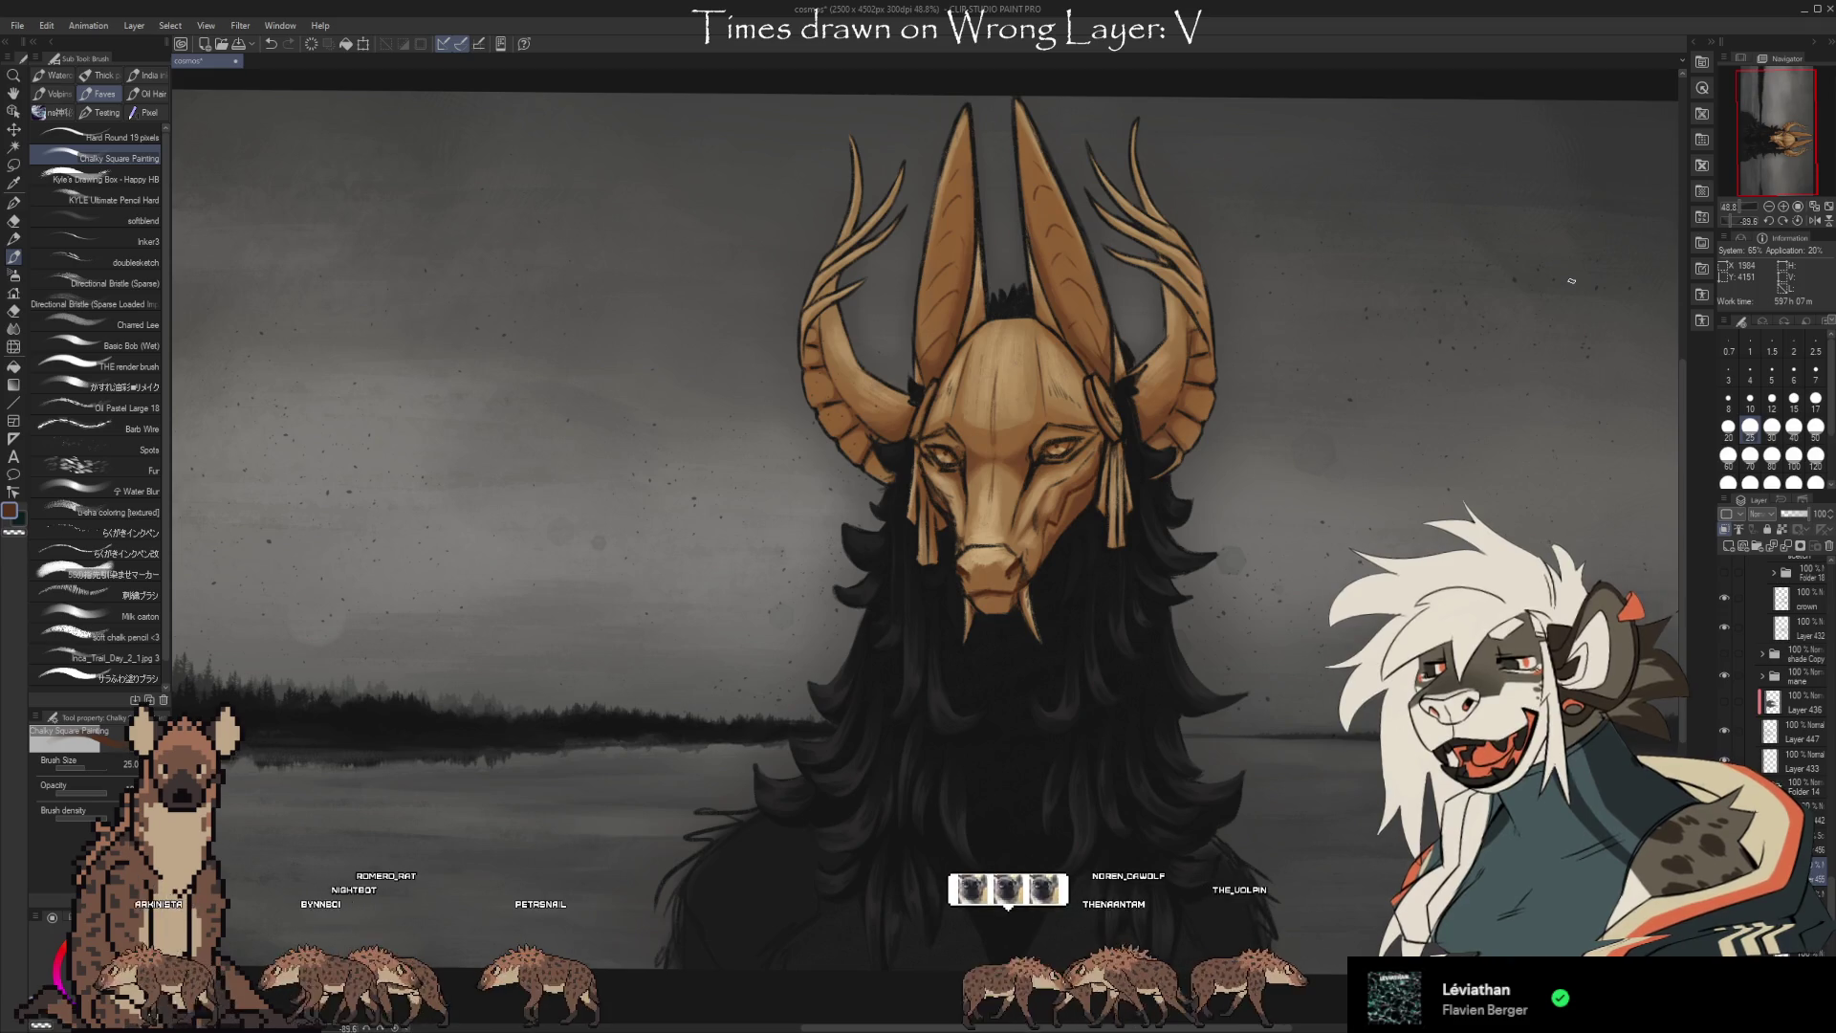
{"action": "key", "text": "b"}
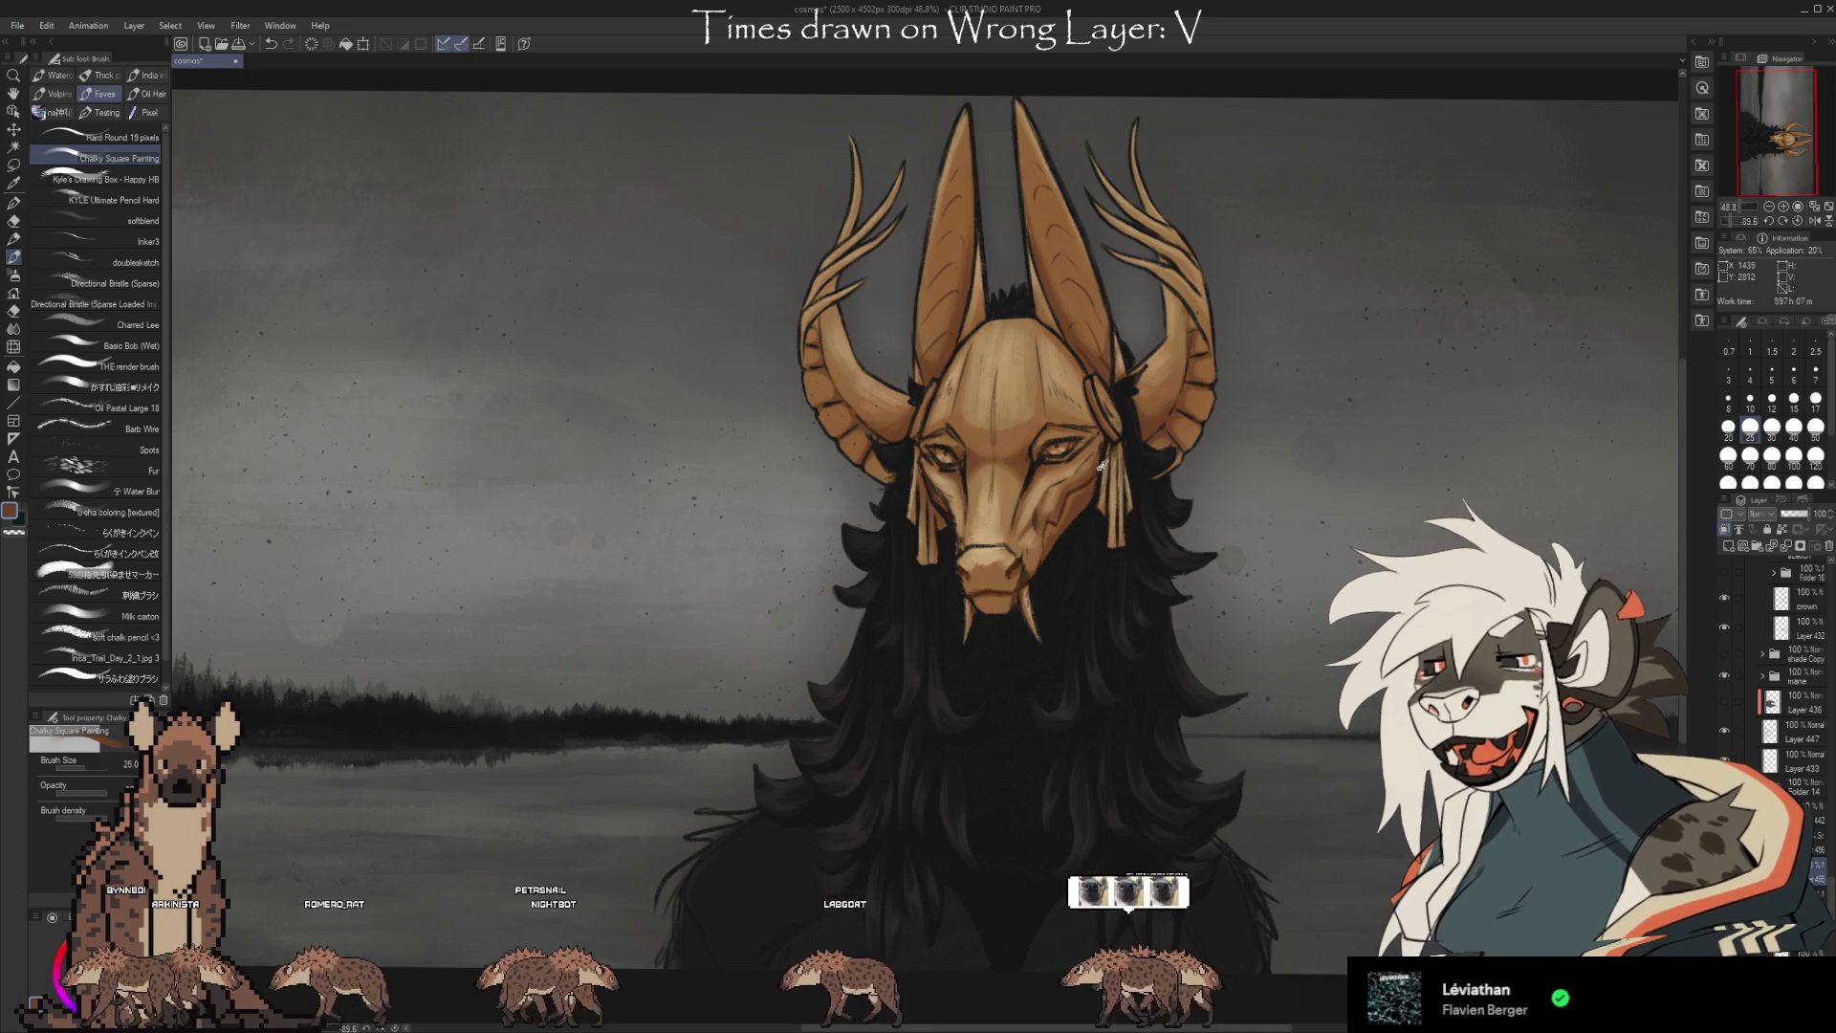
{"action": "left_click", "coordinate": [1099, 467], "text": "alt"}
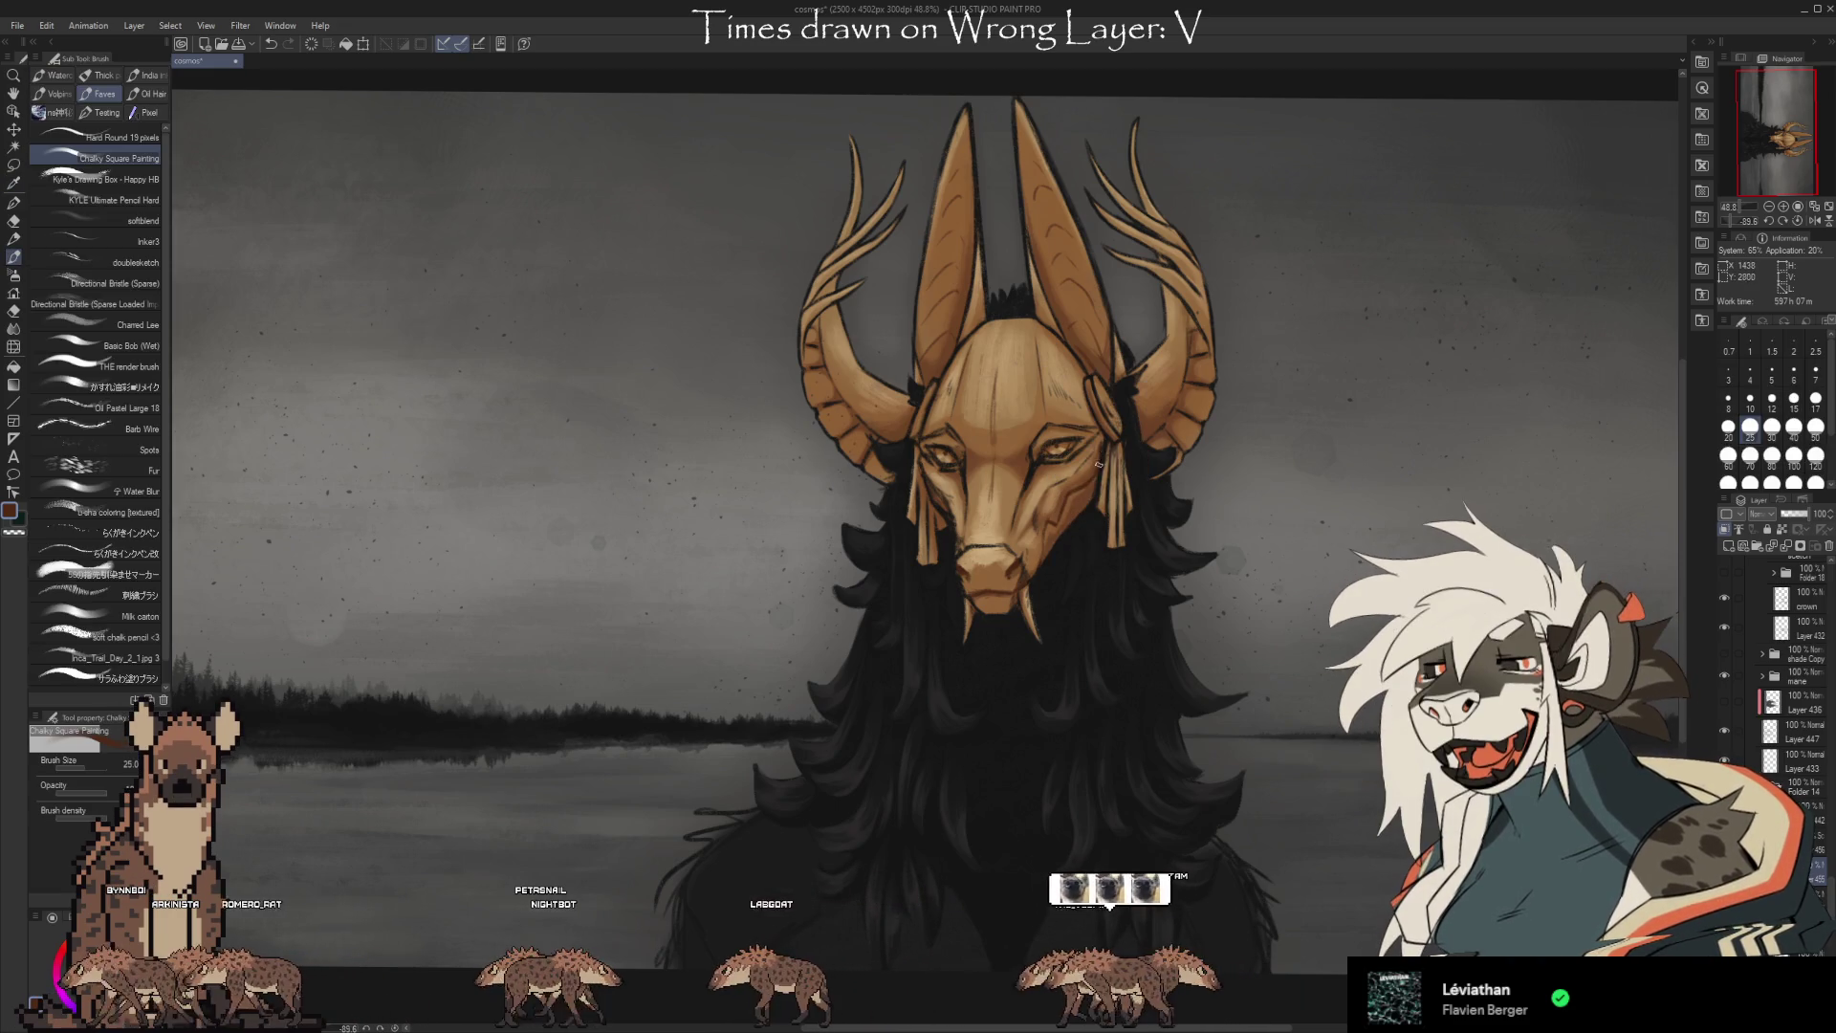
{"action": "left_click", "coordinate": [1100, 460], "text": "alt"}
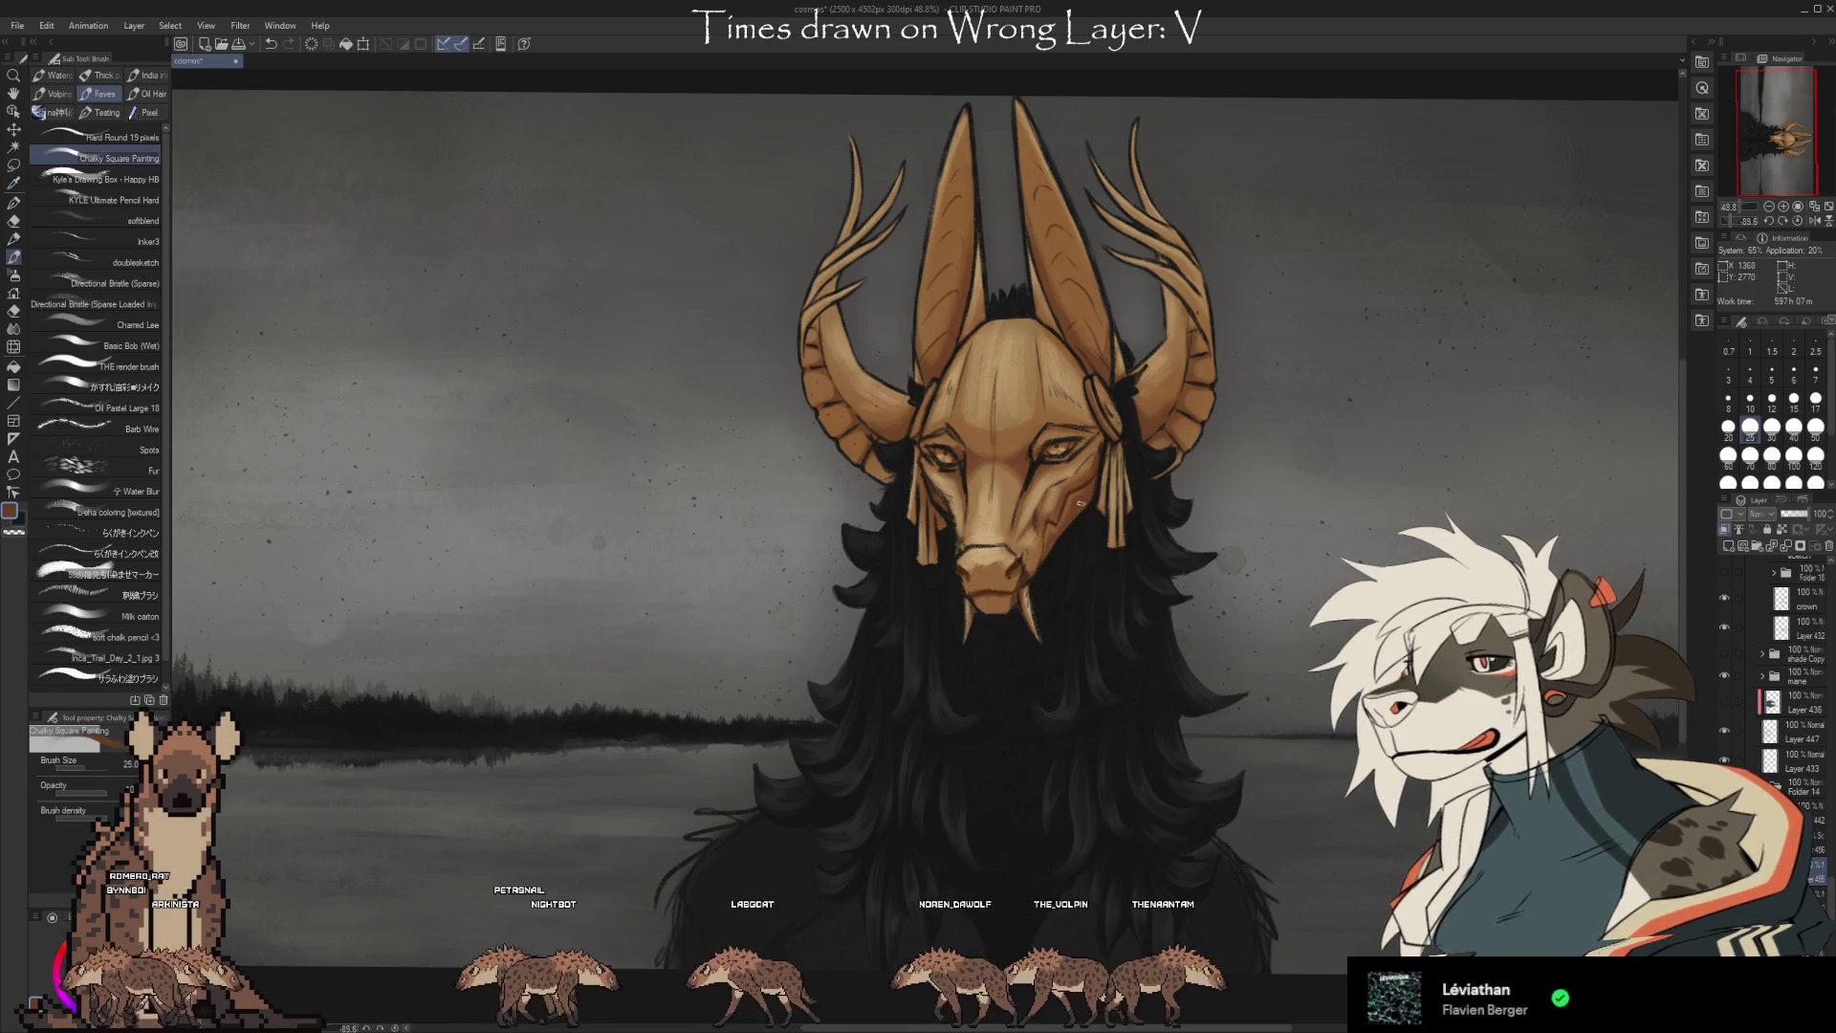
{"action": "left_click", "coordinate": [1100, 457], "text": "alt"}
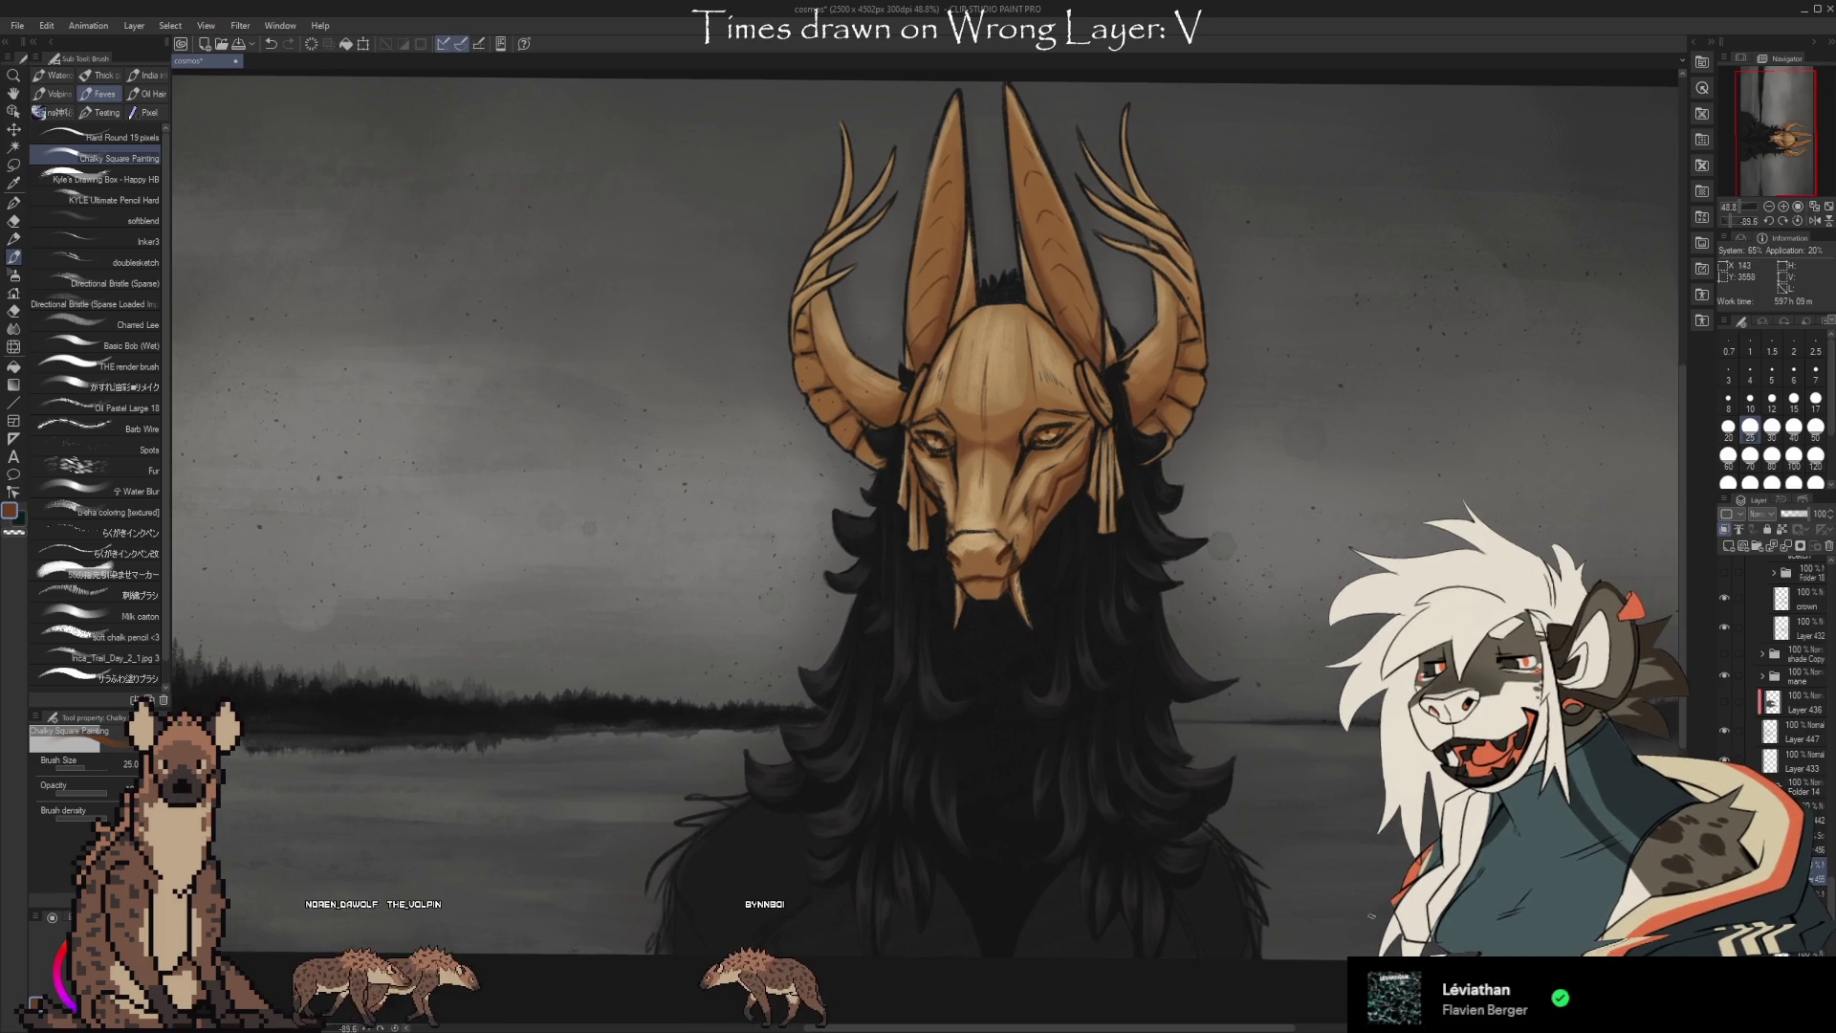
Sample the gold tone from the upper mask and go back to the brush.
{"action": "key", "text": "i"}
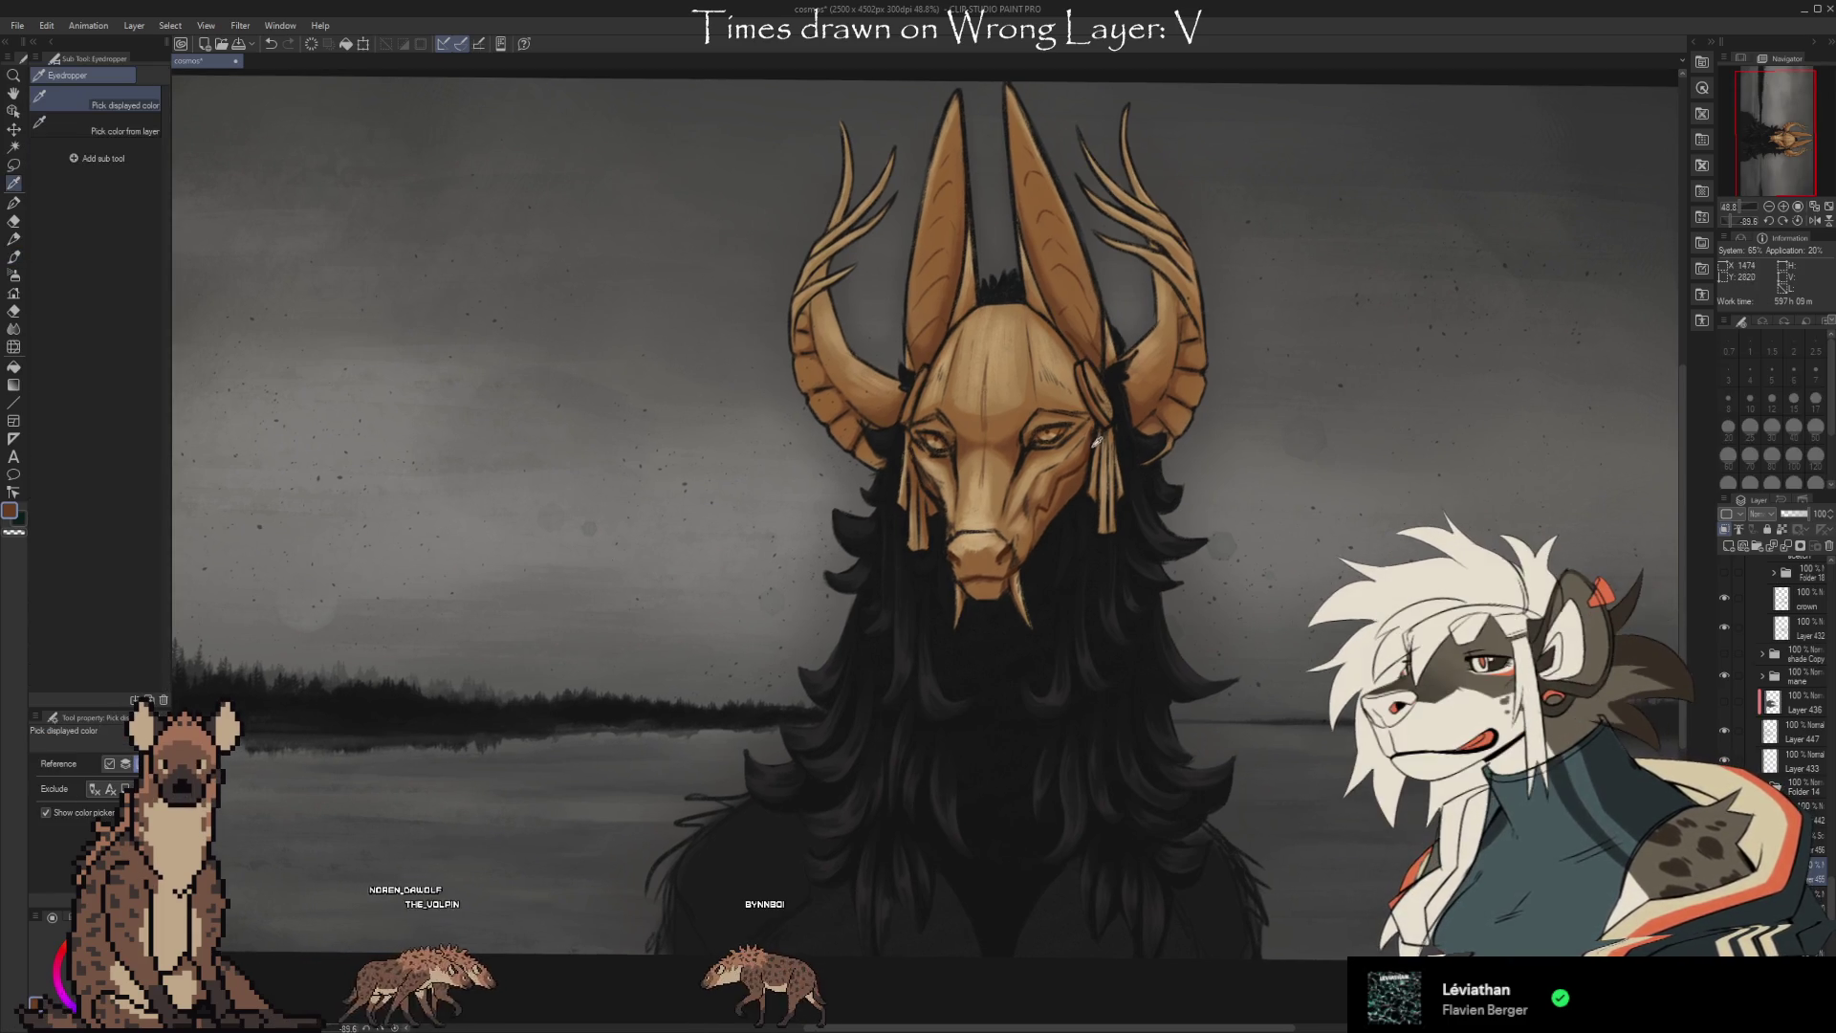
{"action": "key", "text": "b"}
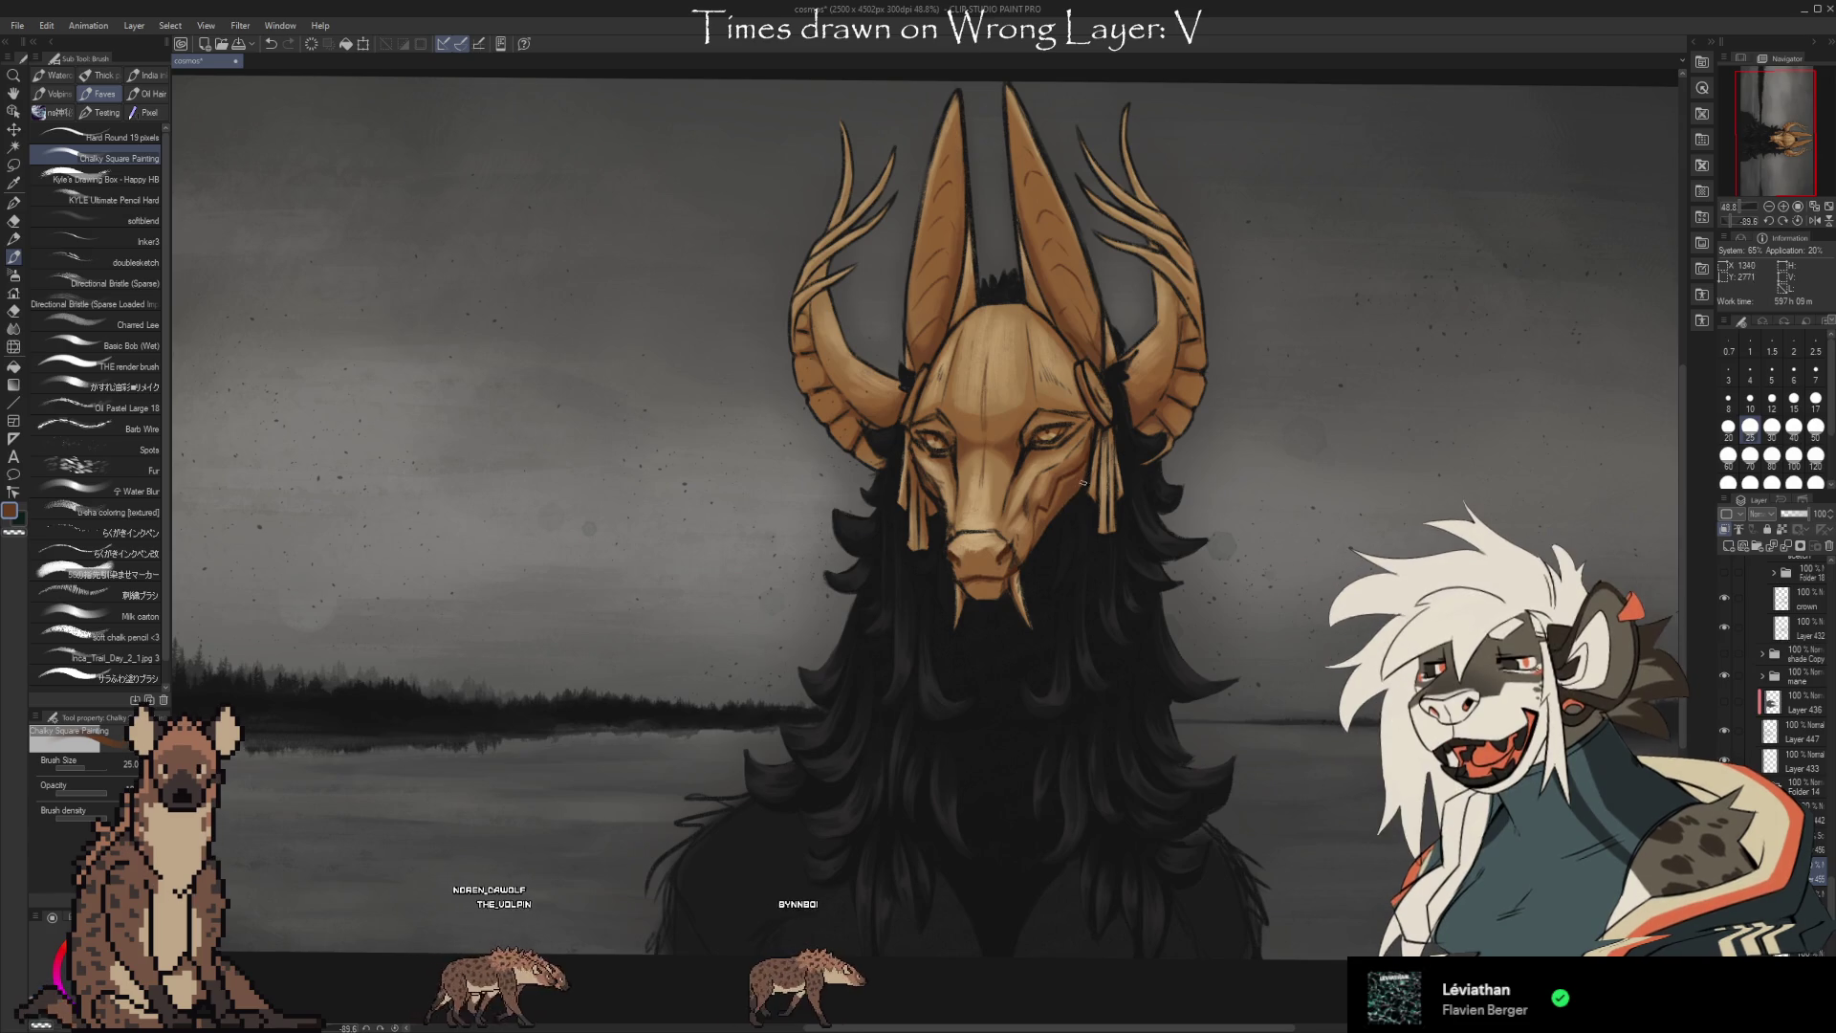
{"action": "key", "text": "i"}
{"action": "left_click", "coordinate": [1081, 350]}
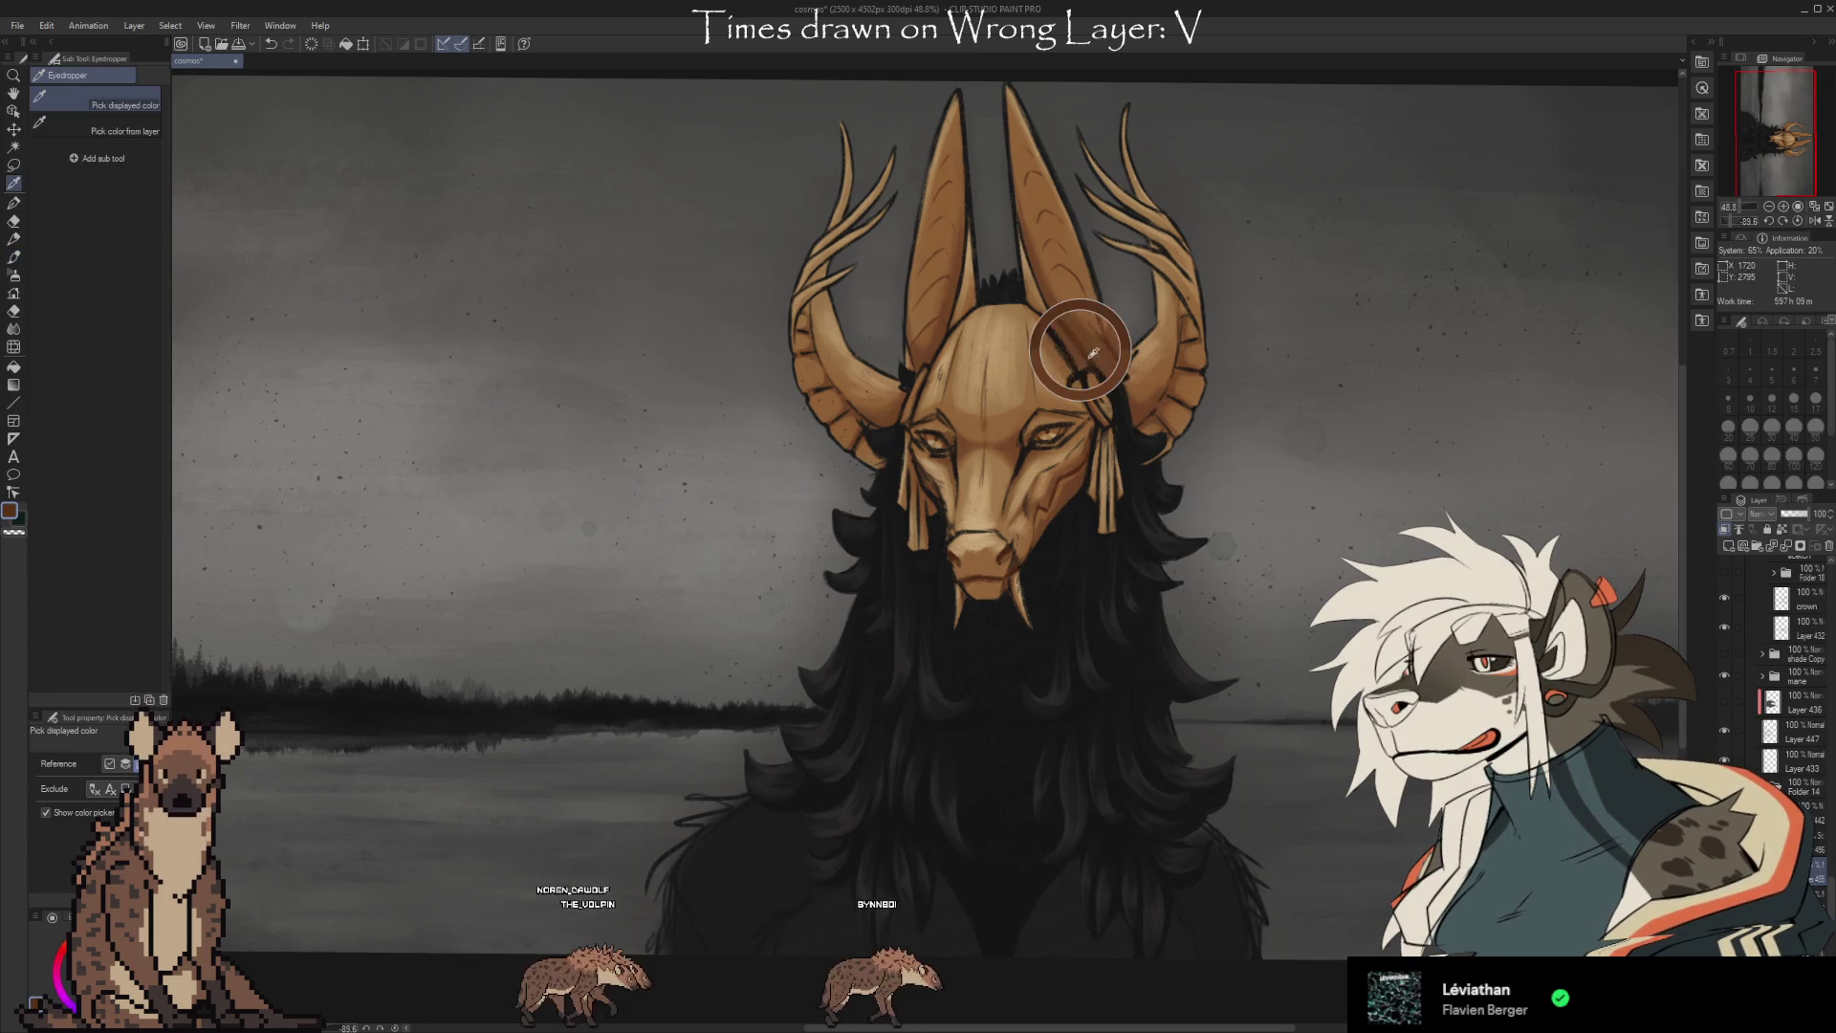
{"action": "key", "text": "b"}
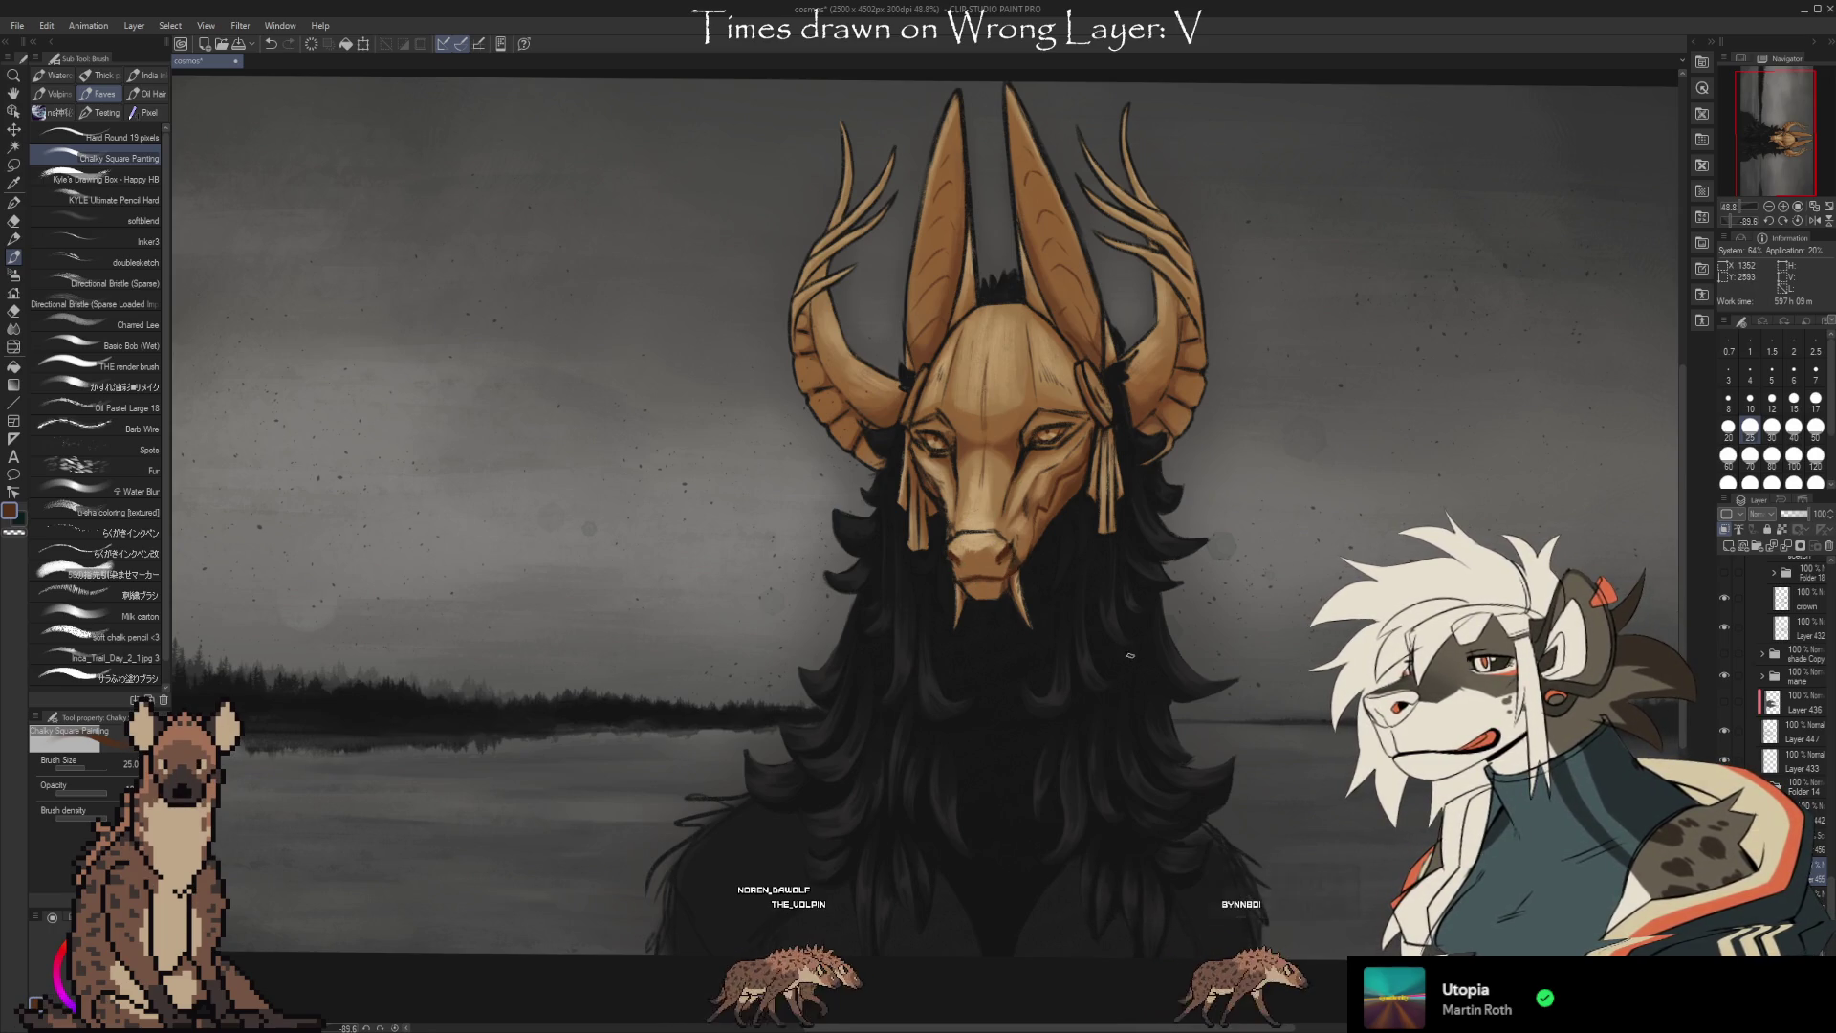
Alternate soft erasing and chalky brushing on the mask, repositioning the view.
{"action": "key", "text": "e"}
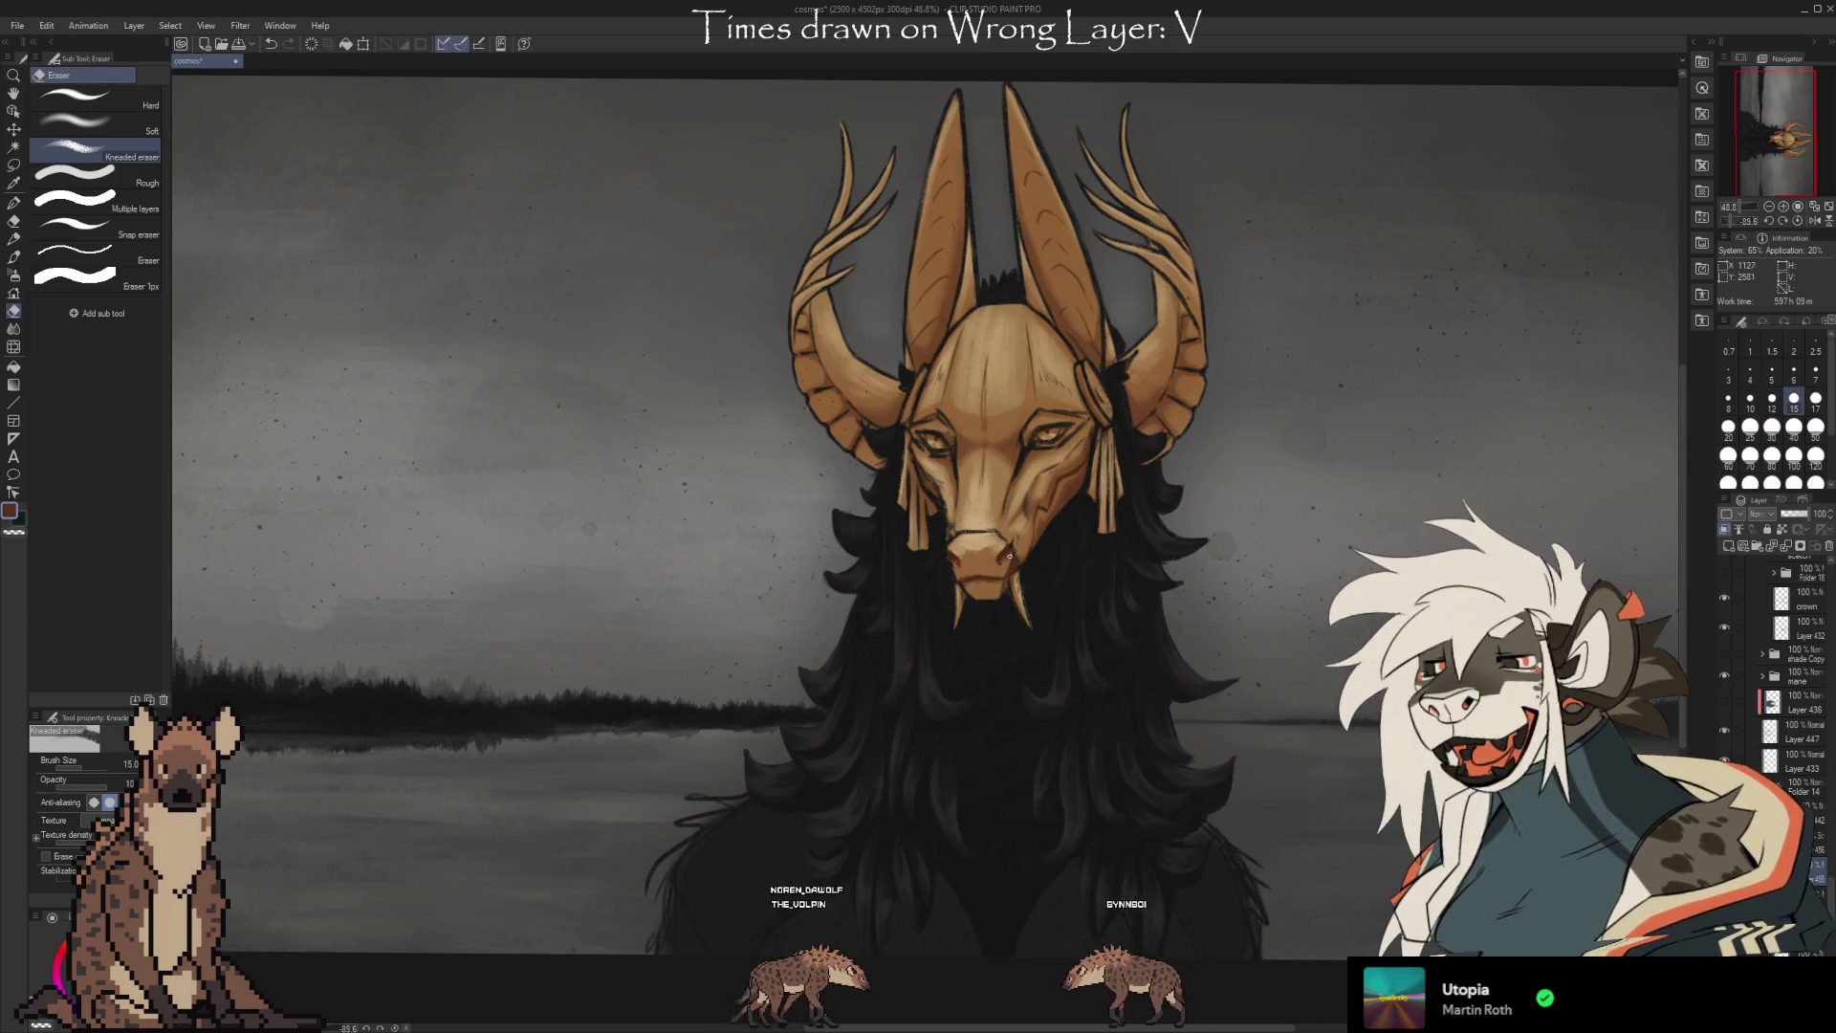
{"action": "key", "text": "b"}
{"action": "key", "text": "e"}
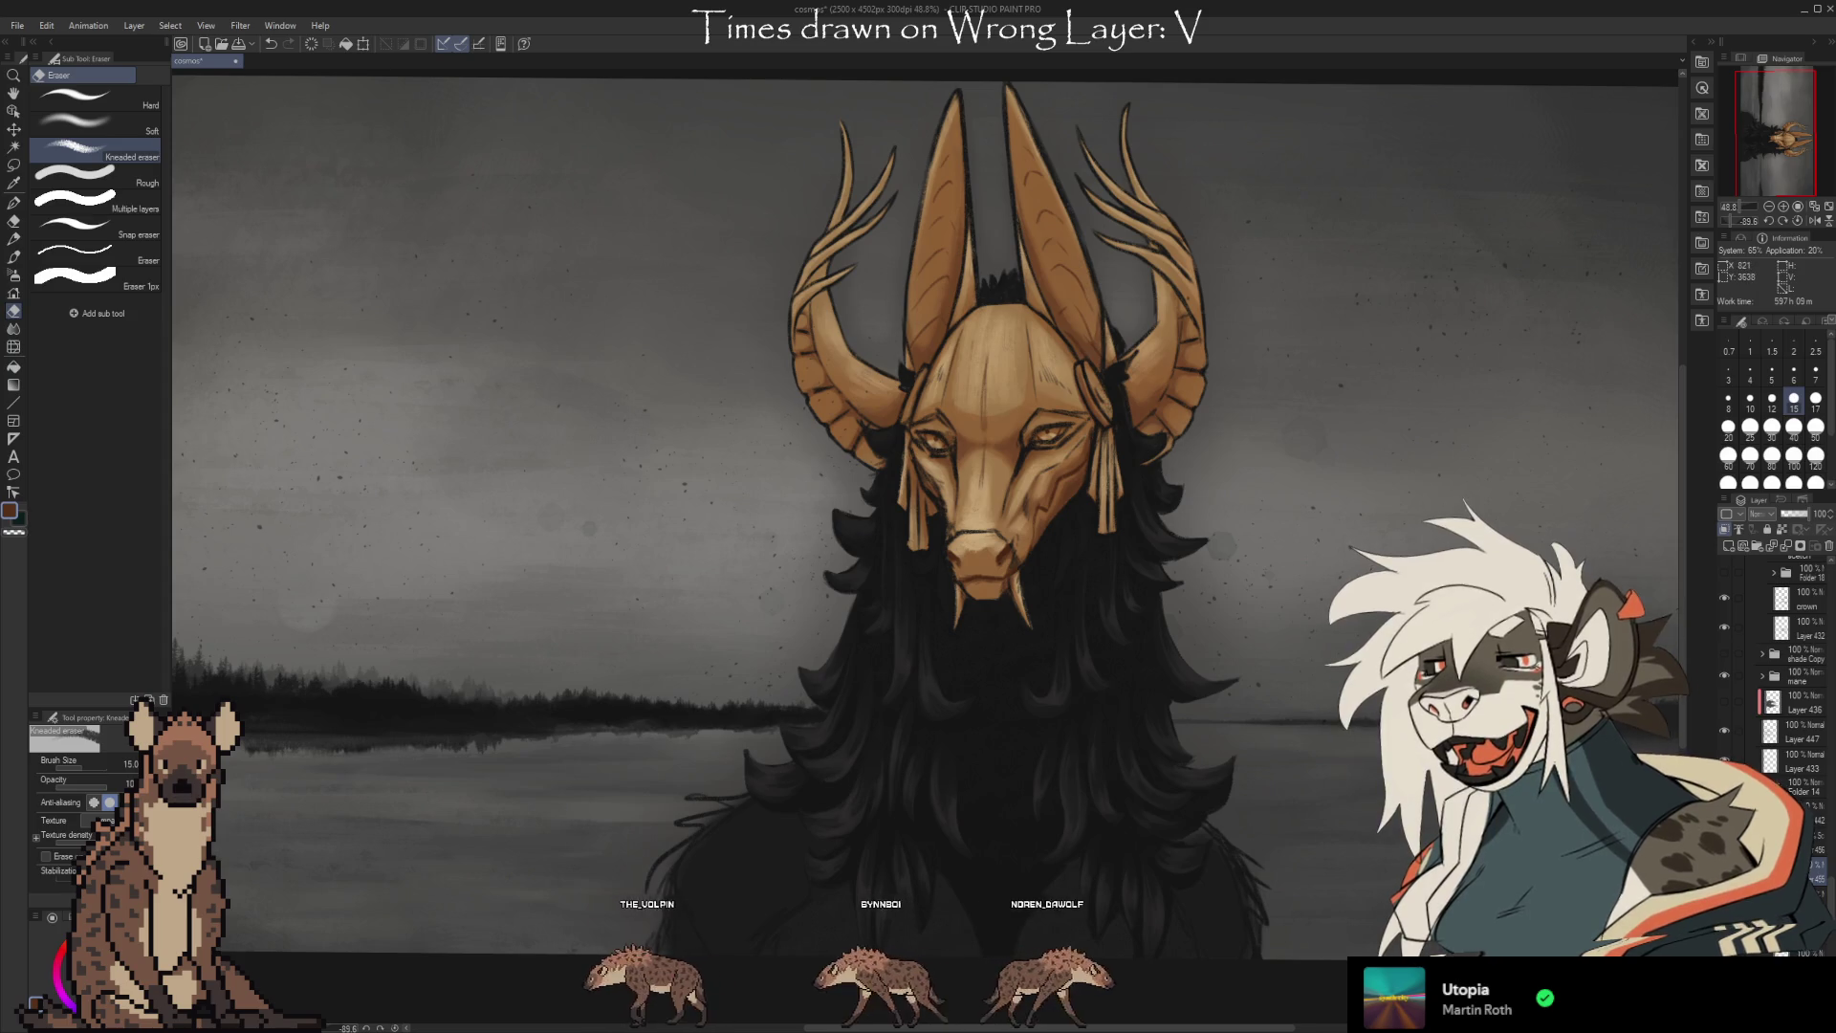
{"action": "scroll", "coordinate": [1100, 761], "scroll_direction": "right", "scroll_amount": 1}
{"action": "mouse_move", "coordinate": [1366, 741]}
{"action": "left_mouse_down"}
{"action": "mouse_move", "coordinate": [1271, 743]}
{"action": "mouse_move", "coordinate": [1266, 775]}
{"action": "left_mouse_up"}
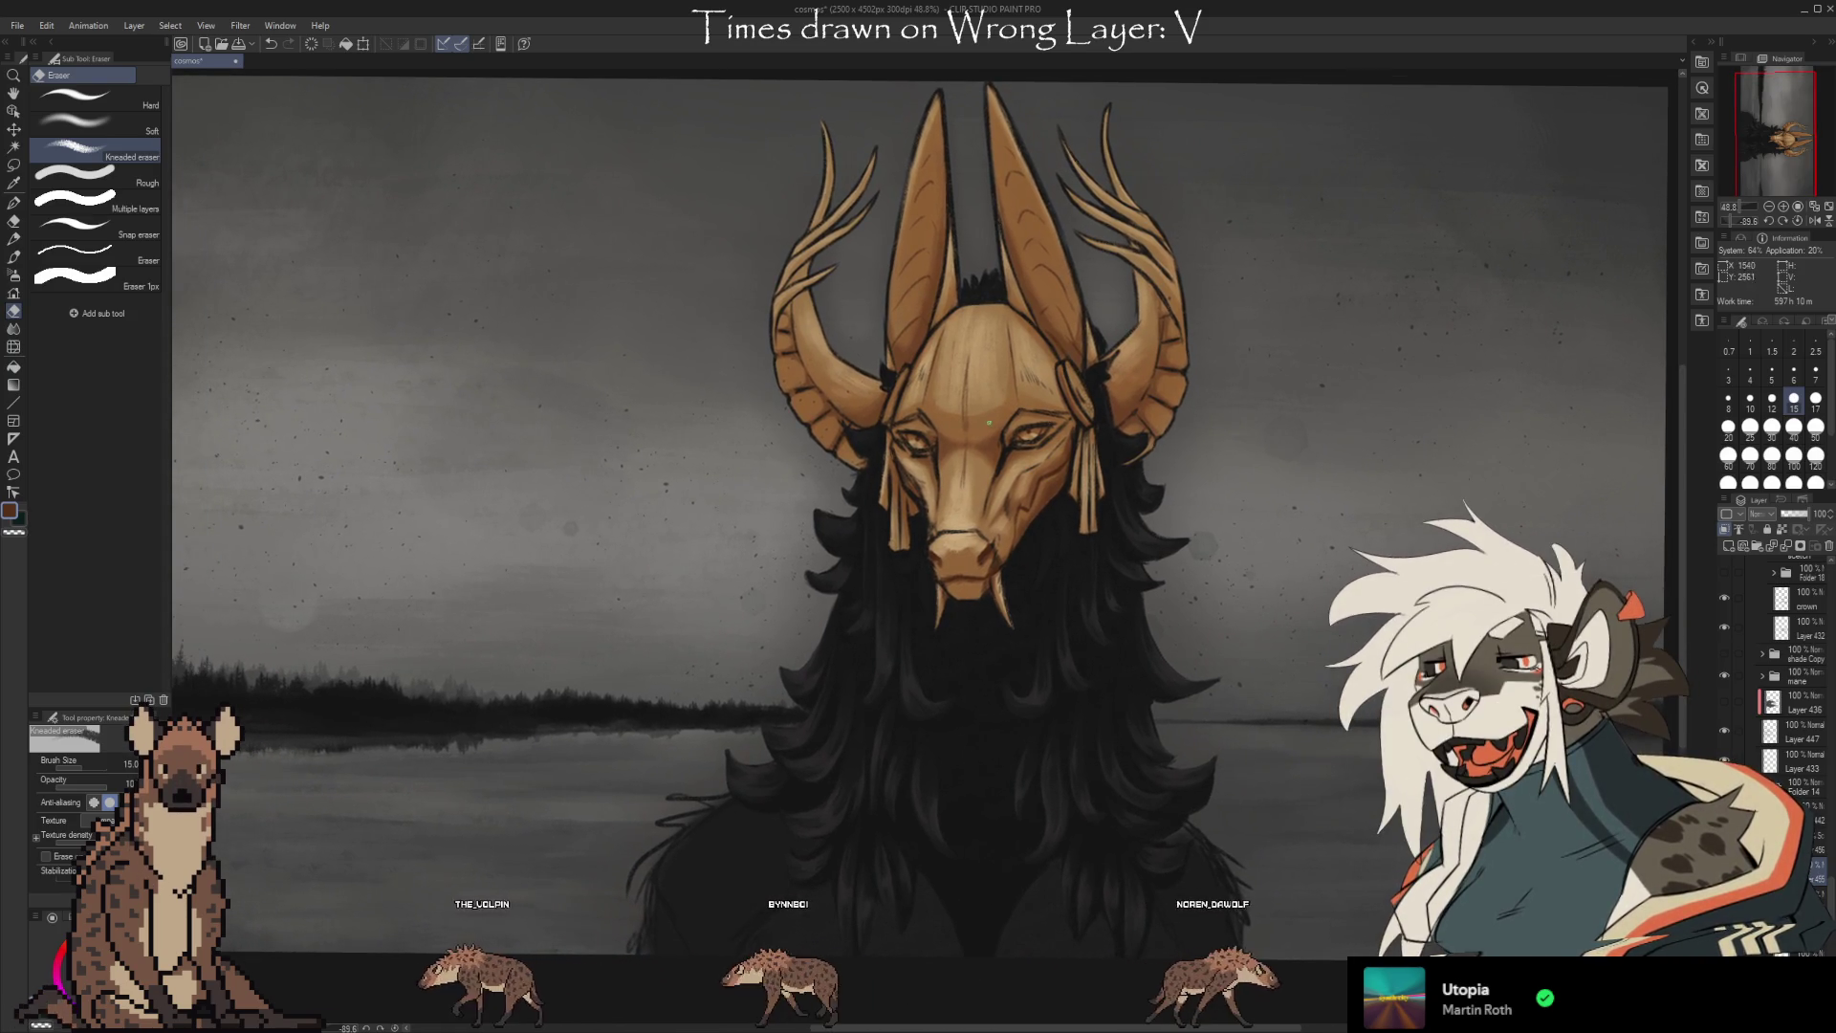
Sample tones from the mask's face and eye, then return to the brush.
{"action": "key", "text": "i"}
{"action": "left_click", "coordinate": [949, 446]}
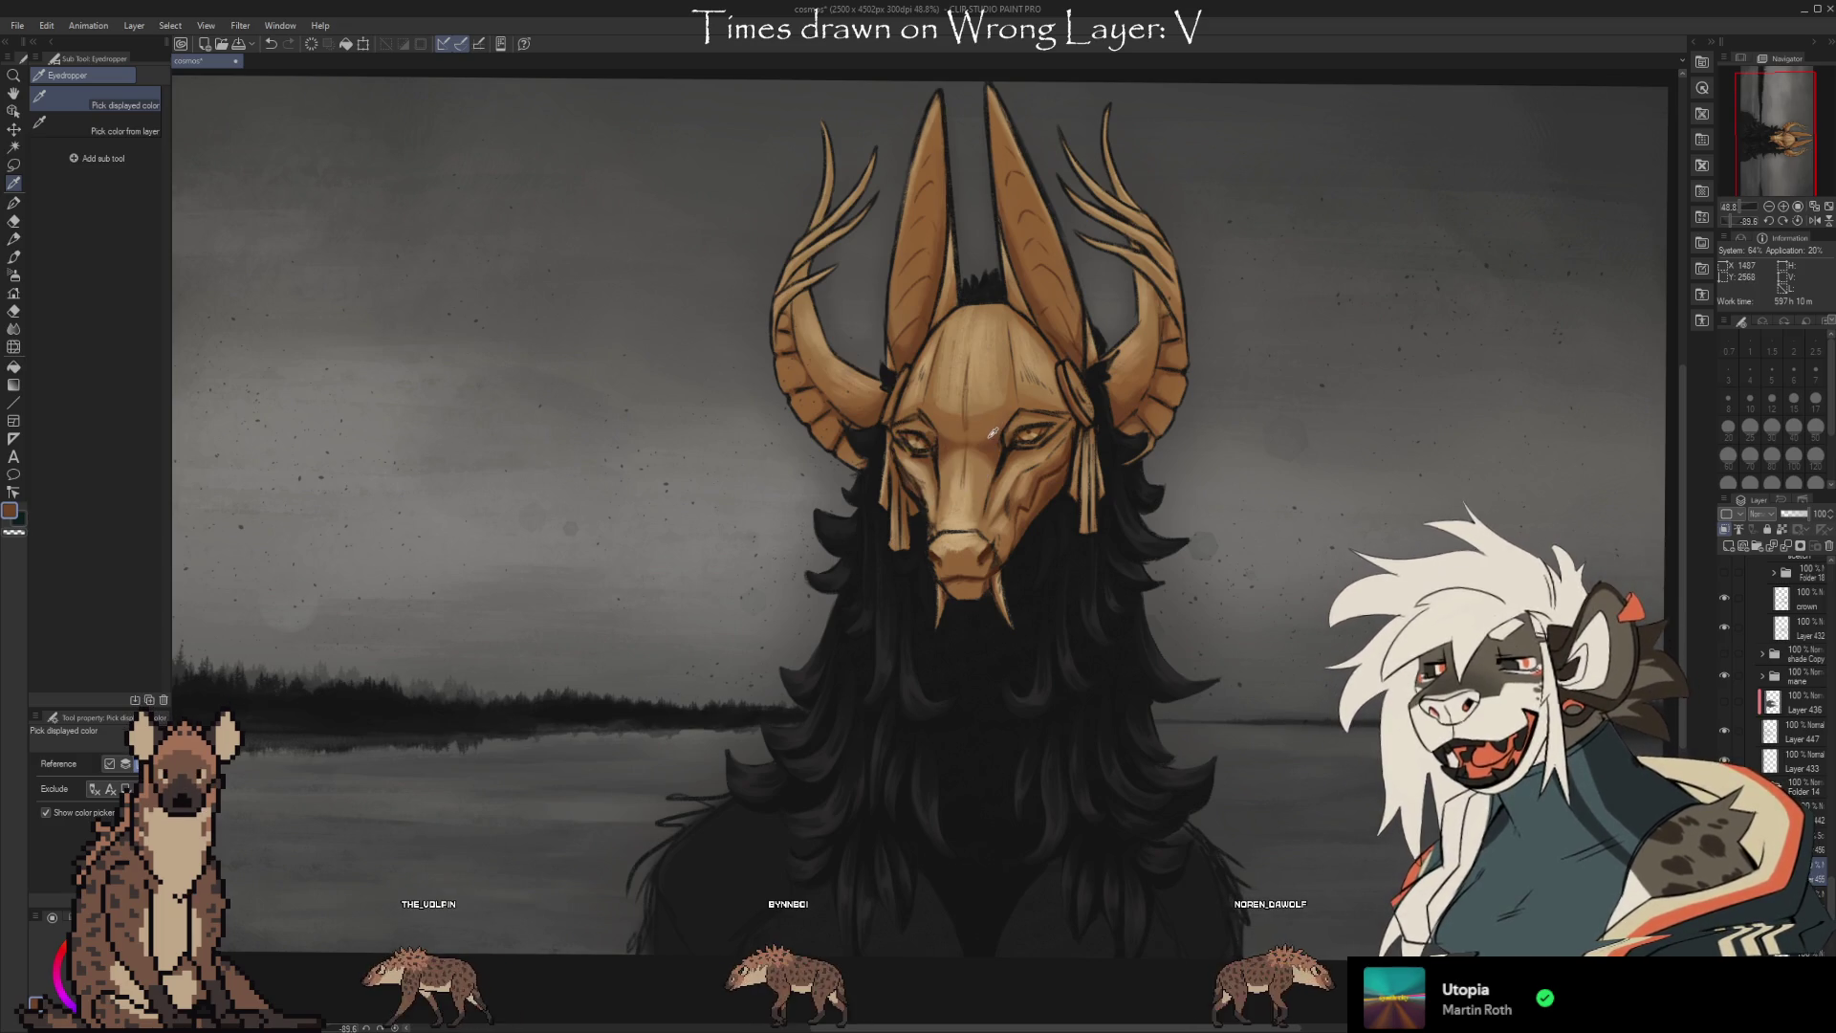
{"action": "left_click", "coordinate": [990, 446]}
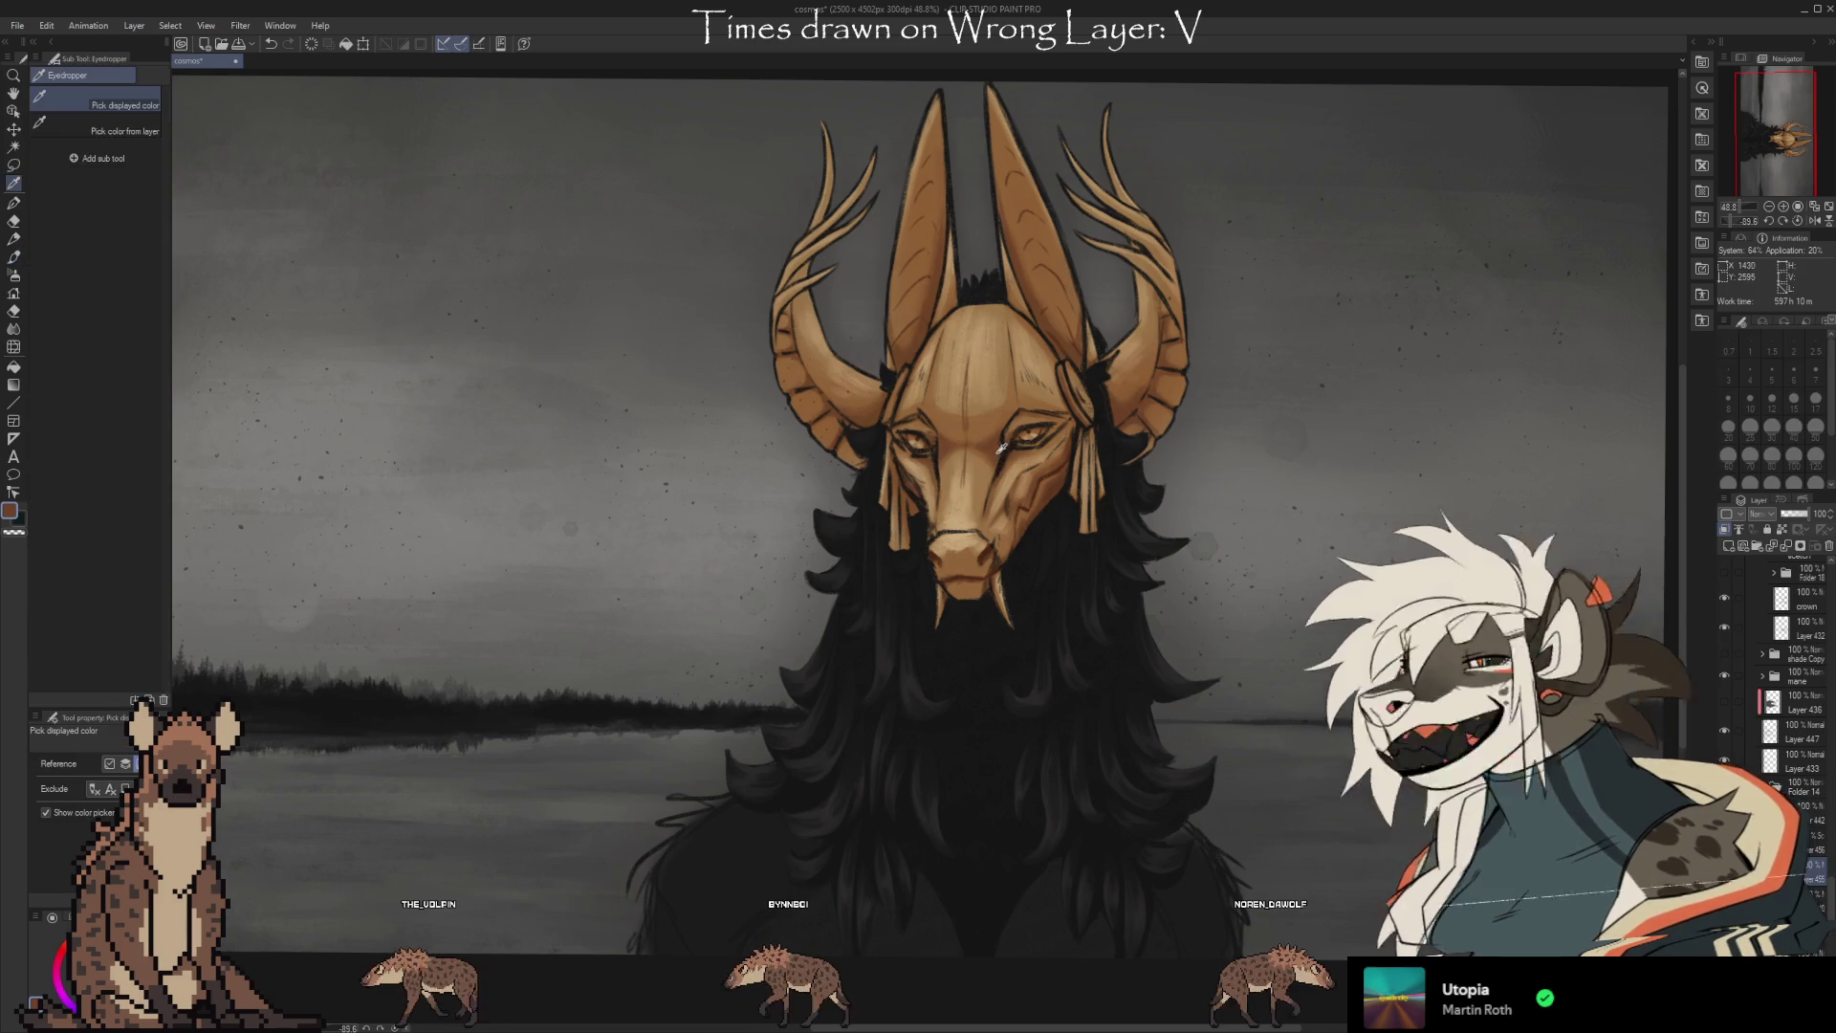
{"action": "left_click", "coordinate": [991, 446]}
{"action": "key", "text": "b"}
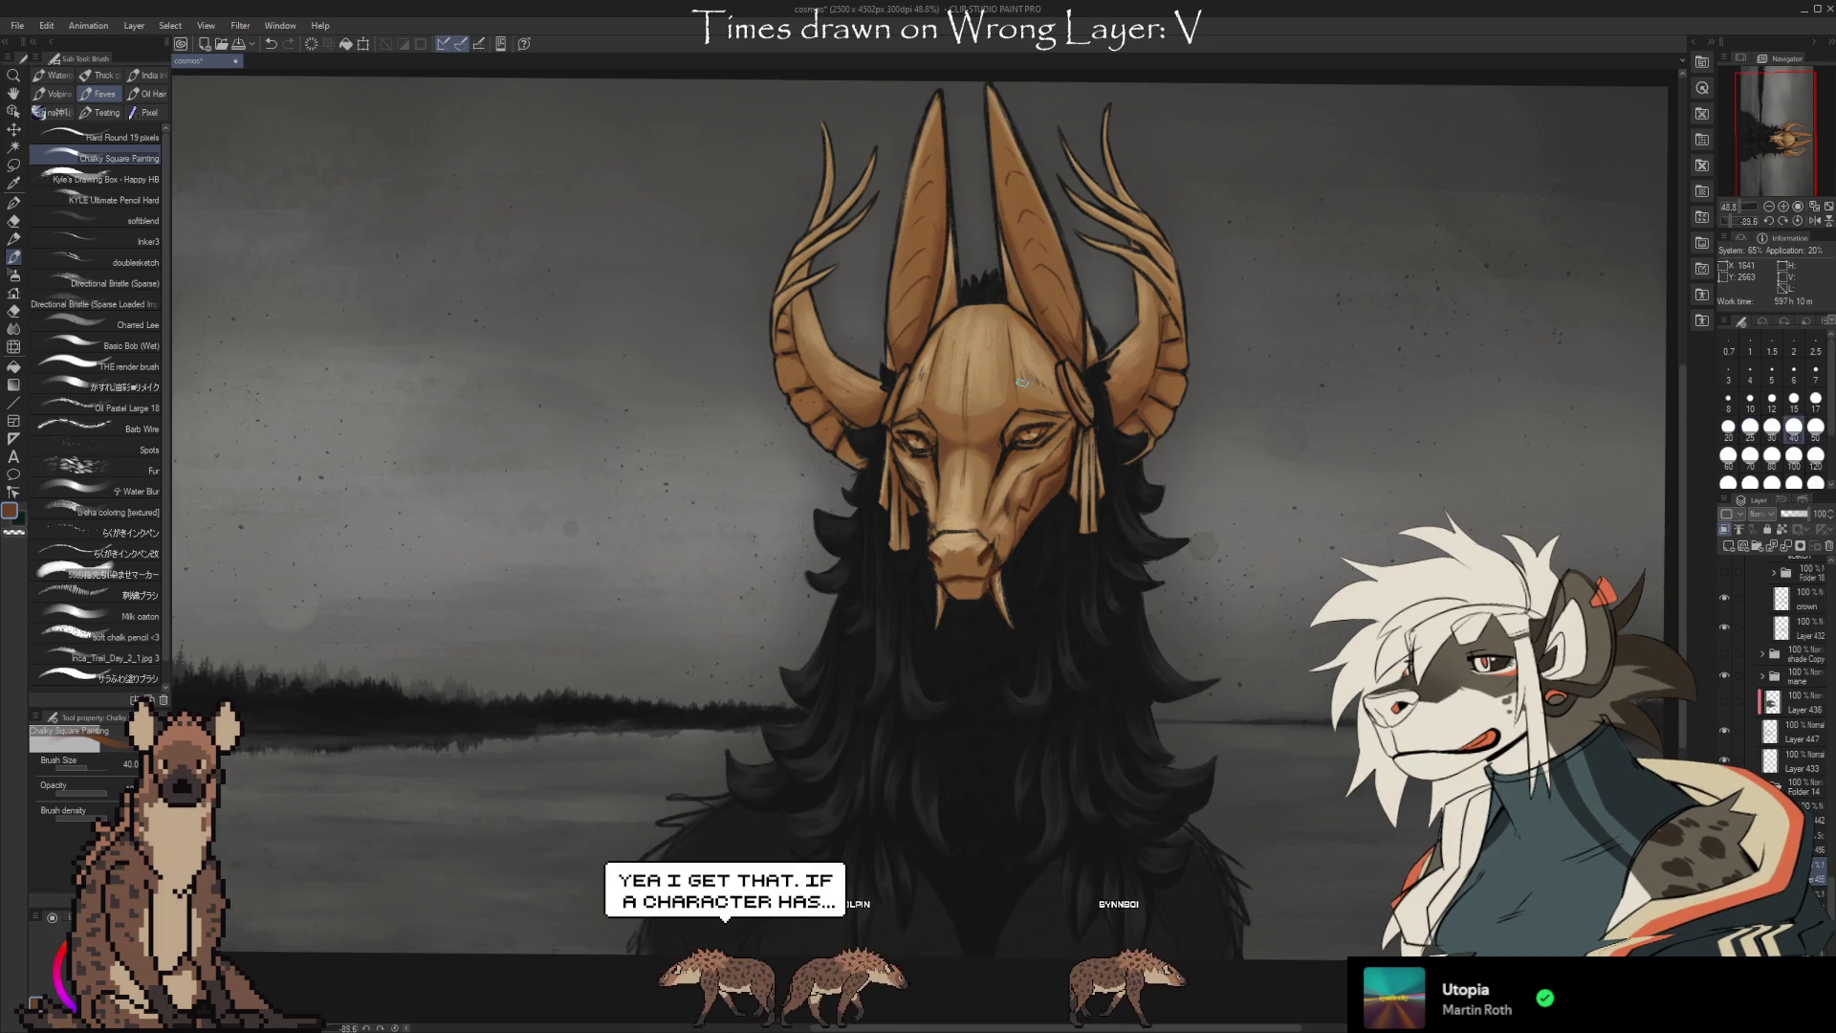
Touch up around the mask's snout, alternating brush and Kneaded eraser while panning the view.
{"action": "key", "text": "b"}
{"action": "key", "text": "b"}
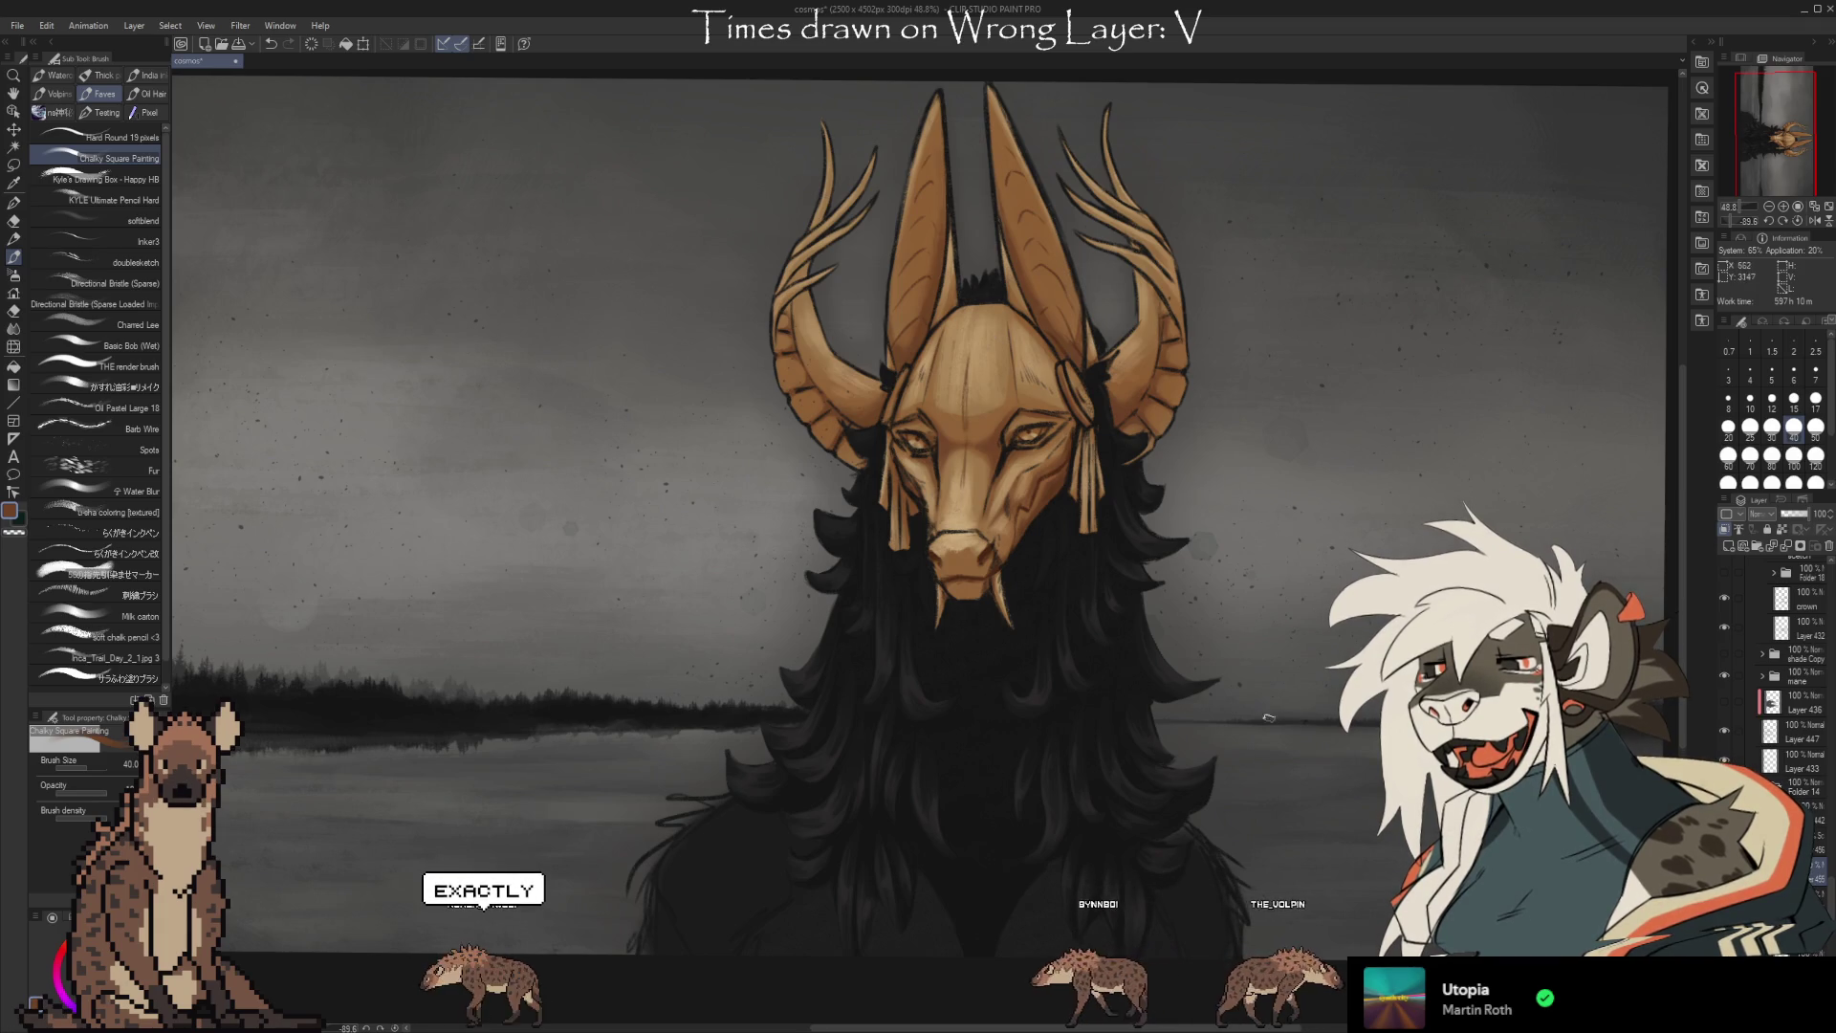
{"action": "left_click_drag", "start_coordinate": [986, 326], "coordinate": [975, 334]}
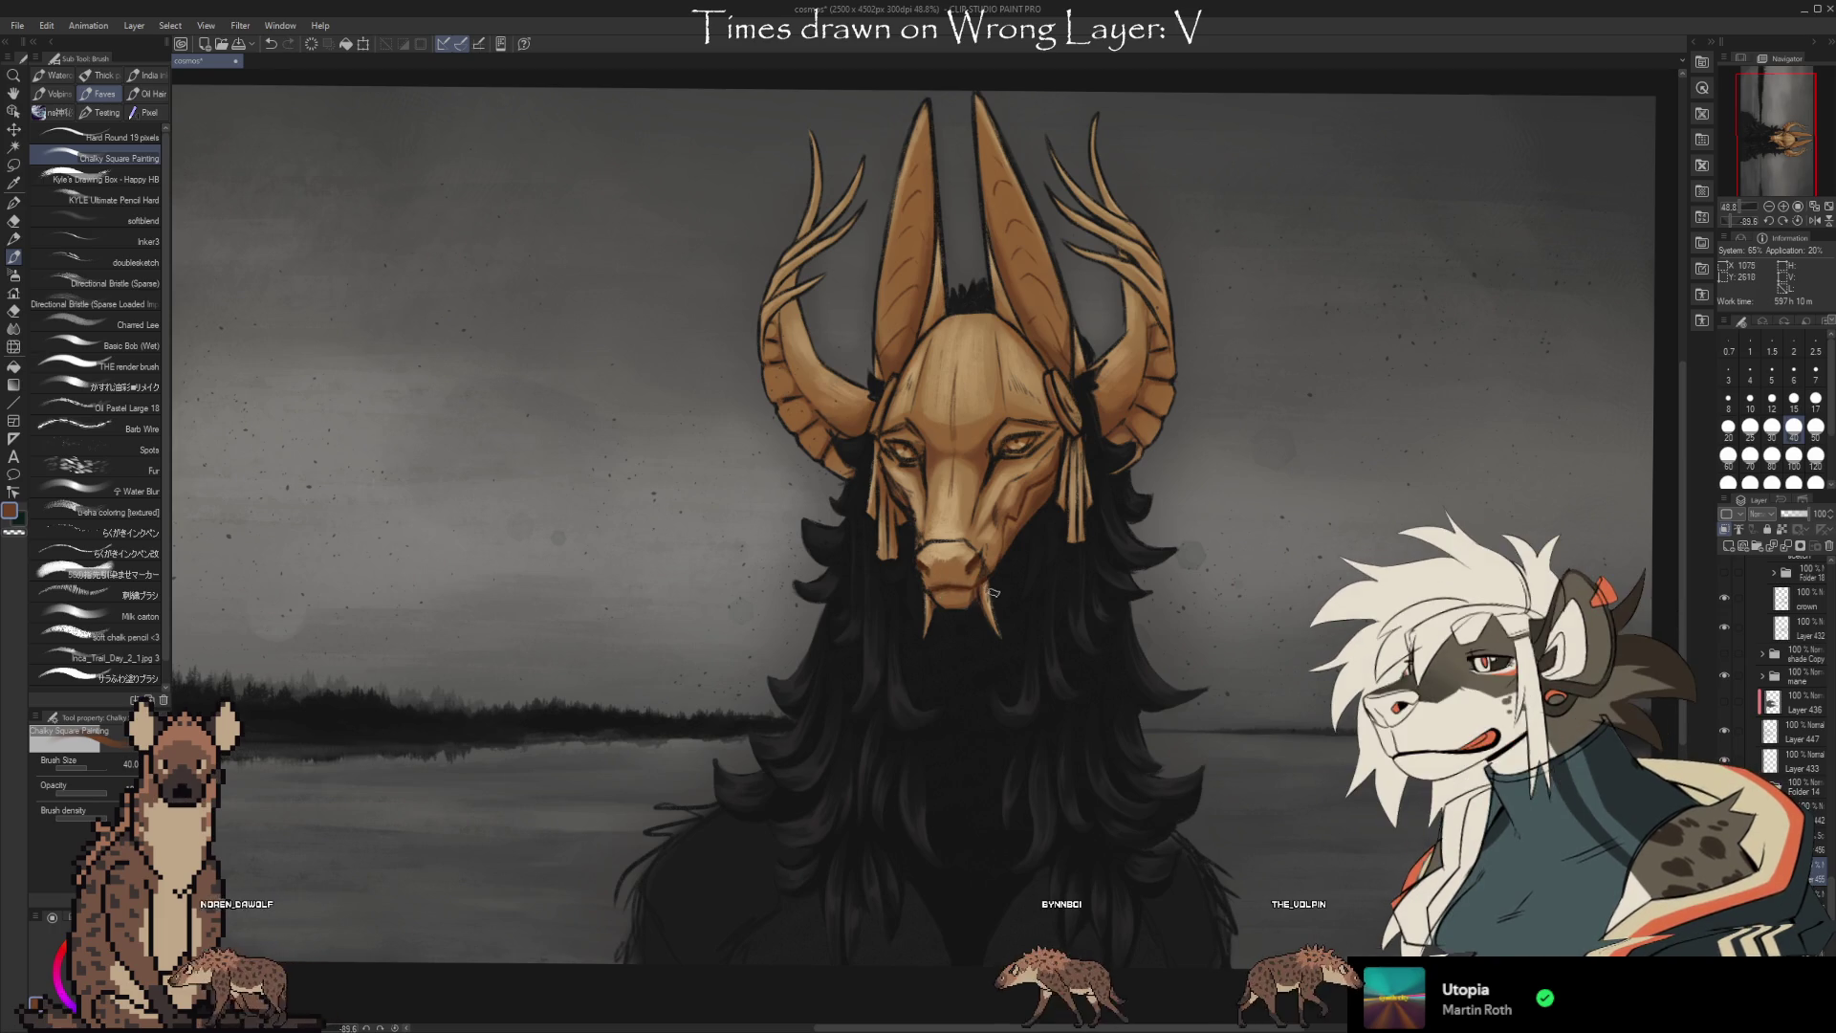
{"action": "key", "text": "e"}
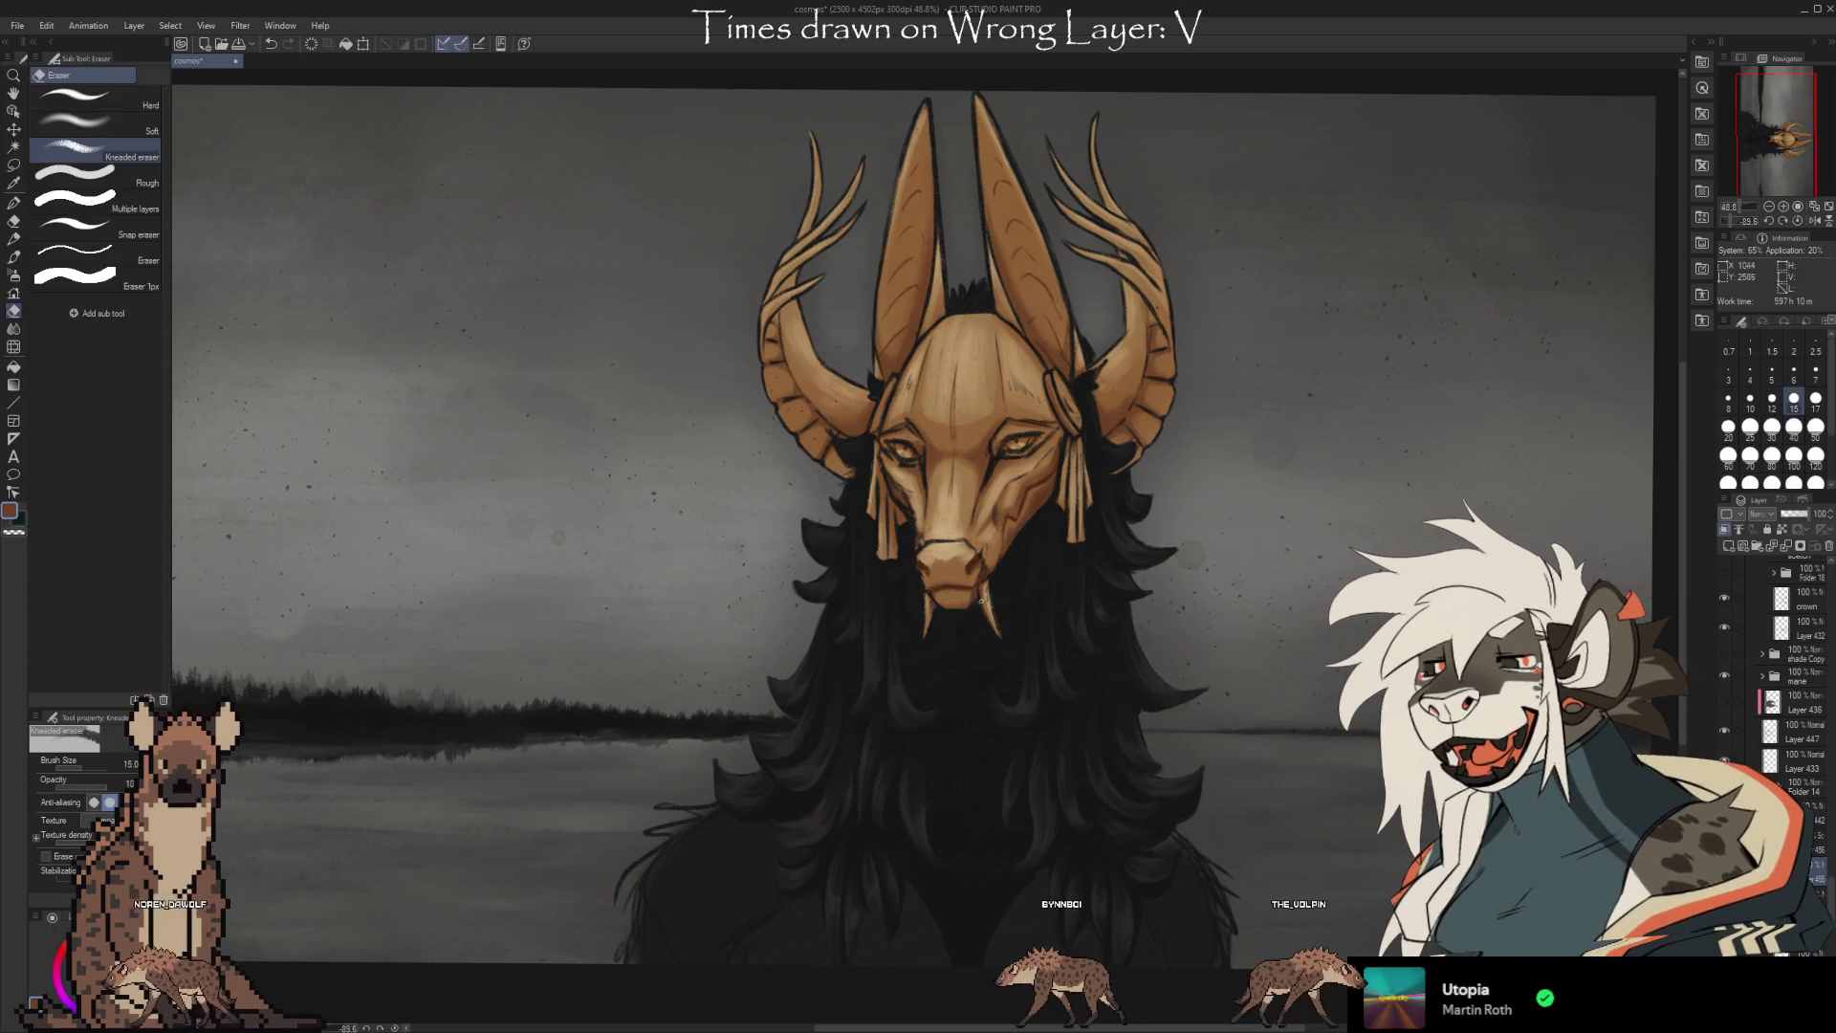
{"action": "key", "text": "b"}
{"action": "key", "text": "b"}
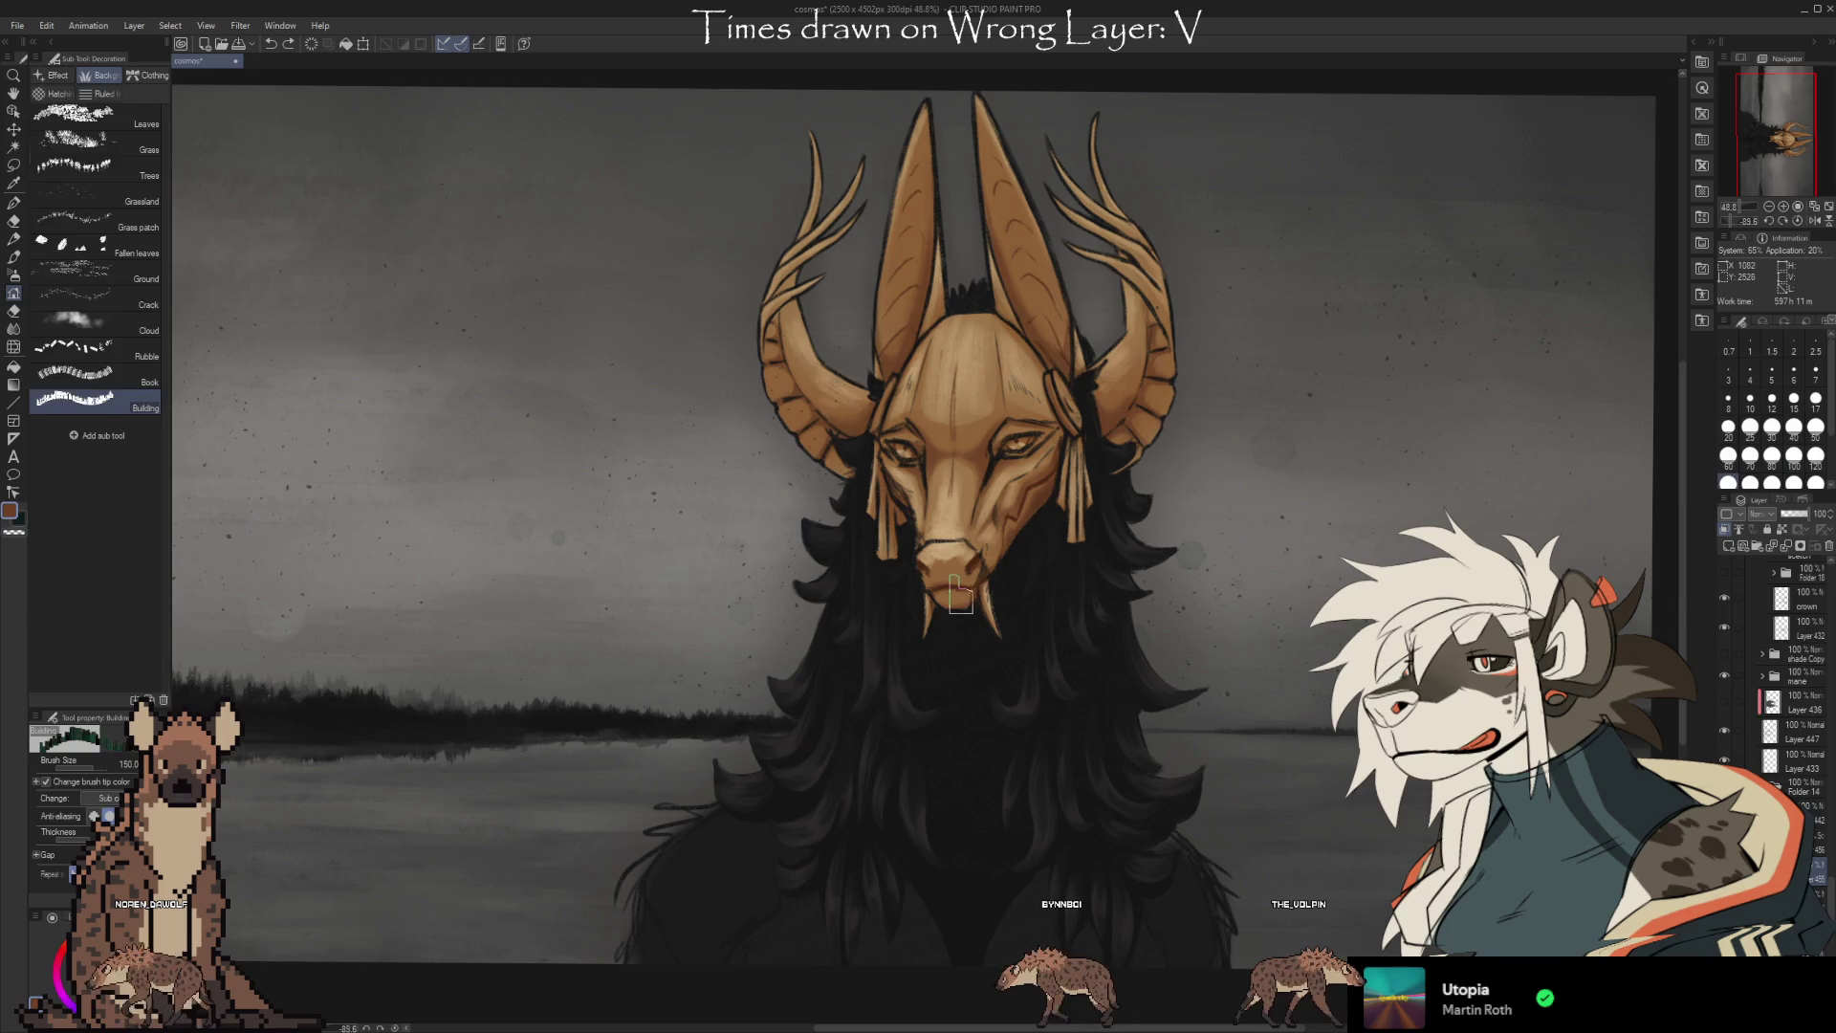
{"action": "key", "text": "b"}
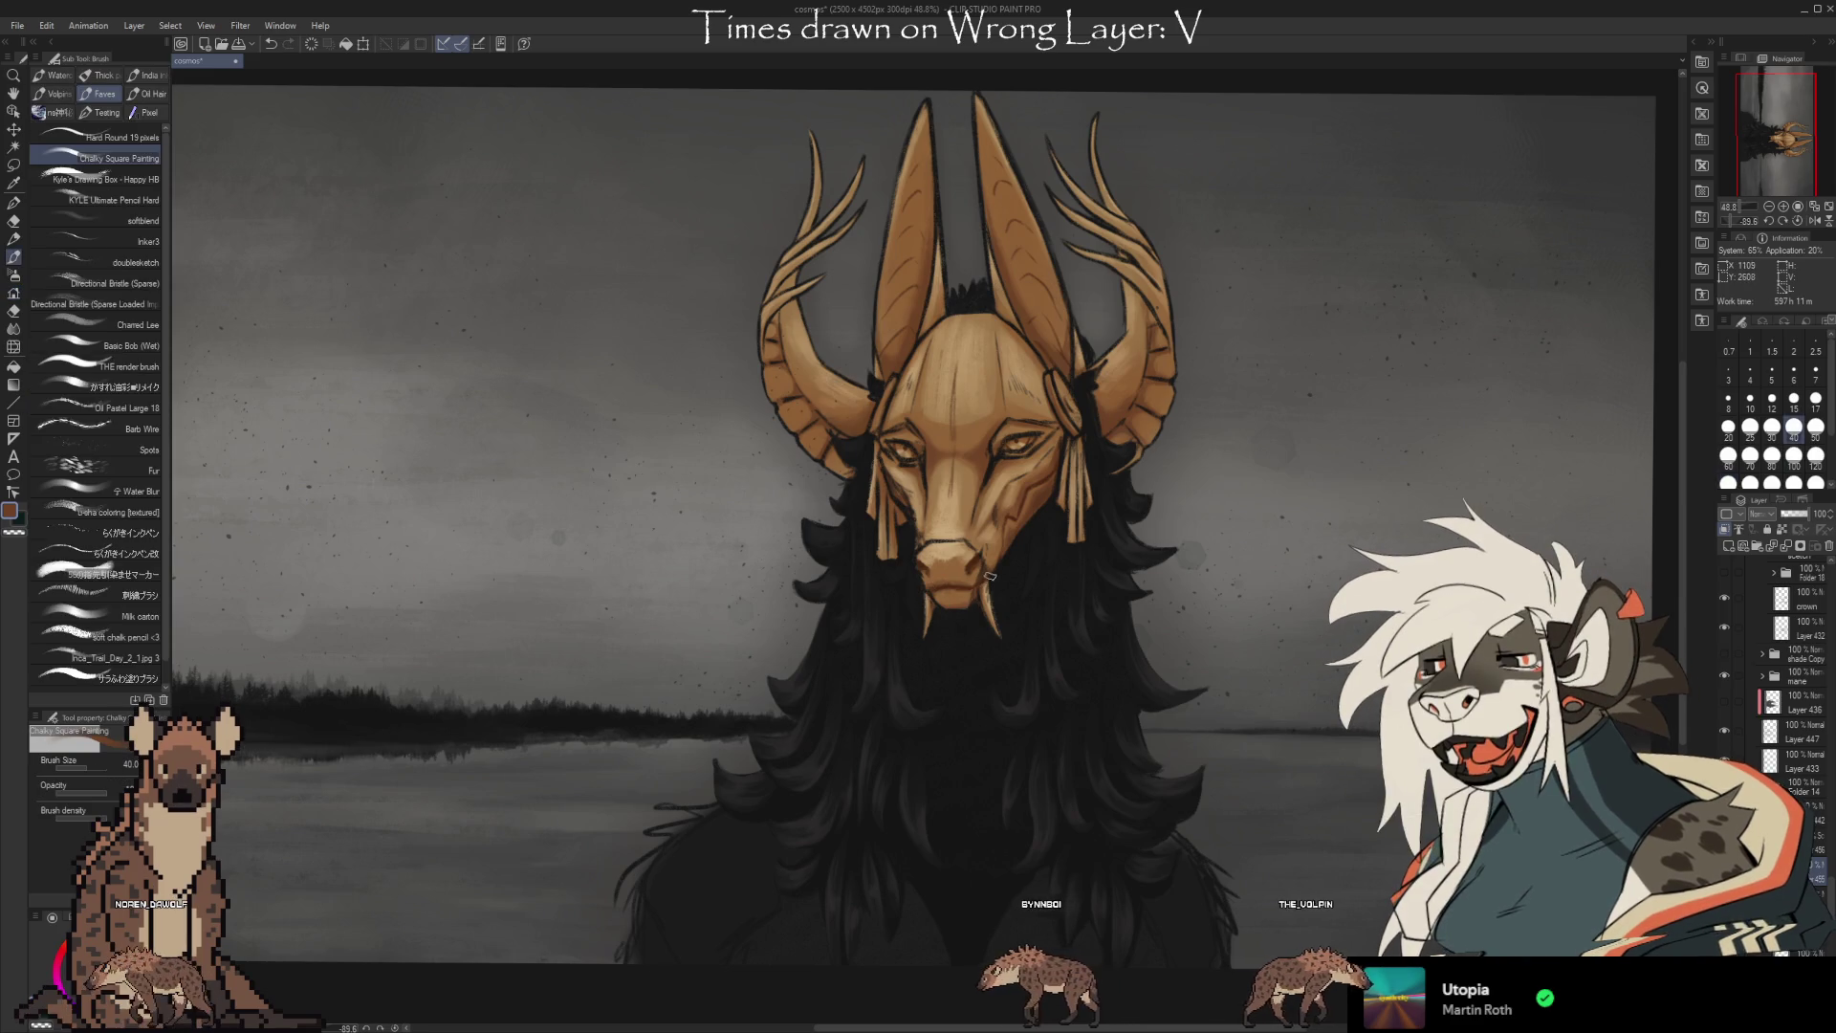
{"action": "key", "text": "e"}
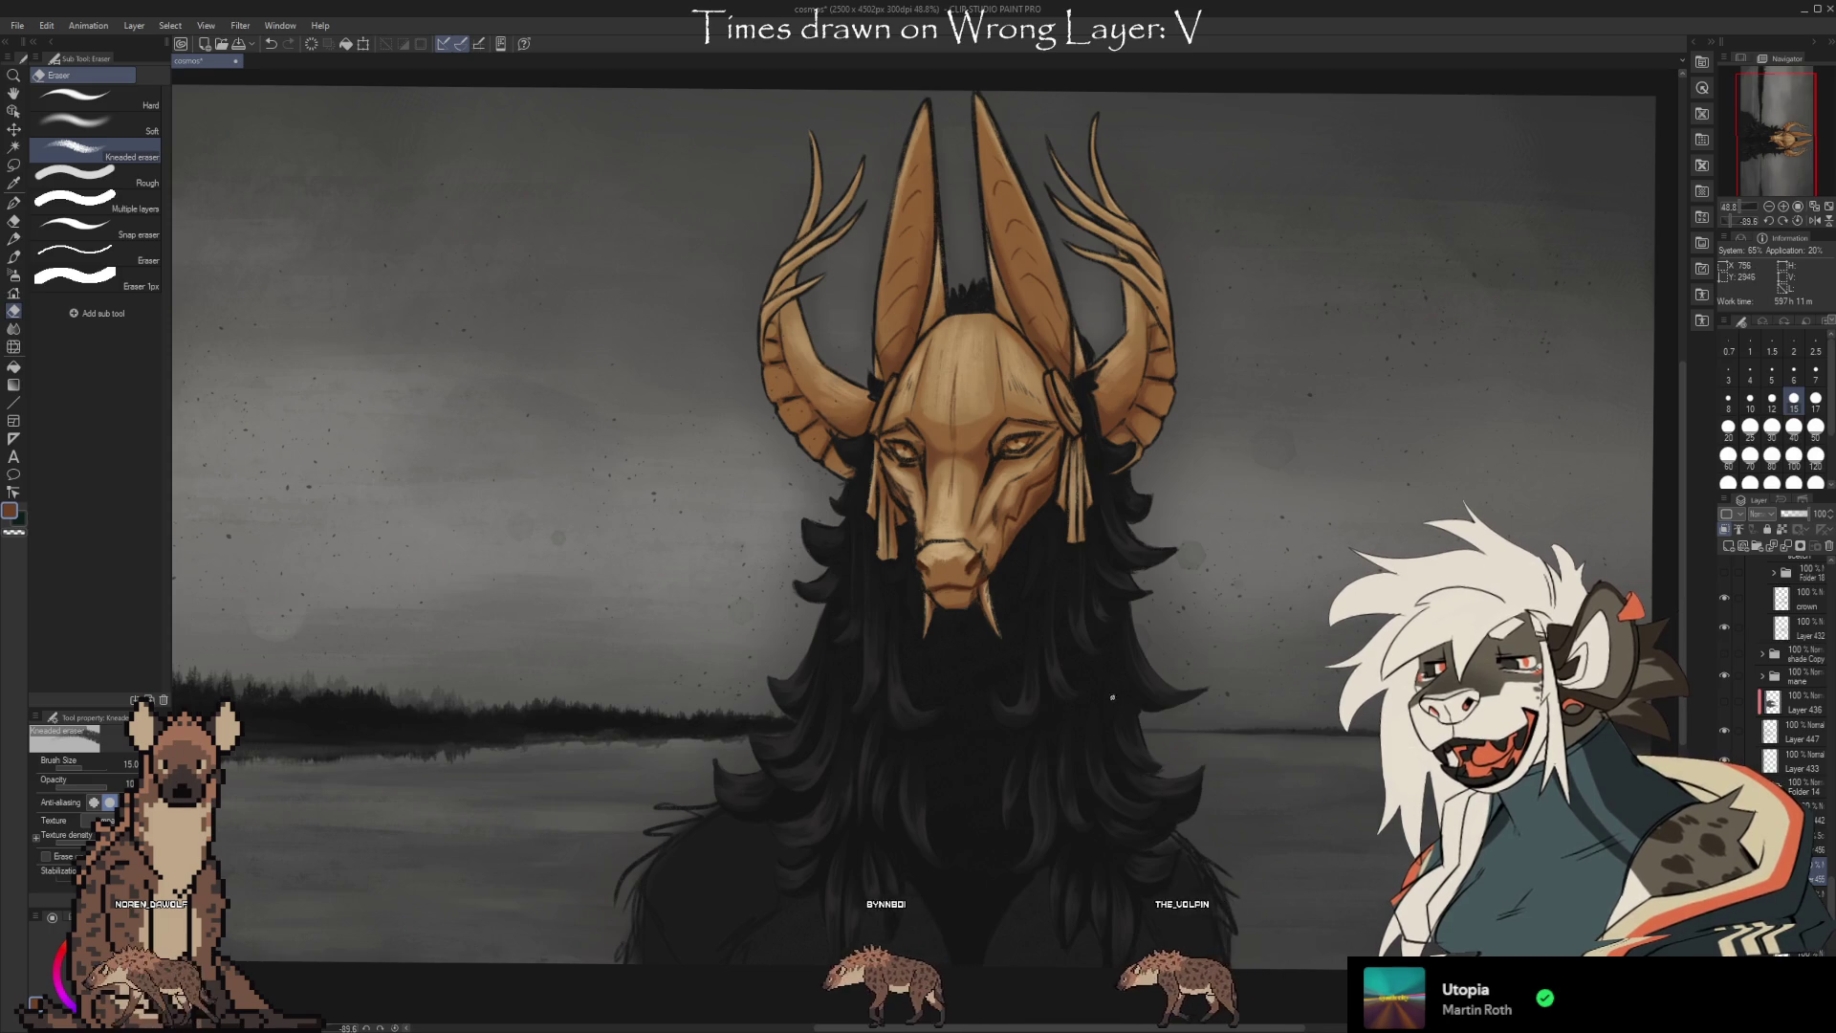
{"action": "left_click_drag", "start_coordinate": [1112, 698], "coordinate": [1011, 759]}
{"action": "key", "text": "b"}
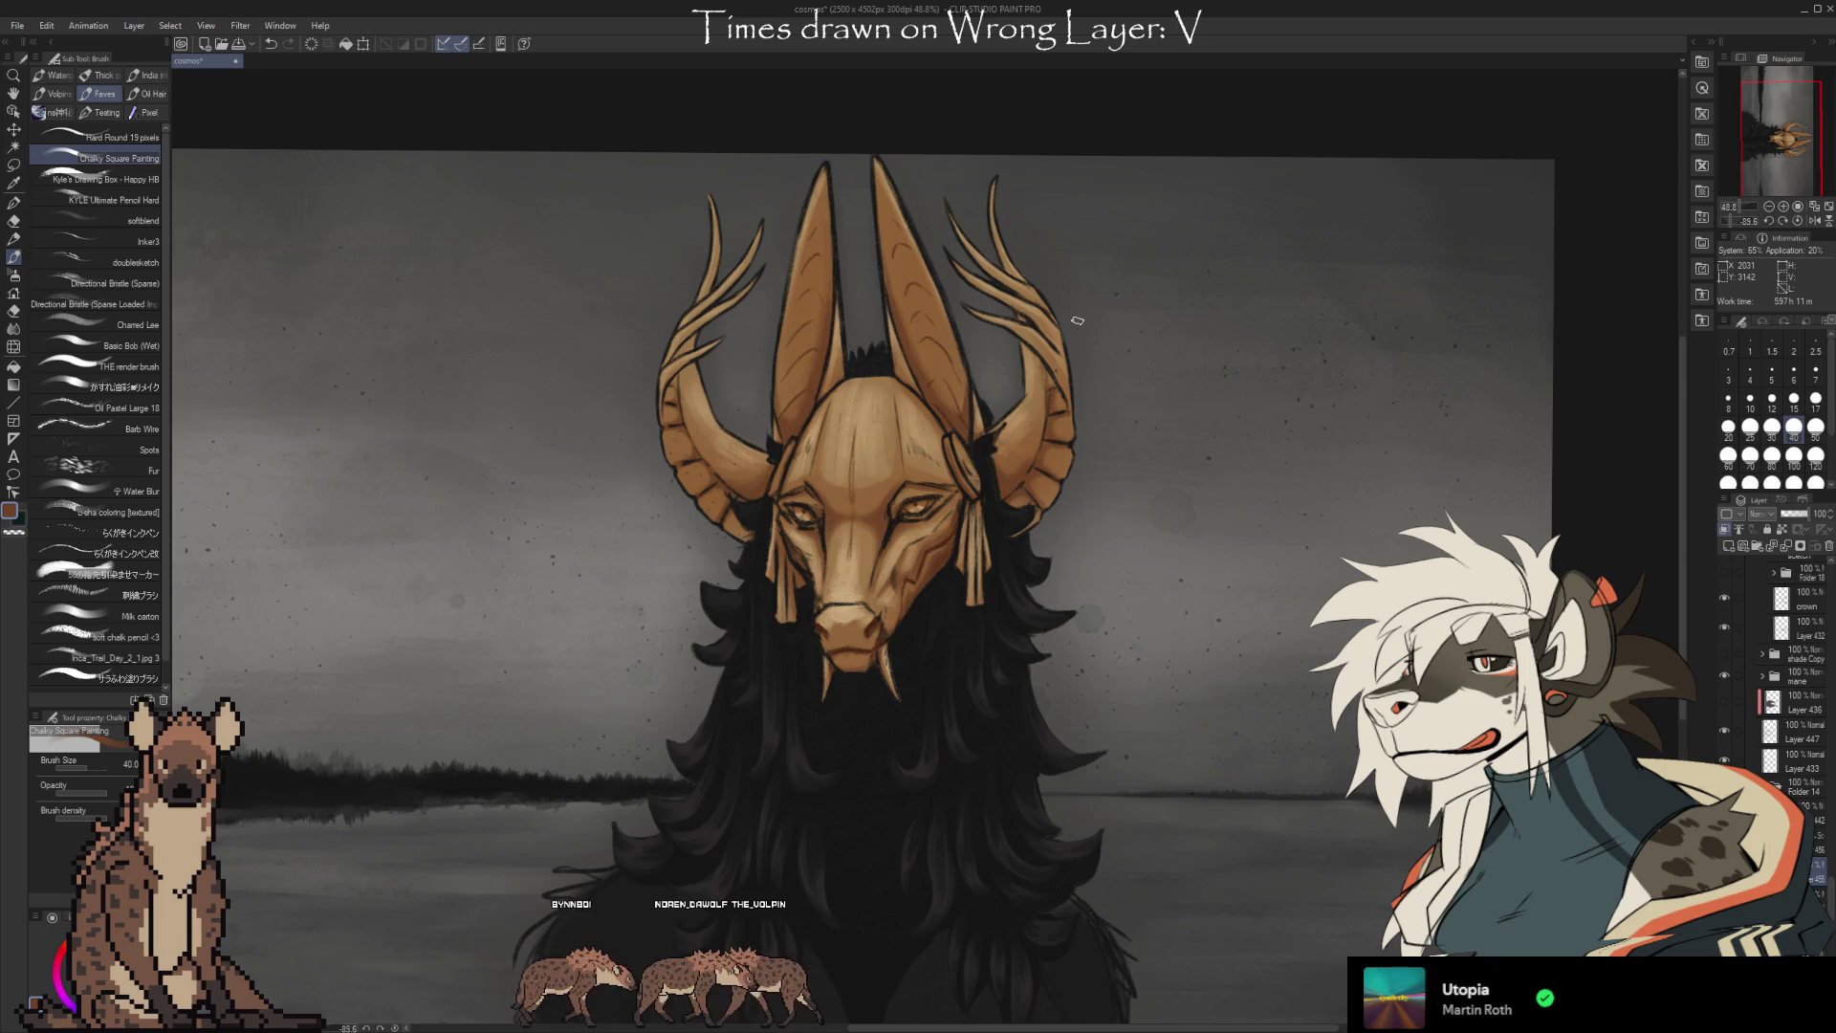
Shrink the Chalky Square Painting brush to size 20 and paint finer mask details.
{"action": "key", "text": "bracketleft"}
{"action": "key", "text": "bracketleft"}
{"action": "key", "text": "bracketleft"}
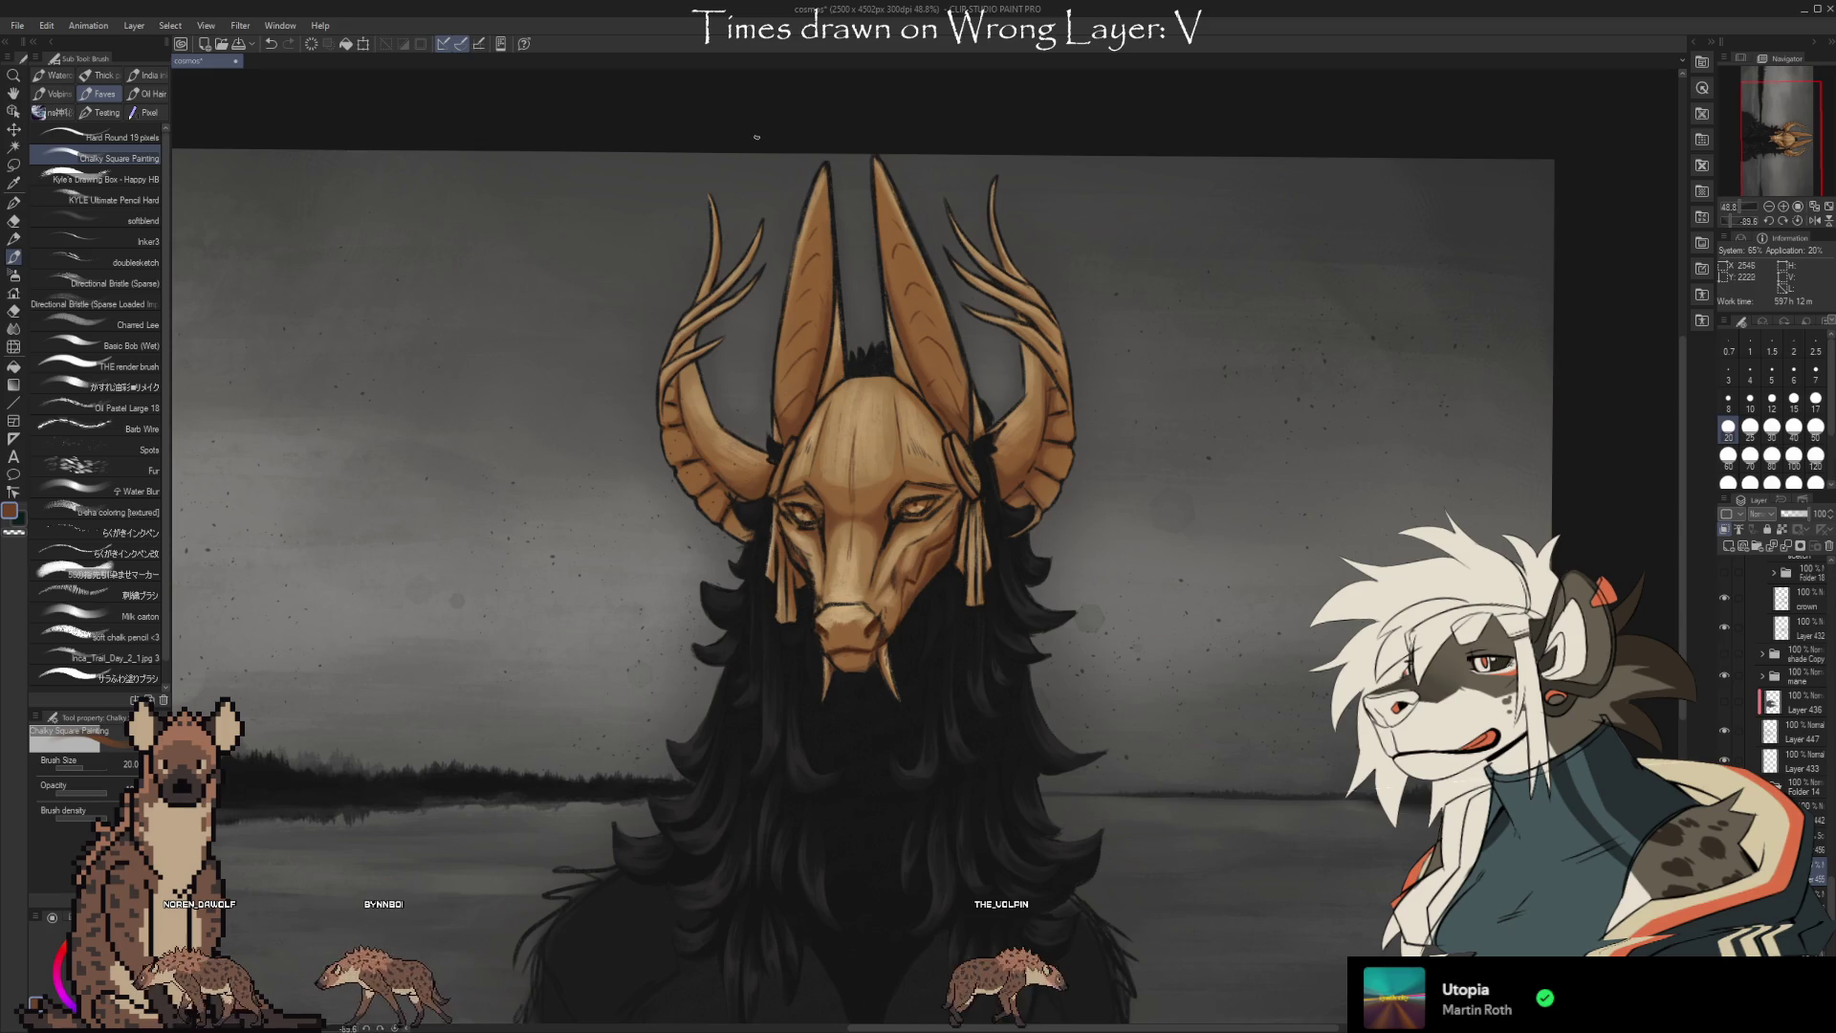
{"action": "mouse_move", "coordinate": [757, 137]}
{"action": "left_mouse_down"}
{"action": "mouse_move", "coordinate": [928, 137]}
{"action": "mouse_move", "coordinate": [890, 87]}
{"action": "mouse_move", "coordinate": [975, 498]}
{"action": "left_mouse_up"}
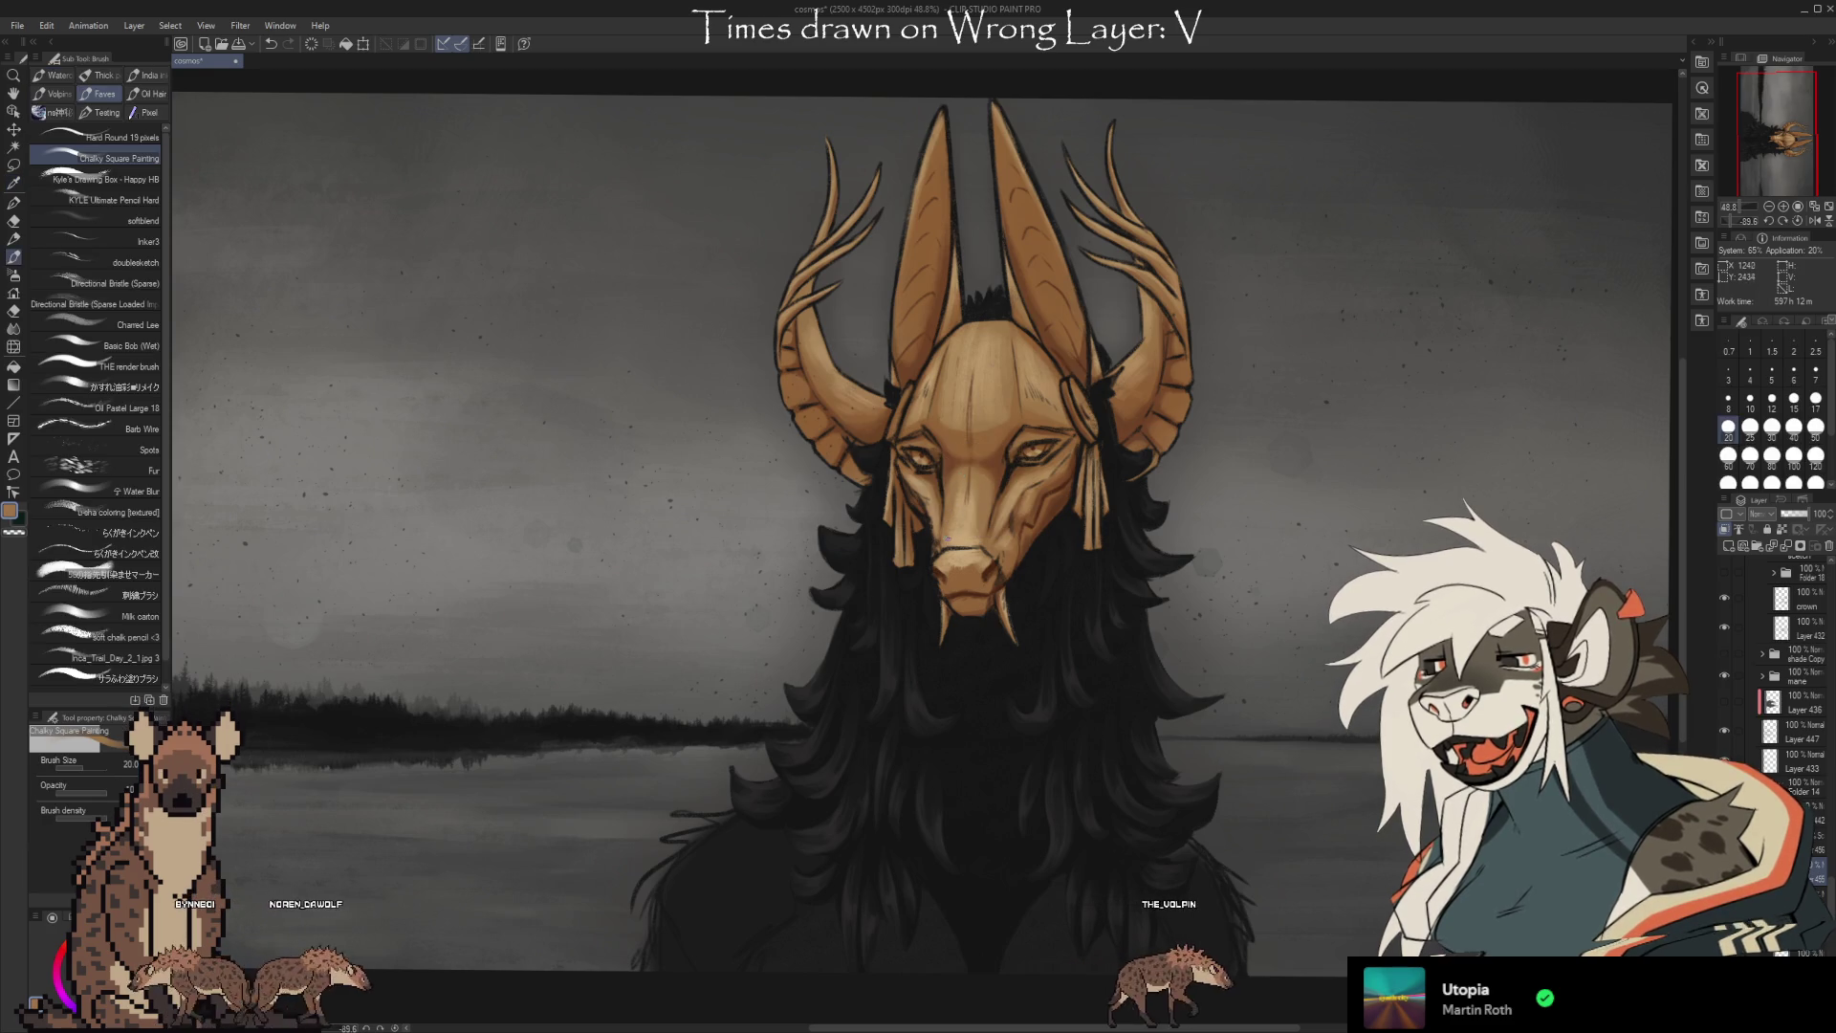
Eyedrop a colour, paint touch-ups on the mask, then switch to the Kneaded eraser.
{"action": "key", "text": "i"}
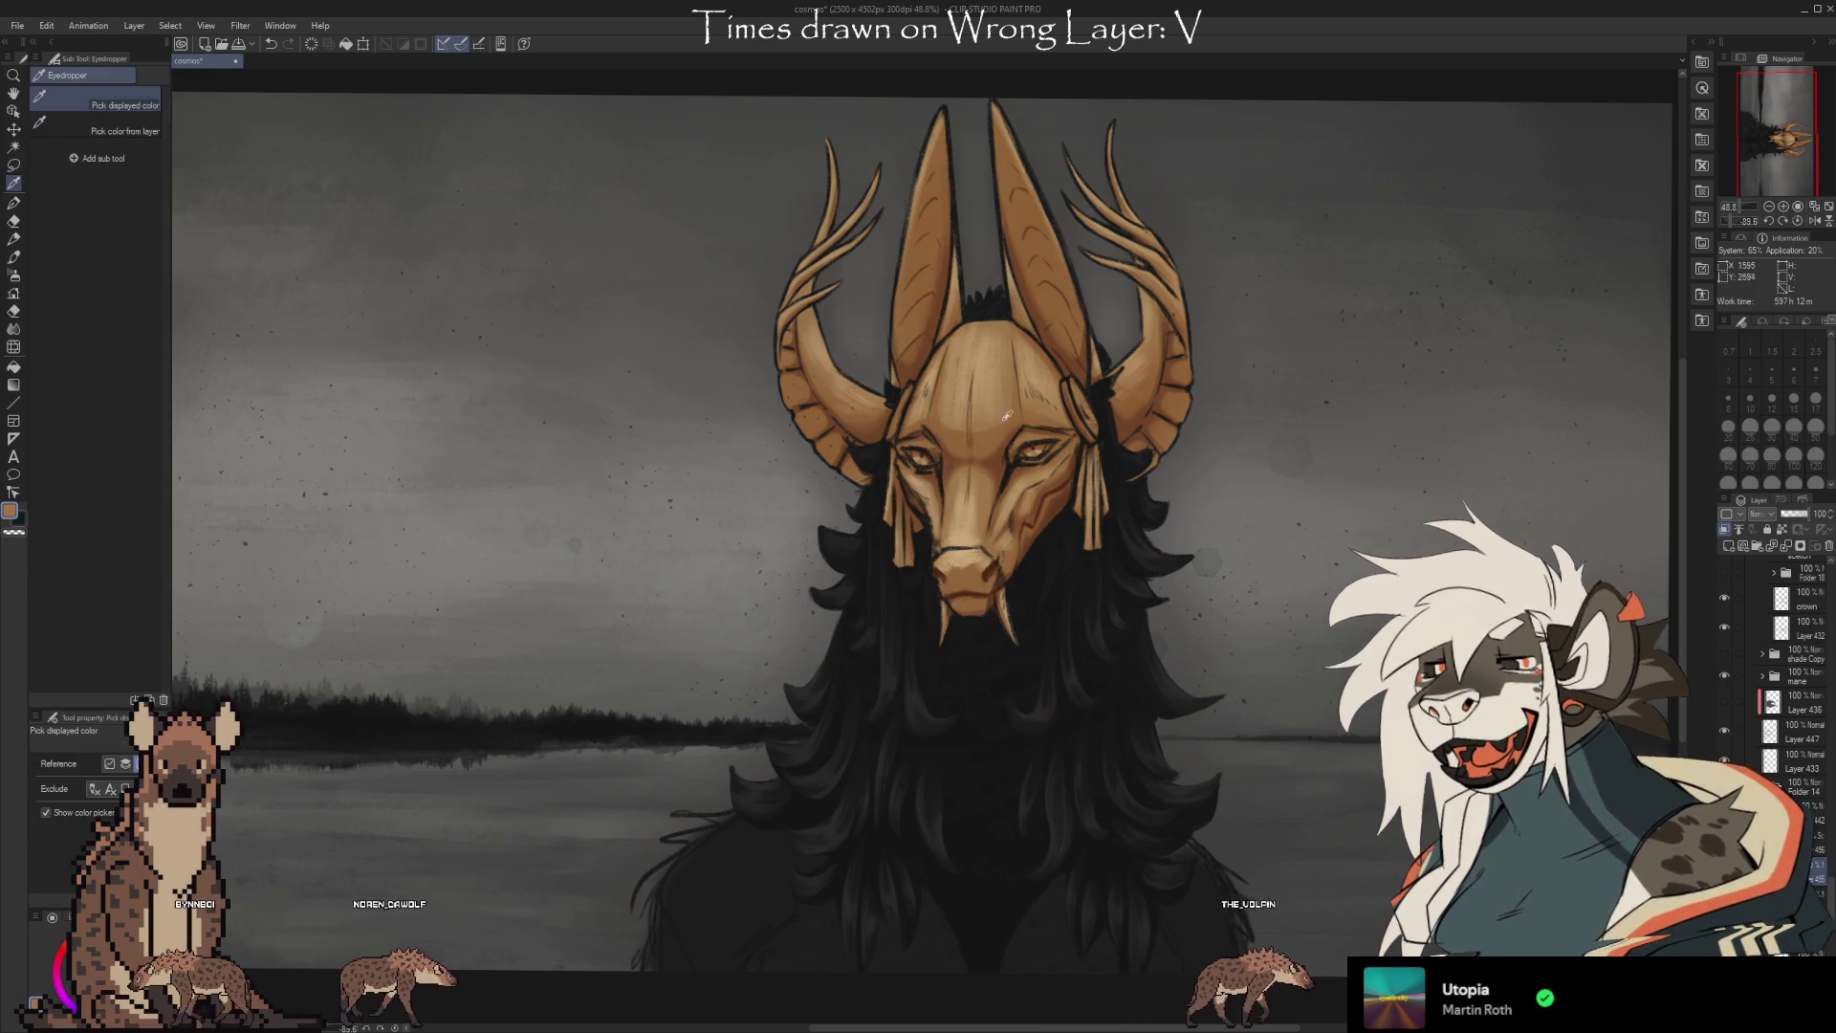
{"action": "key", "text": "b"}
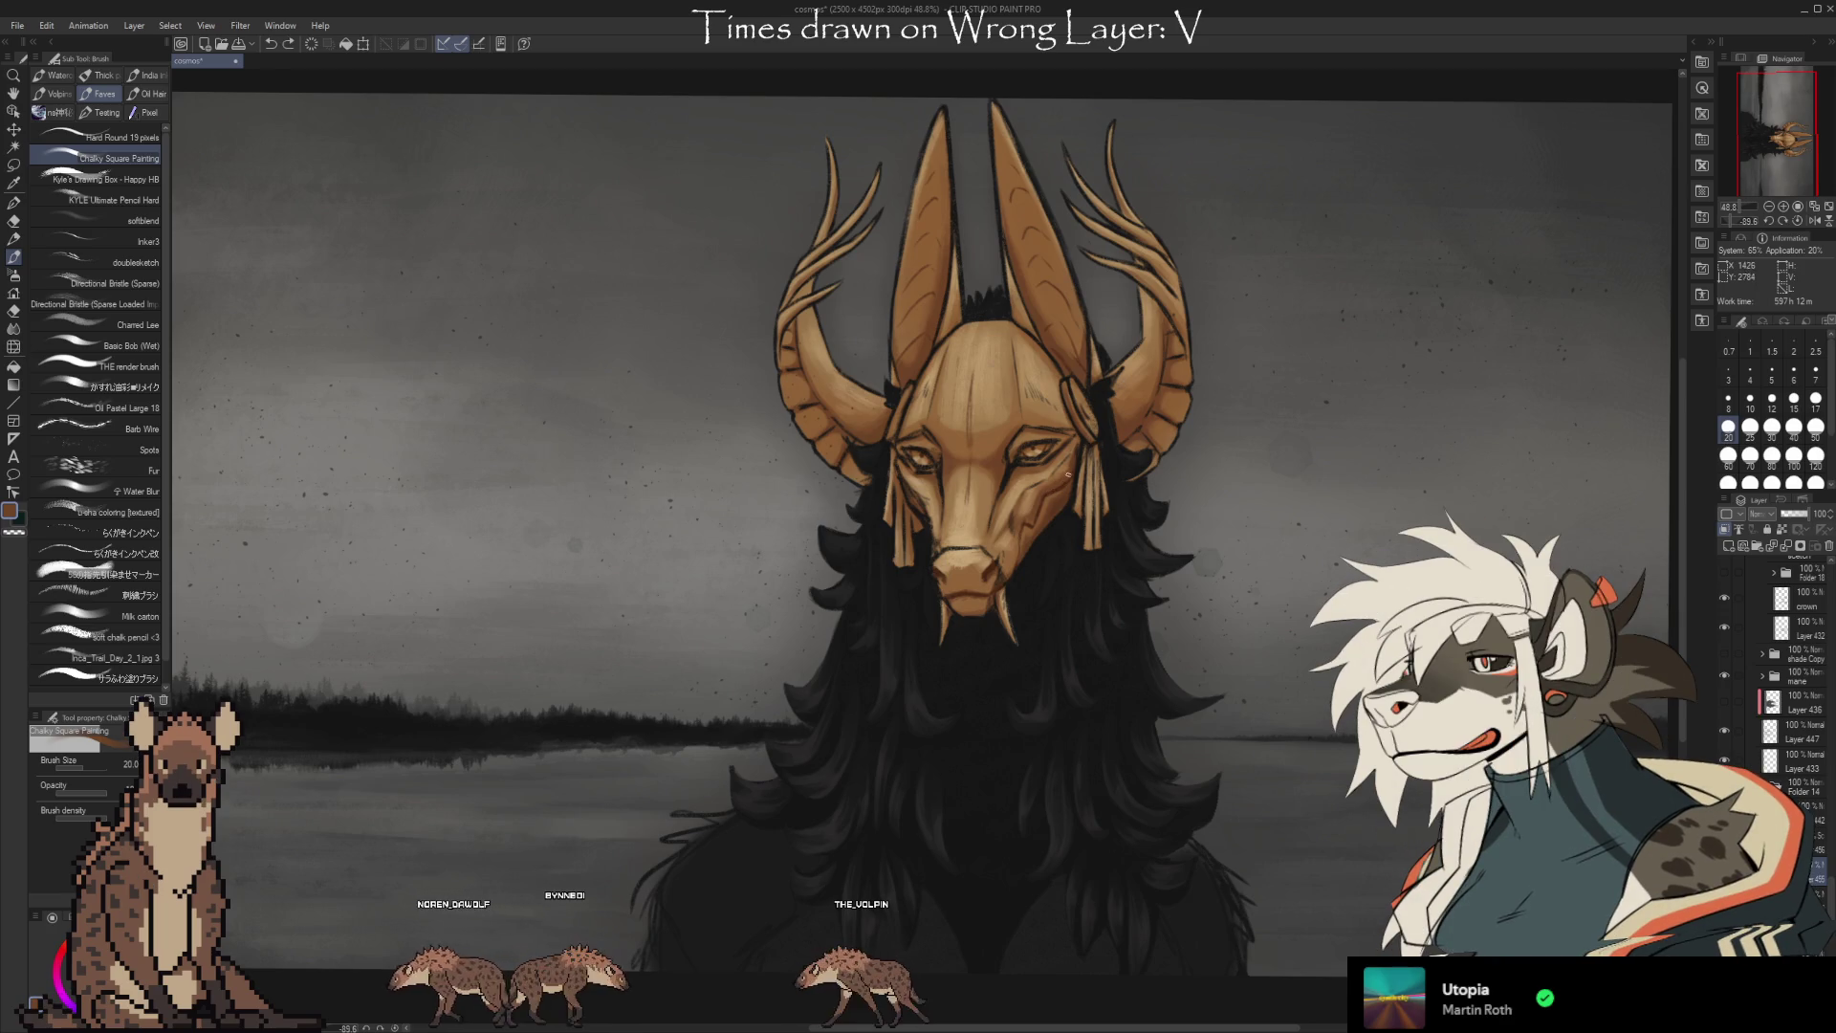
{"action": "key", "text": "e"}
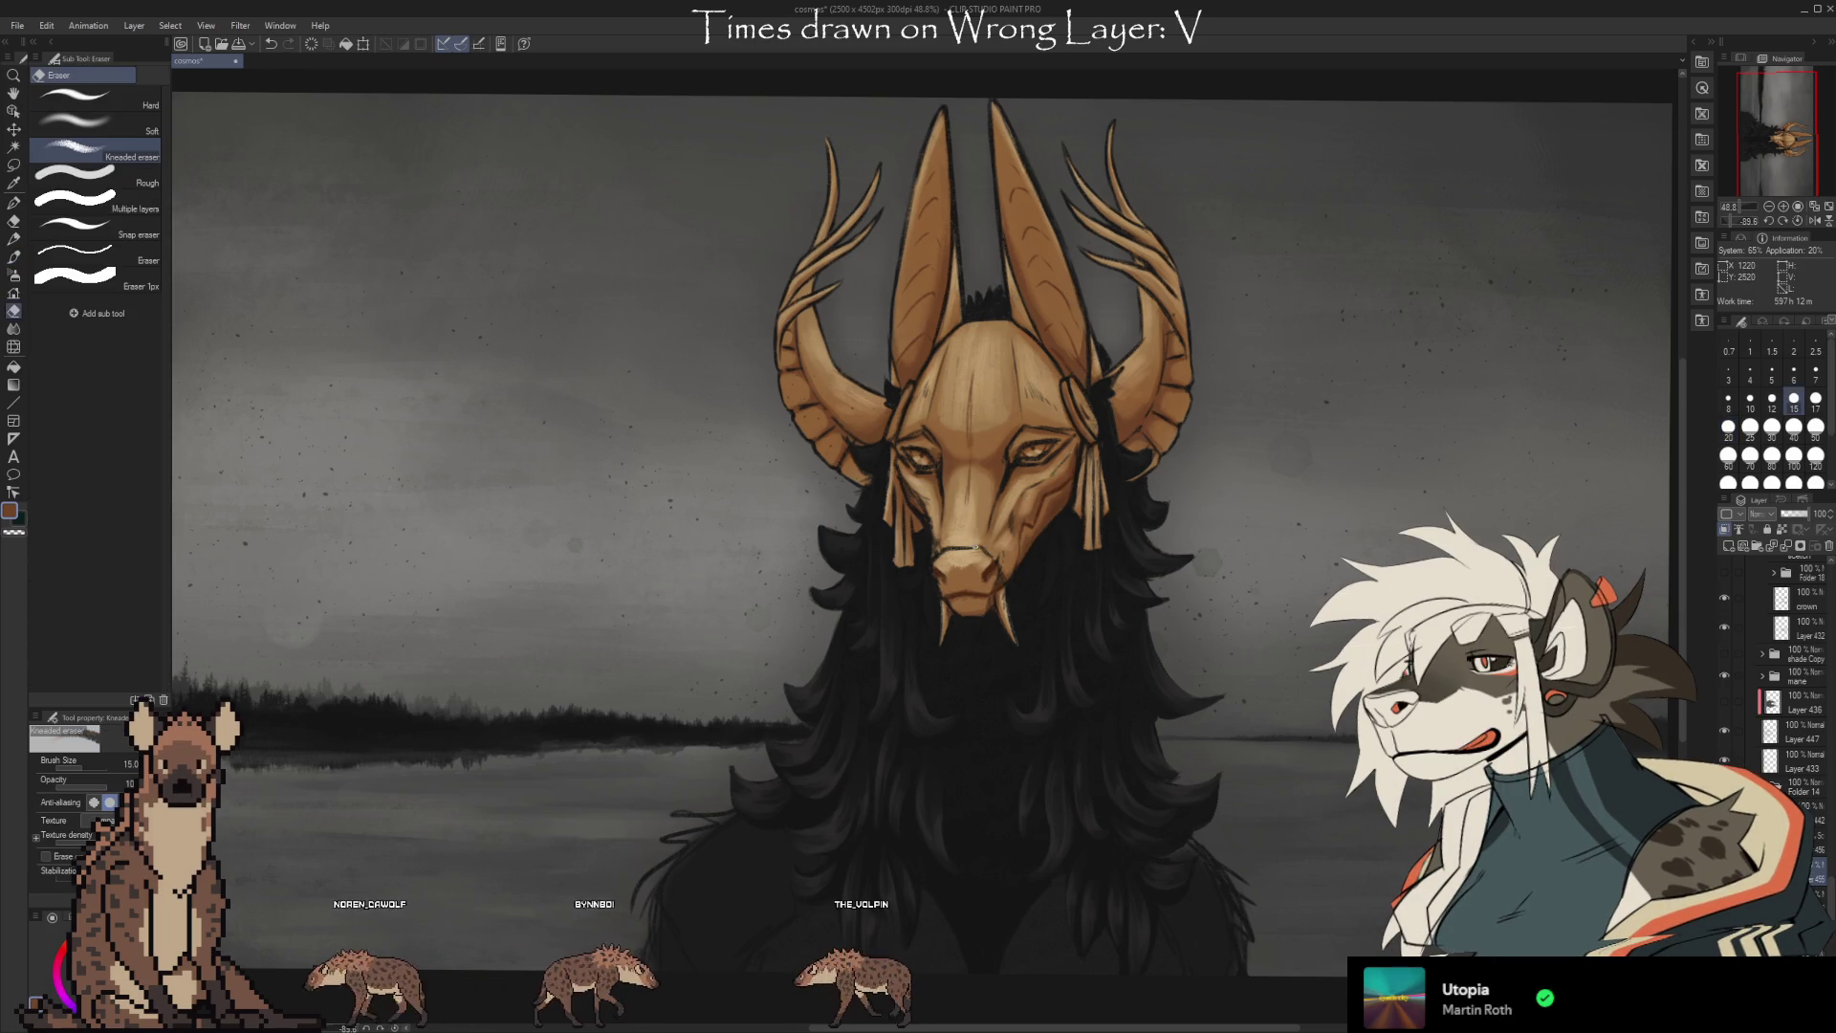
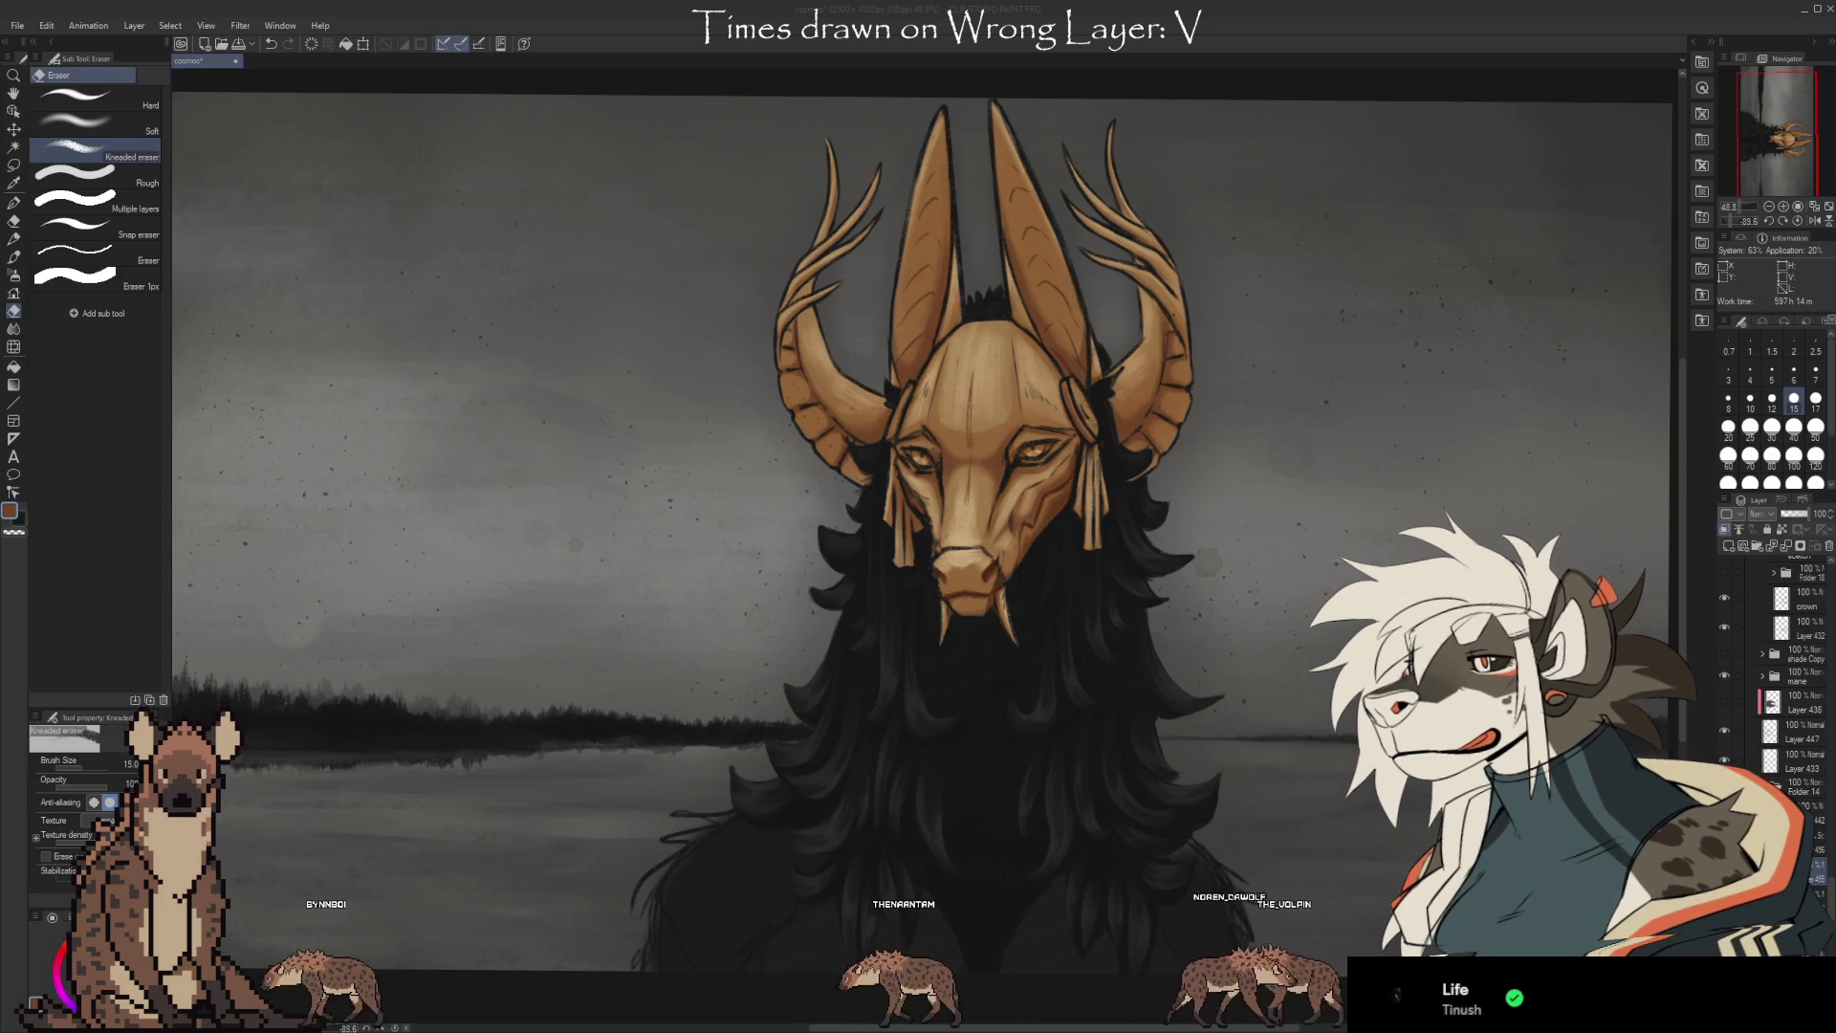
Zoom the canvas from about 49% to 80.7% on the golden jackal mask and horns.
{"action": "left_click", "coordinate": [1500, 106]}
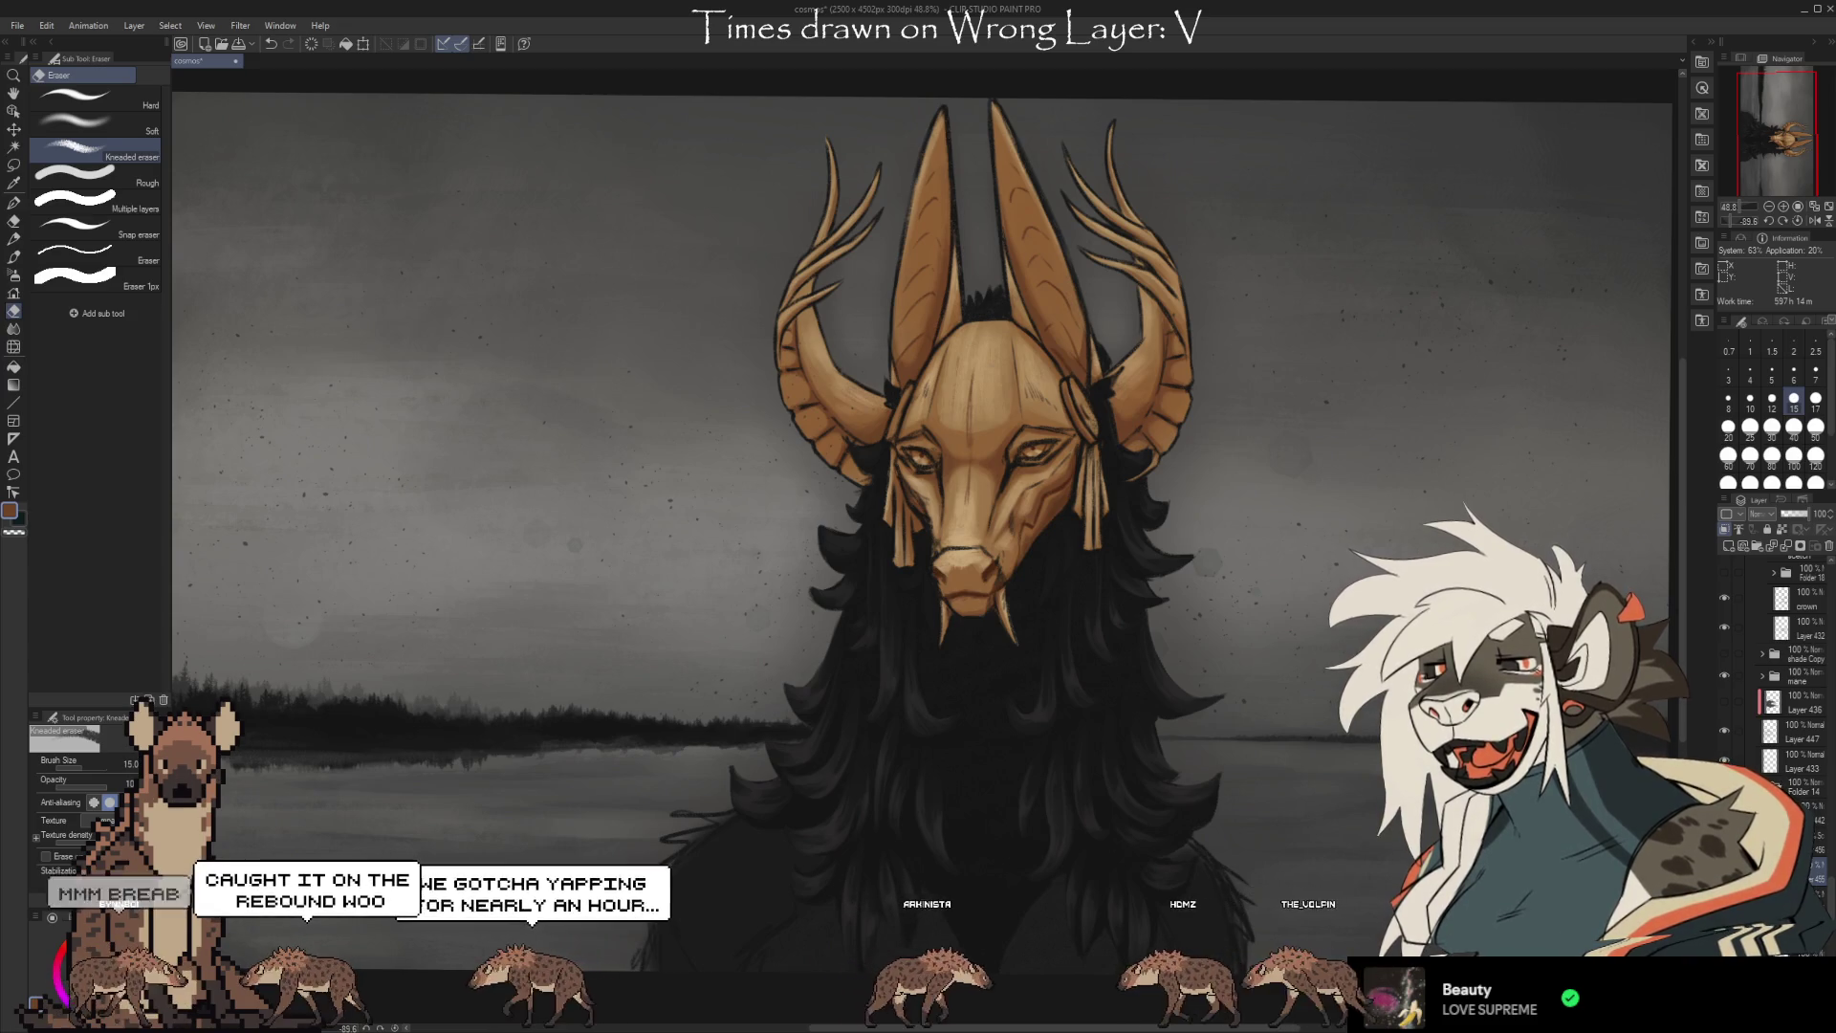
{"action": "scroll", "coordinate": [985, 251], "scroll_direction": "up", "scroll_amount": 1}
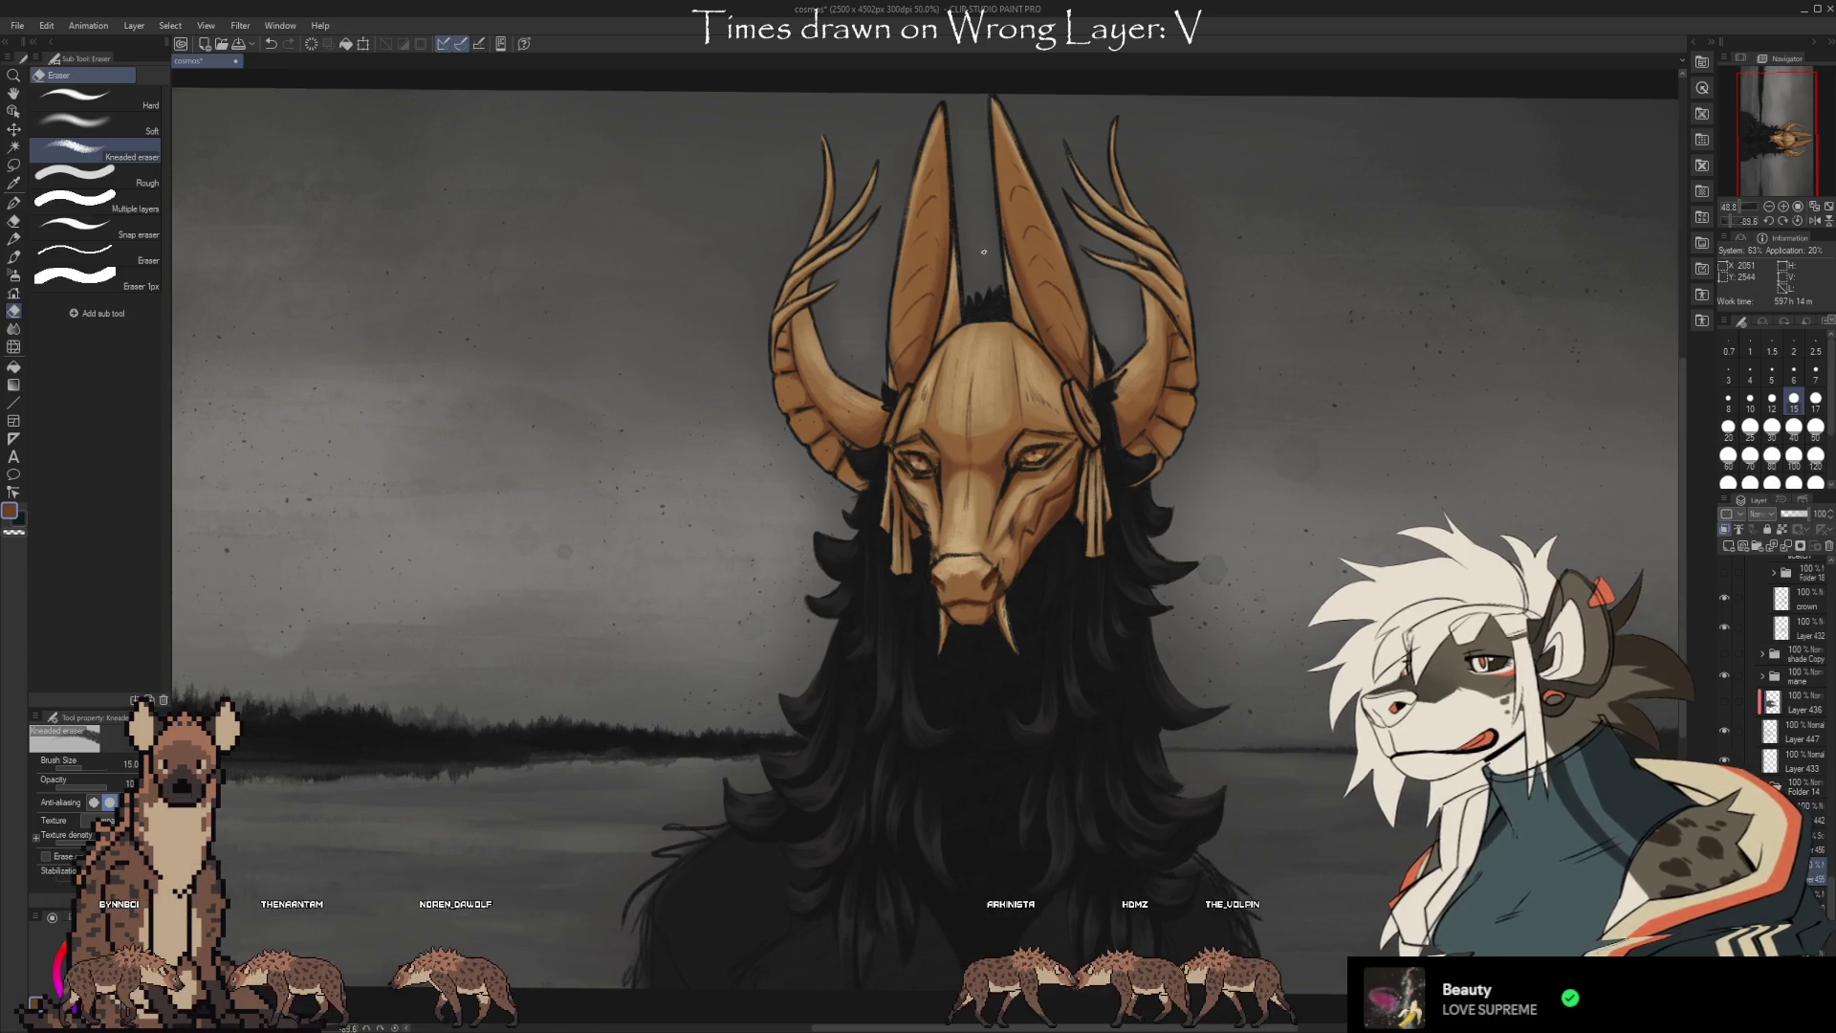
{"action": "scroll", "coordinate": [984, 251], "scroll_direction": "up", "scroll_amount": 4}
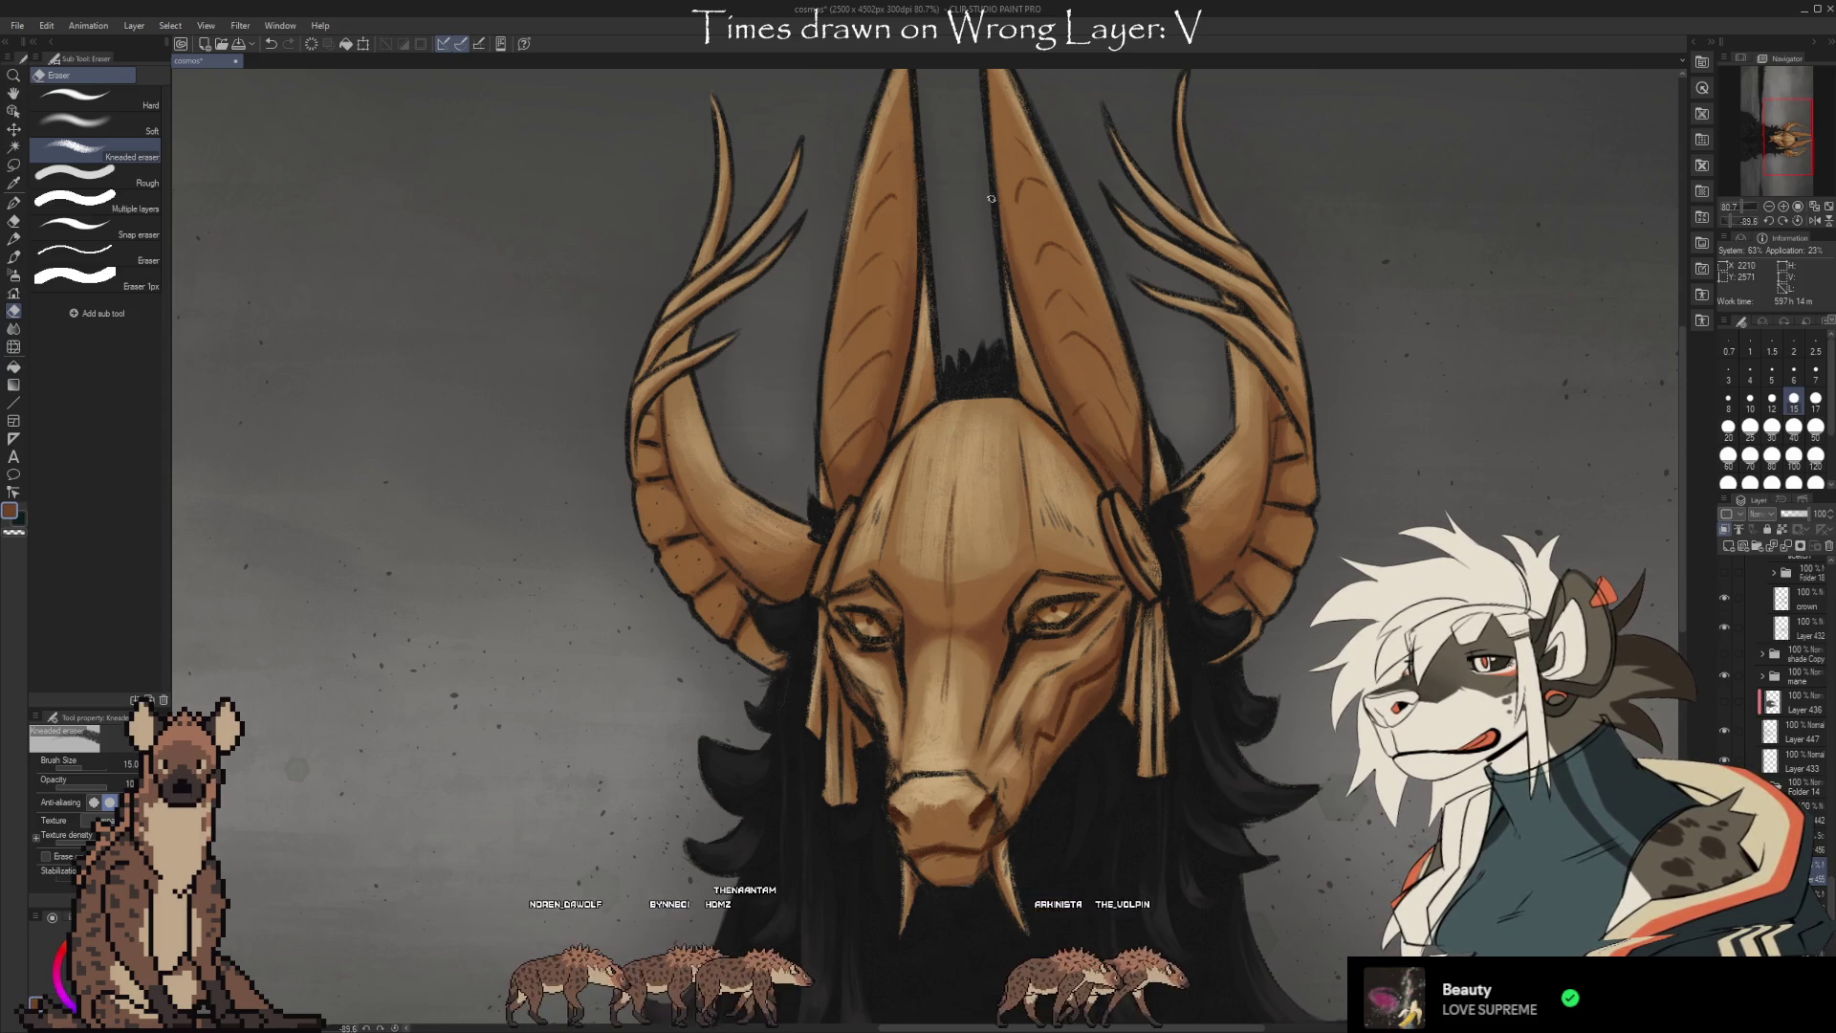
Save the cosmos painting document with Ctrl+S.
{"action": "key", "text": "ctrl+s"}
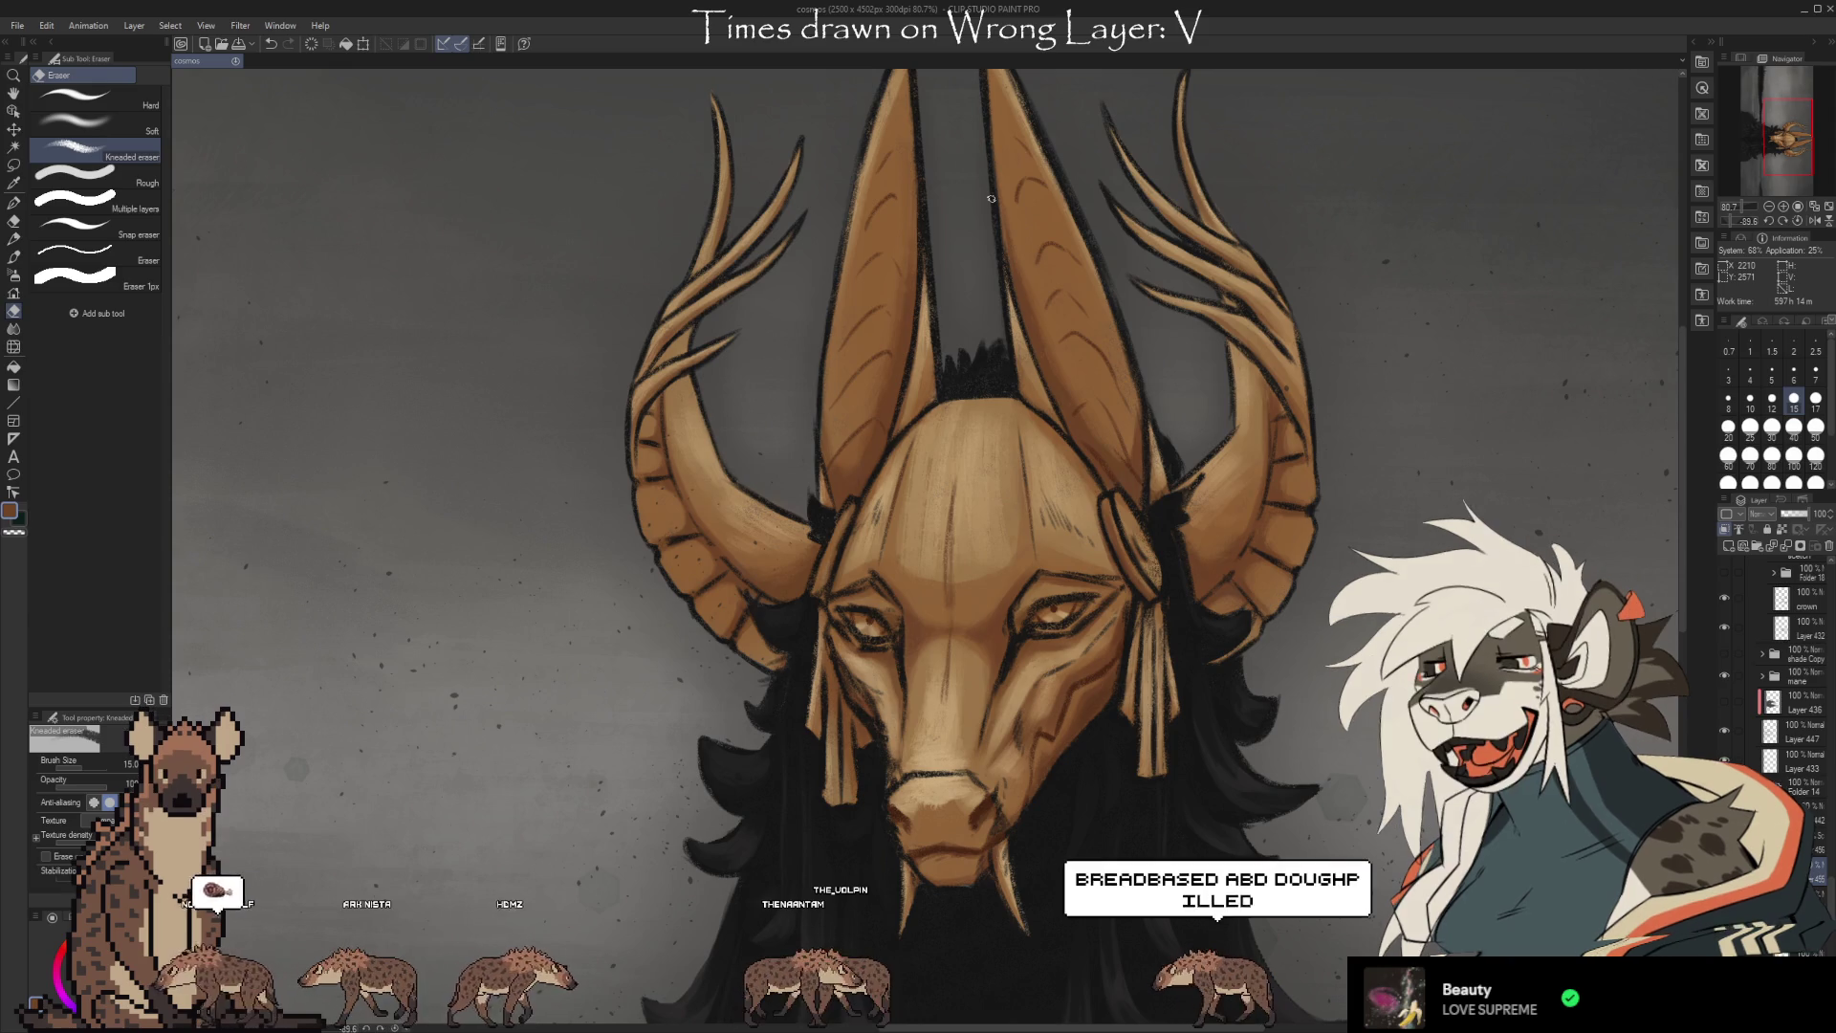
Render the mask and horns in textured gold using the Chalky Square Painting brush.
{"action": "left_click", "coordinate": [991, 198]}
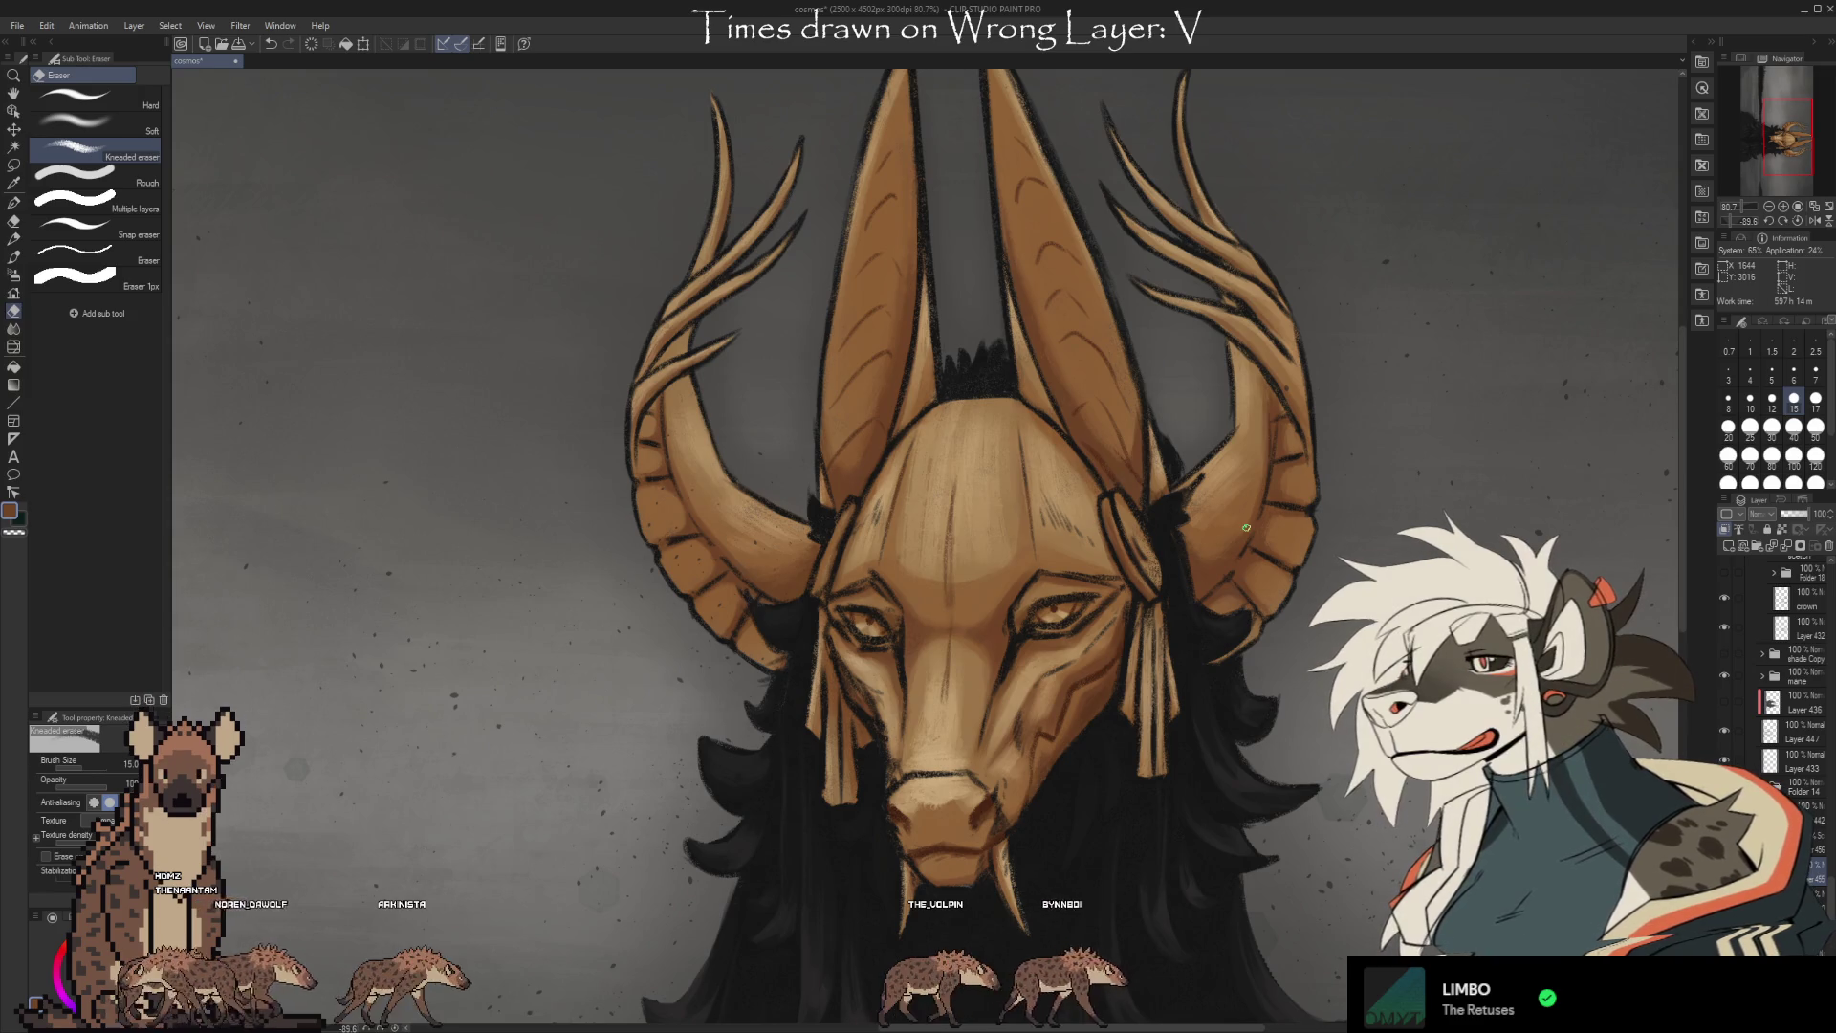
{"action": "left_click_drag", "start_coordinate": [1385, 986], "coordinate": [1304, 864]}
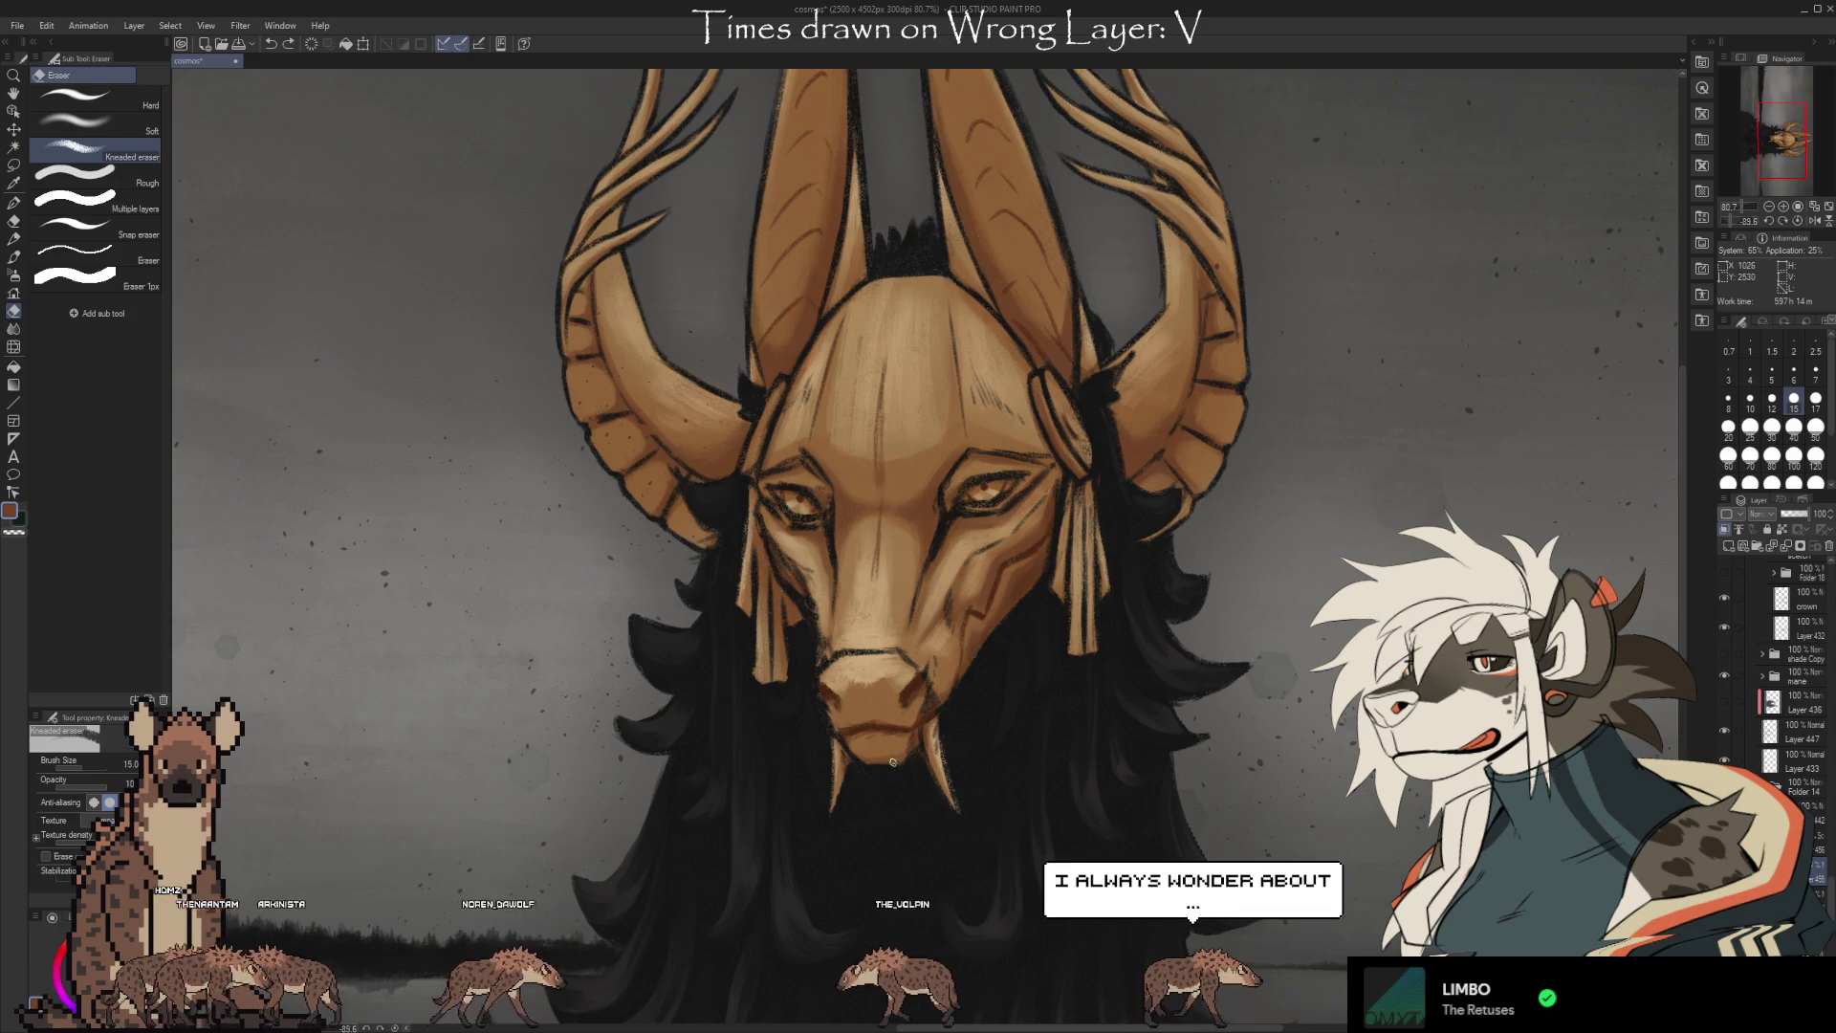
{"action": "key", "text": "b"}
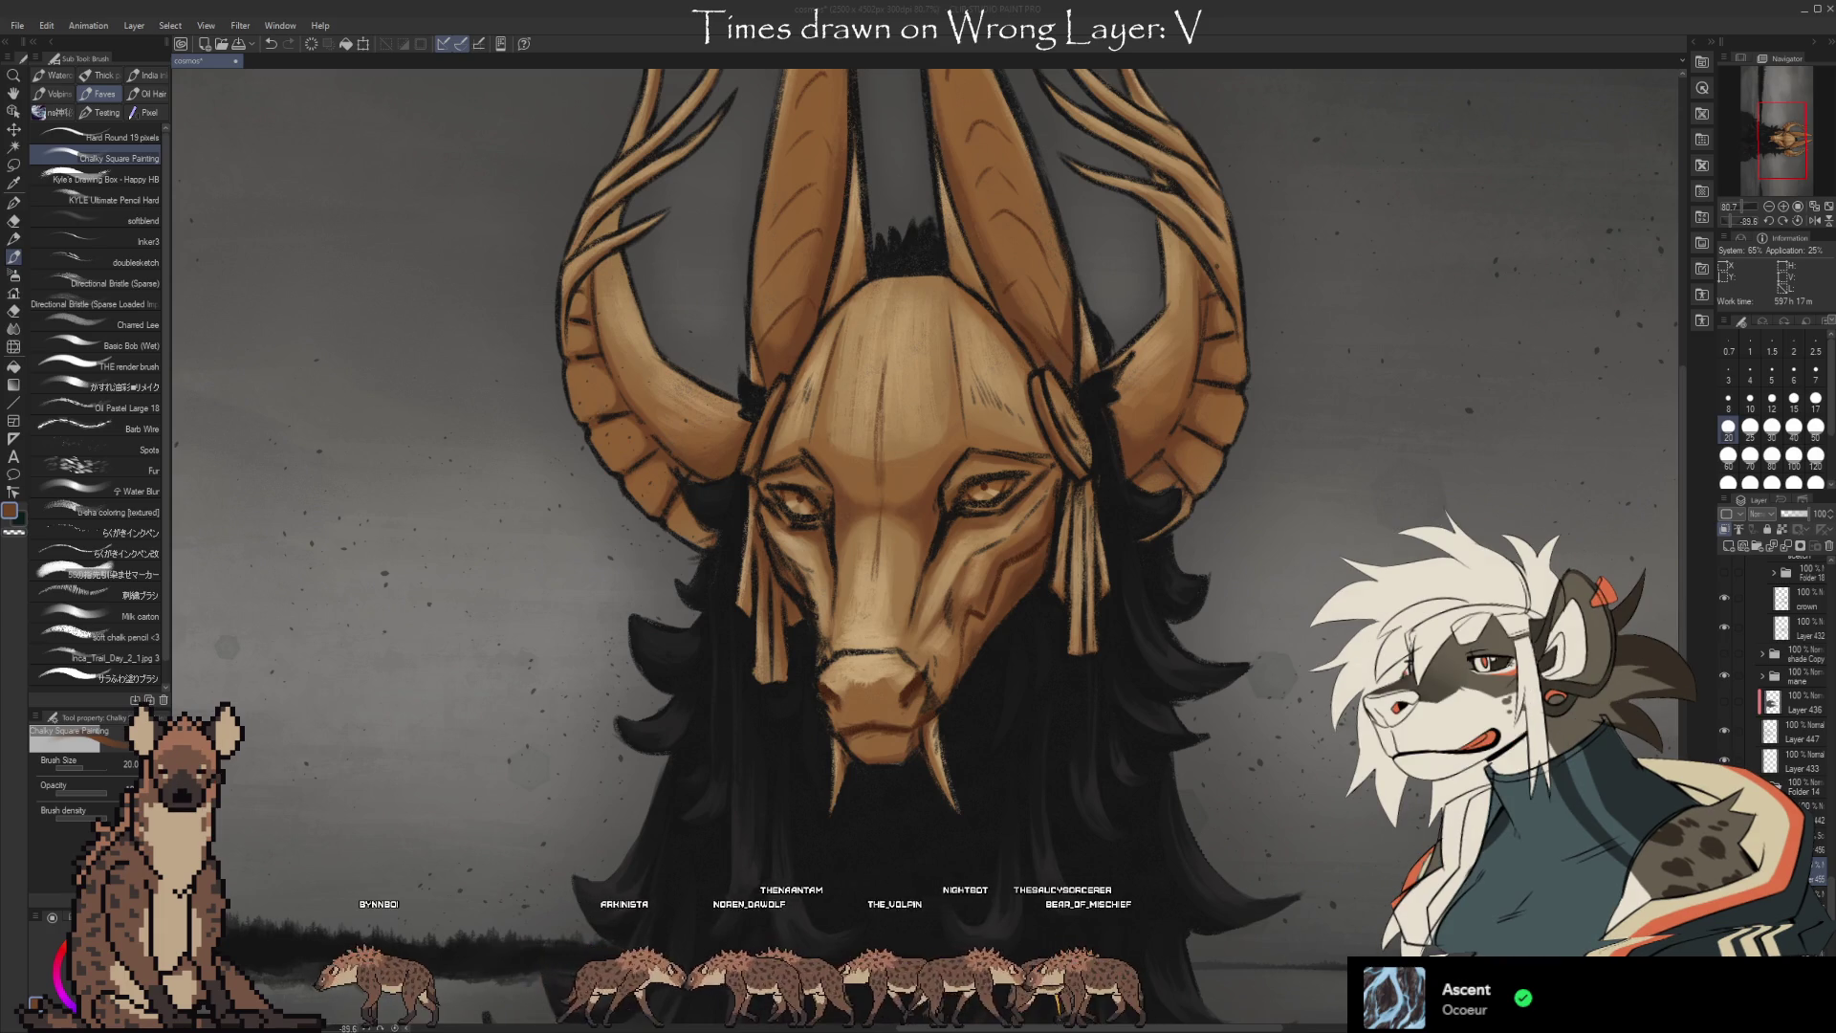
Switch to the Kneaded eraser and zoom in closer on the mask.
{"action": "key", "text": "alt+Tab"}
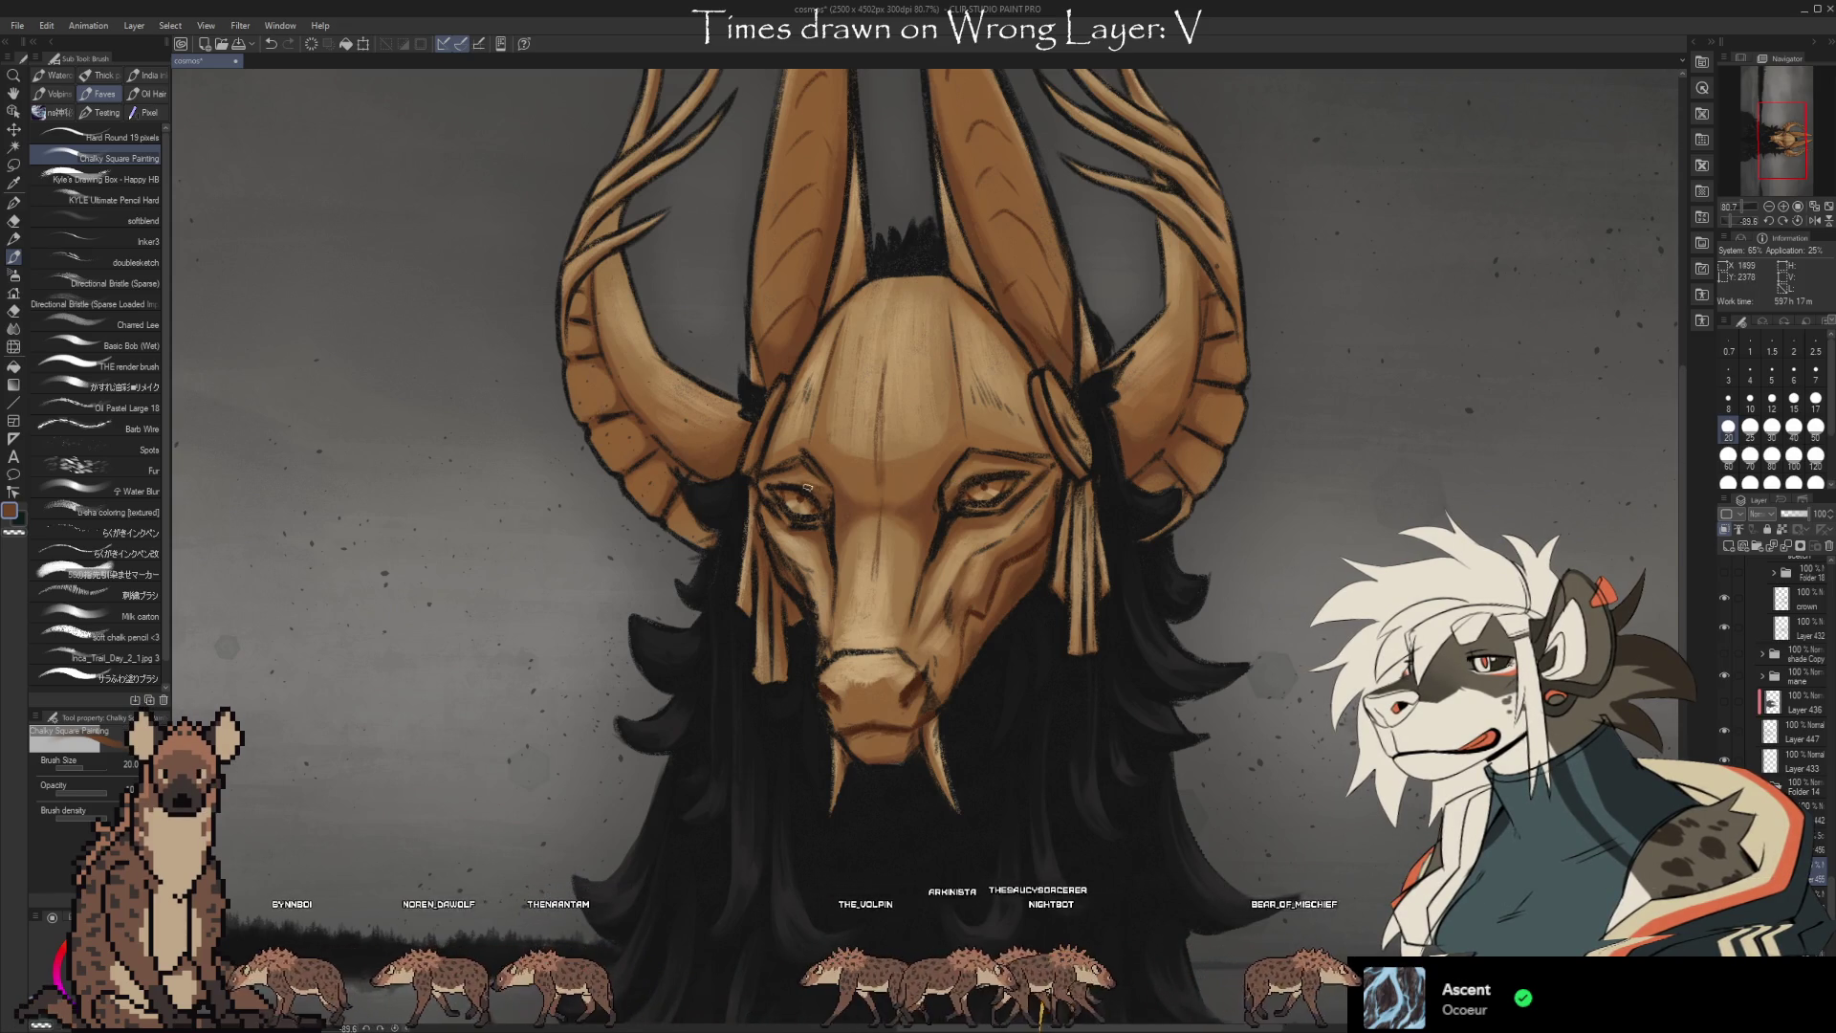
{"action": "key", "text": "e"}
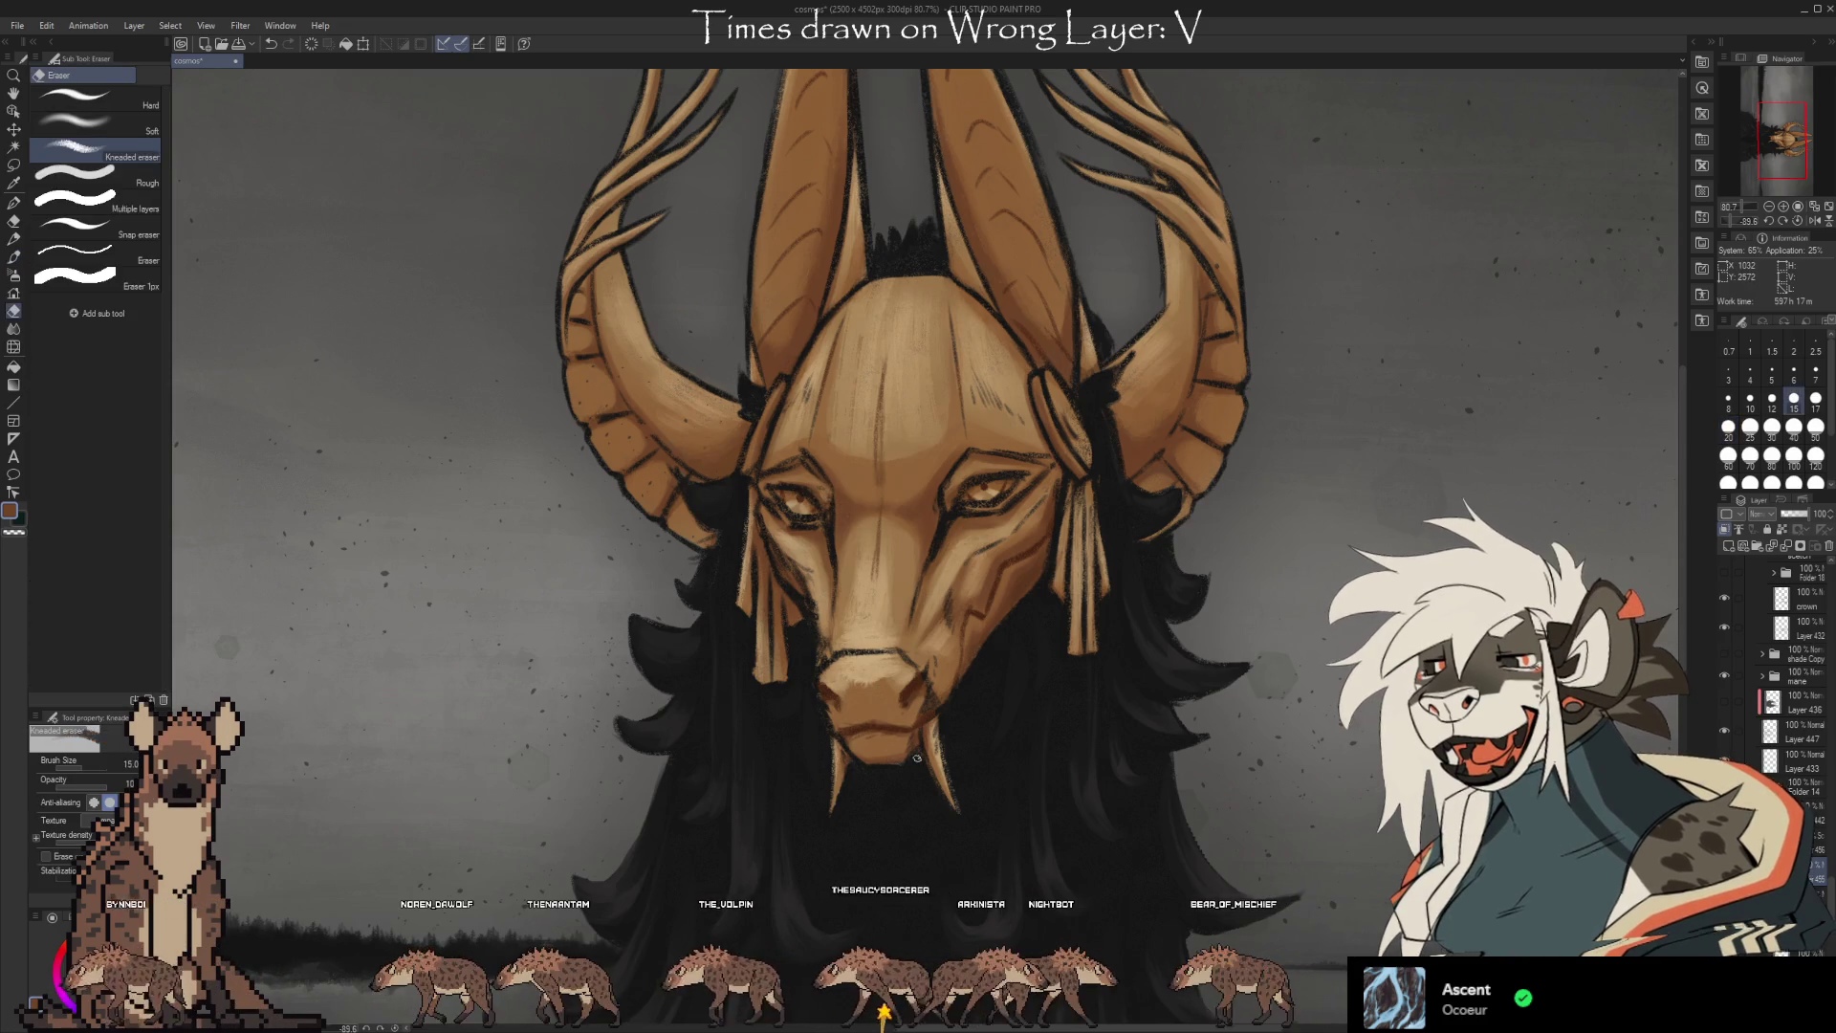
{"action": "scroll", "coordinate": [967, 676], "scroll_direction": "up", "scroll_amount": 1}
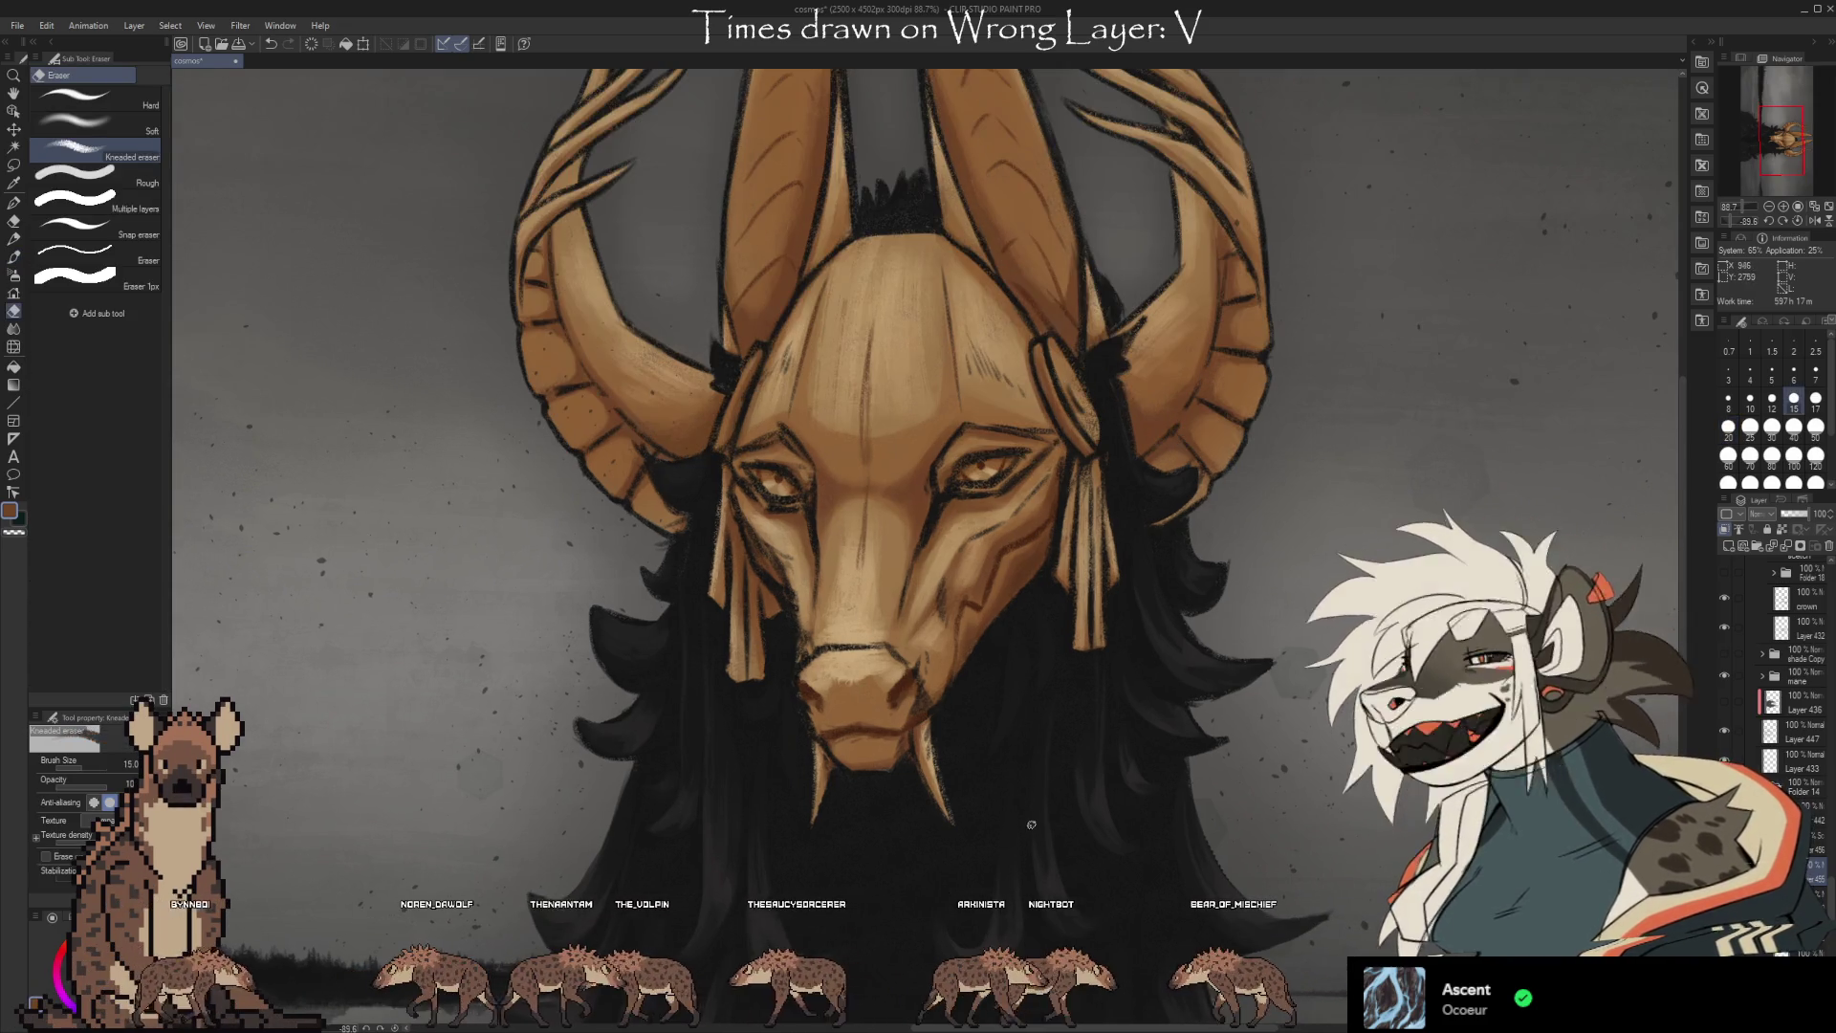
{"action": "scroll", "coordinate": [1829, 898], "scroll_direction": "up", "scroll_amount": 3}
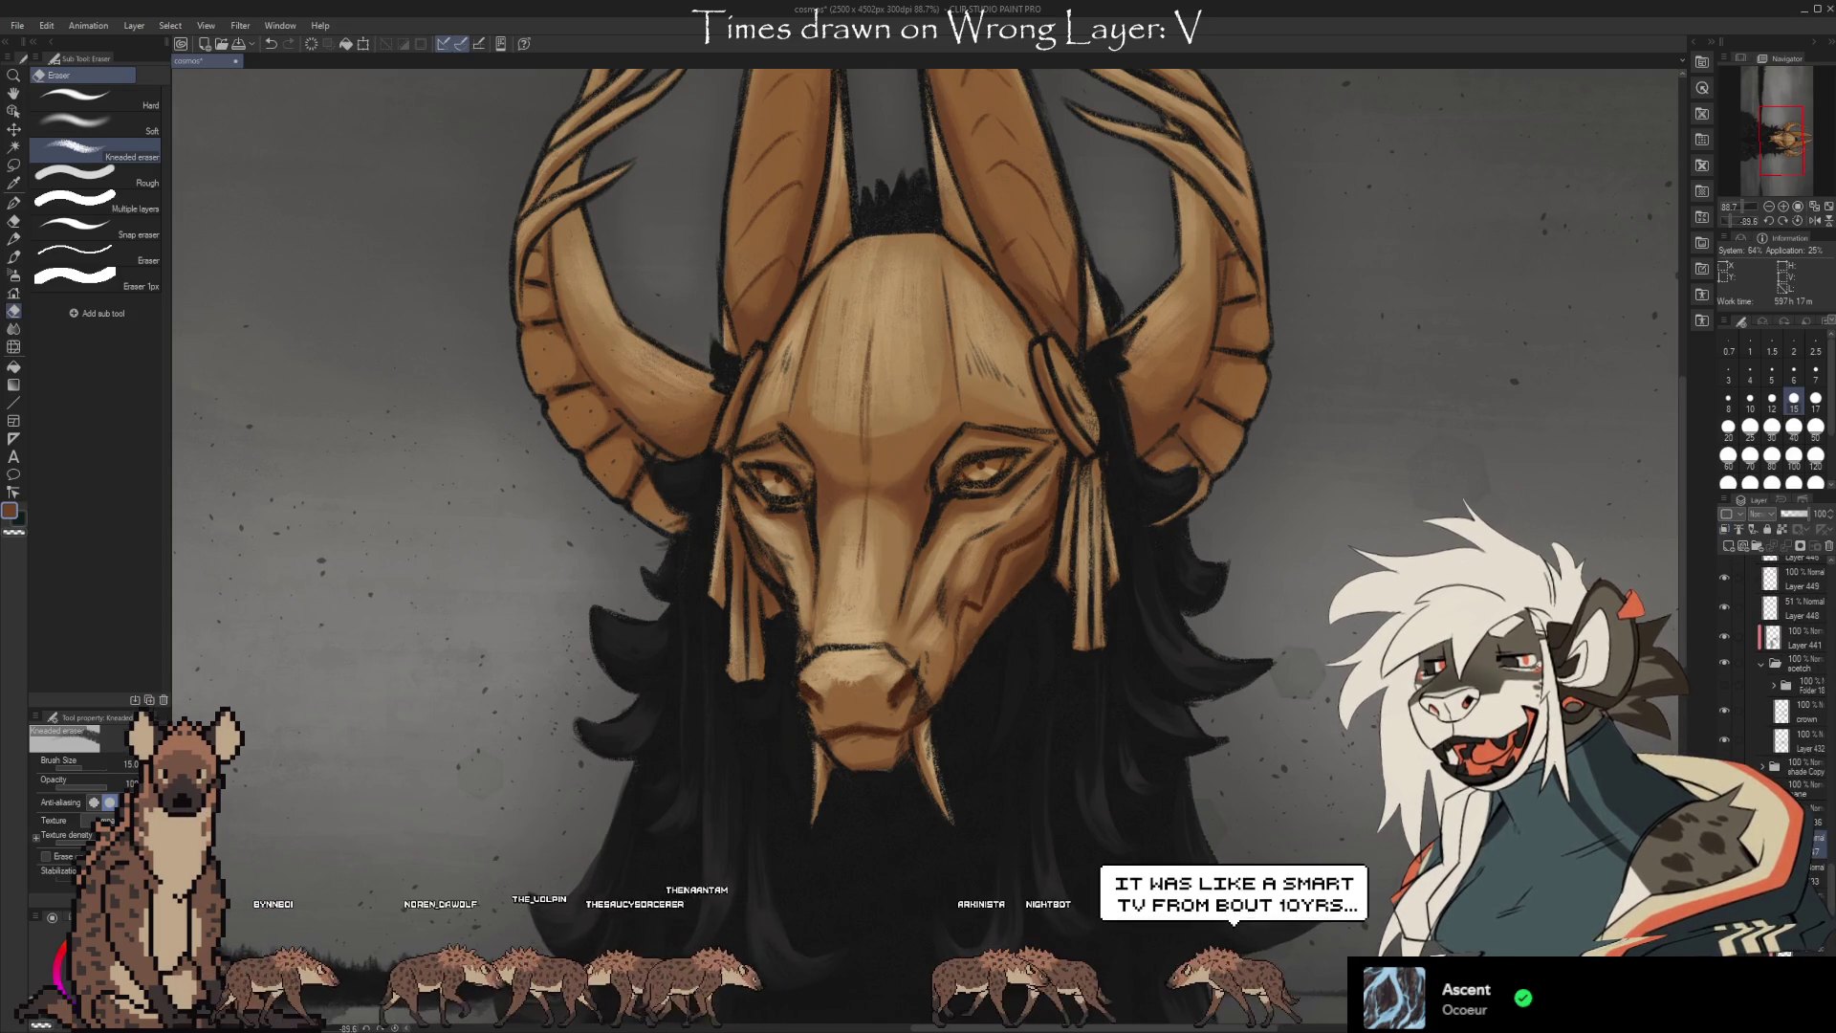
Toggle the face shading and Layer 432 visibility to compare, then set eraser size 8.
{"action": "left_click", "coordinate": [1726, 736]}
{"action": "left_click", "coordinate": [1724, 738]}
{"action": "left_click", "coordinate": [1722, 739]}
{"action": "left_click", "coordinate": [1720, 742]}
{"action": "left_click", "coordinate": [1720, 742]}
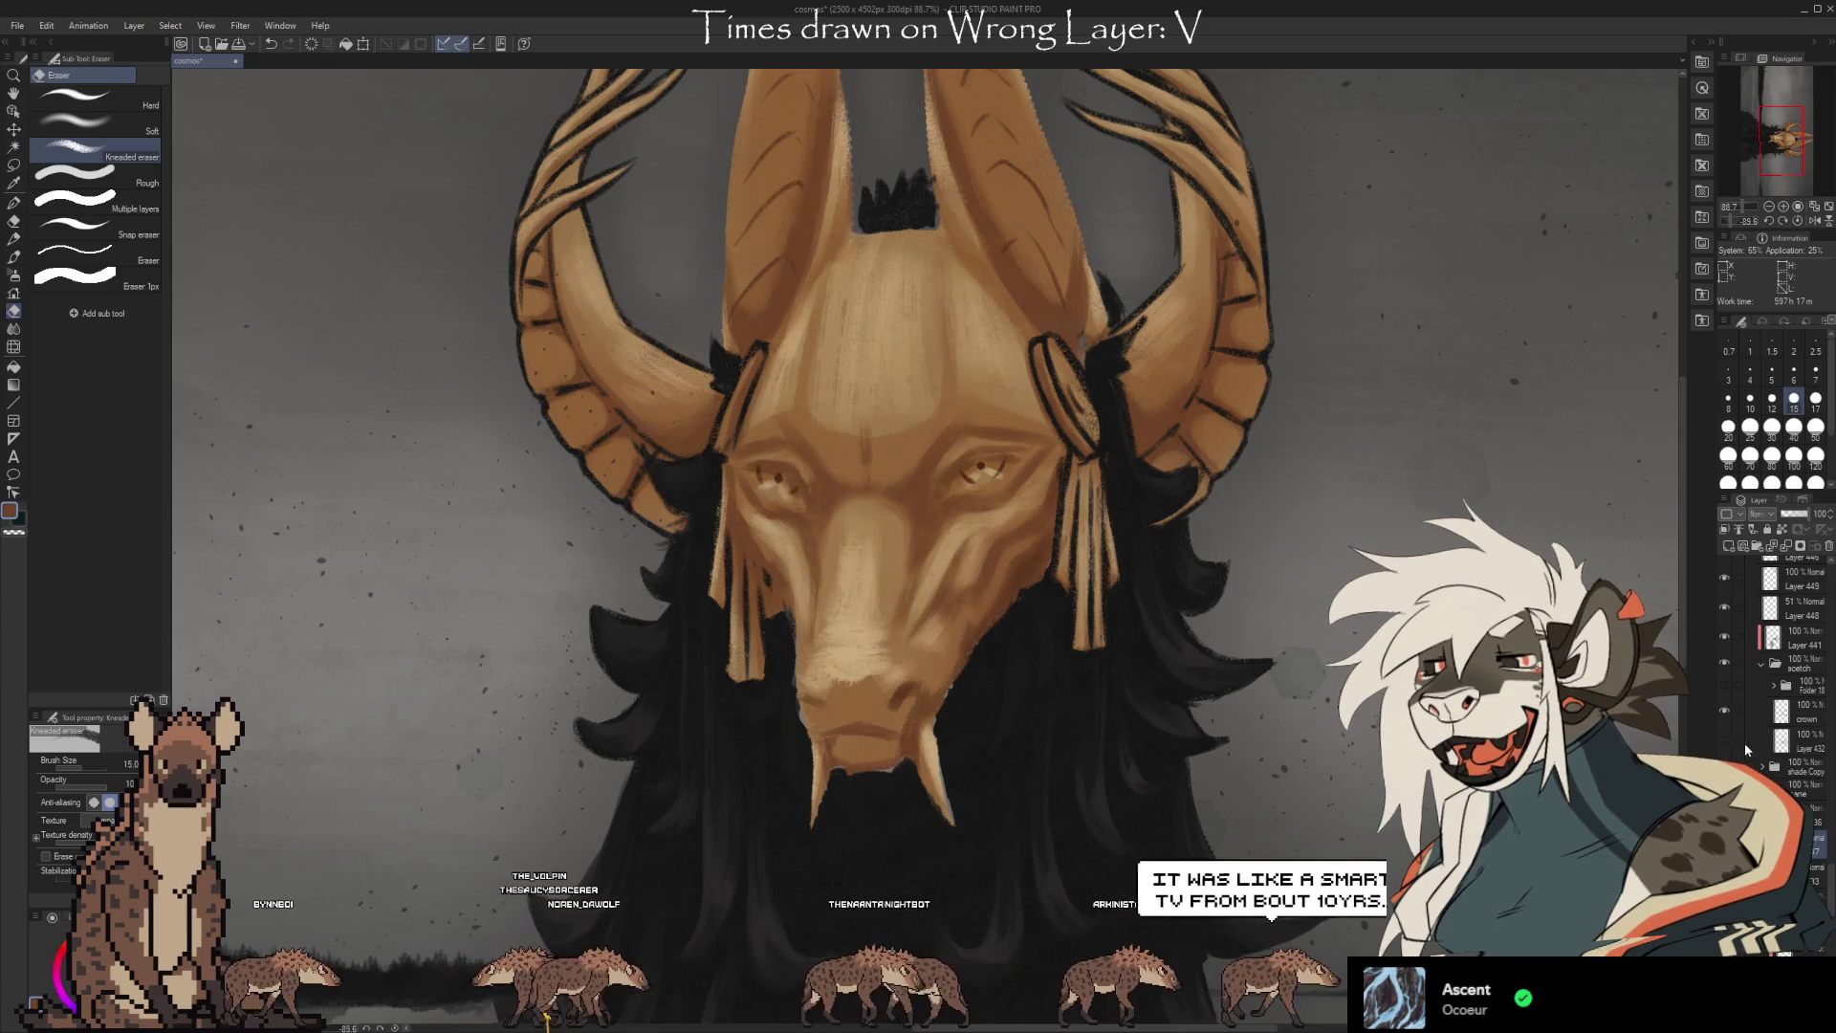
{"action": "left_click", "coordinate": [1725, 740]}
{"action": "left_click", "coordinate": [1795, 744]}
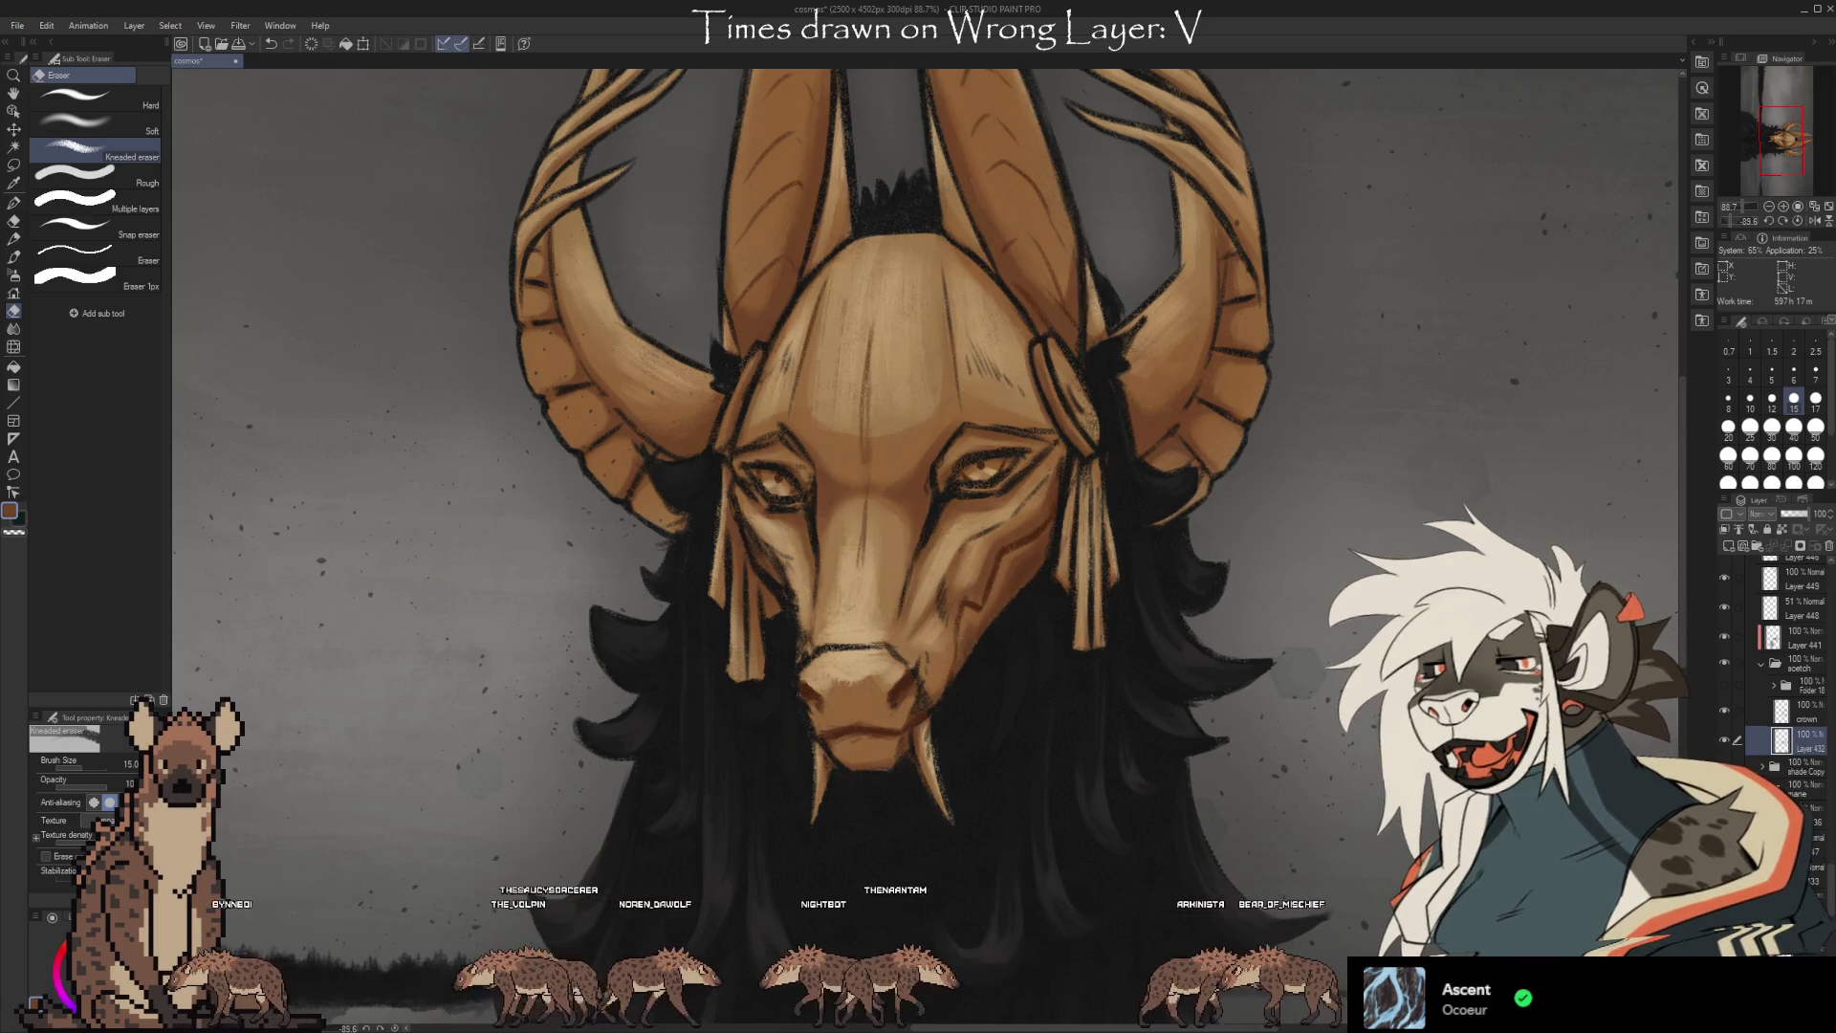
{"action": "key", "text": "bracketleft"}
{"action": "key", "text": "bracketleft"}
{"action": "key", "text": "bracketleft"}
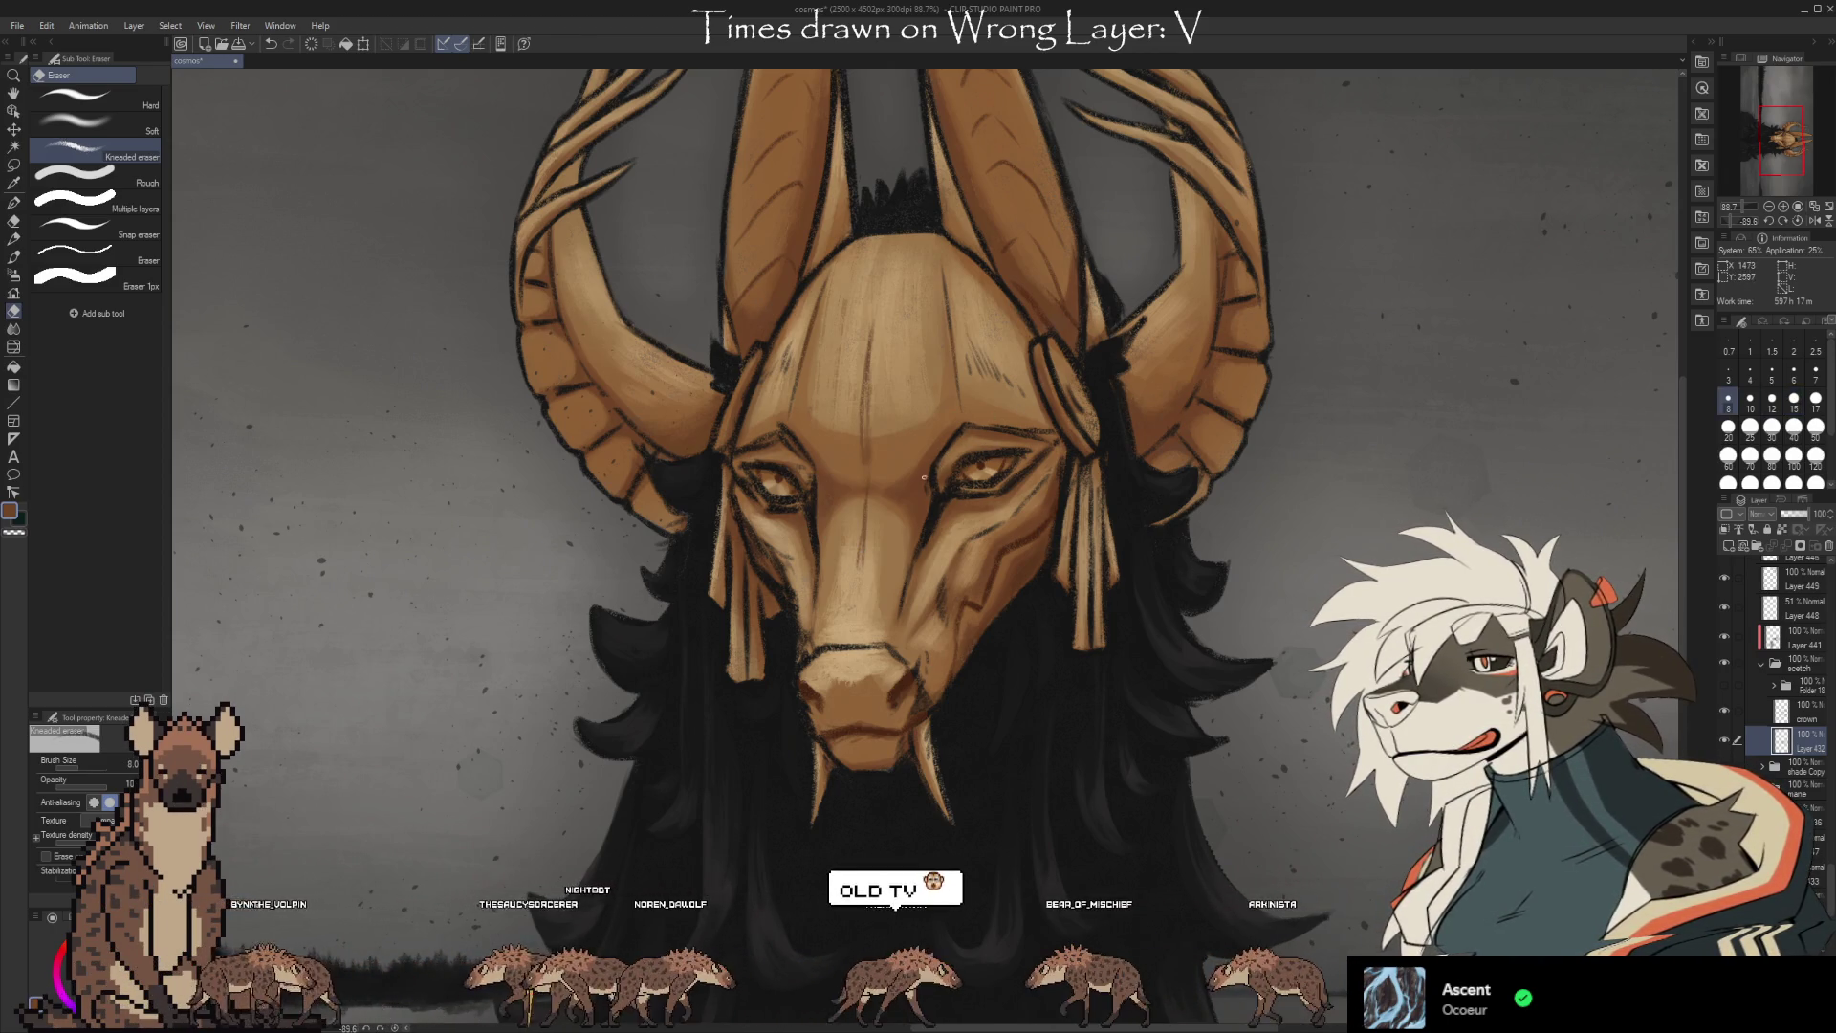
Sample the mask colour near the left eye and shrink the brush to size 10.
{"action": "key", "text": "i"}
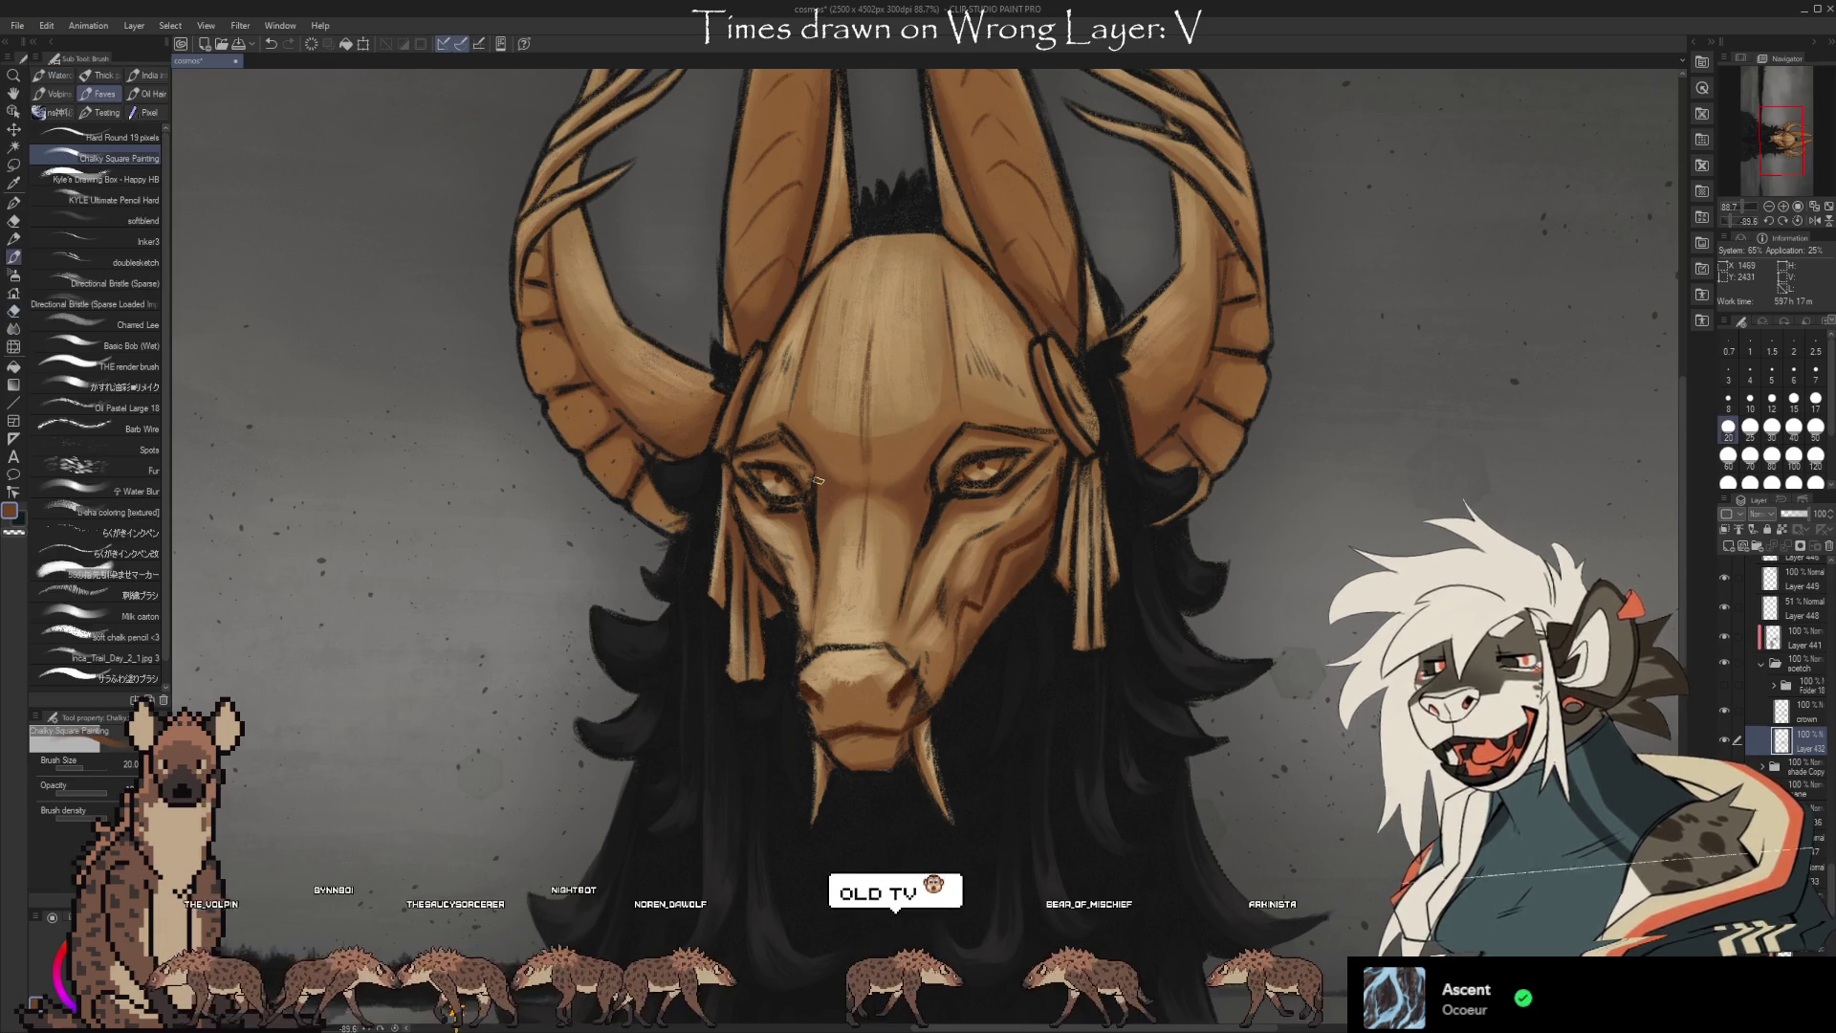
{"action": "left_click", "coordinate": [824, 515]}
{"action": "key", "text": "b"}
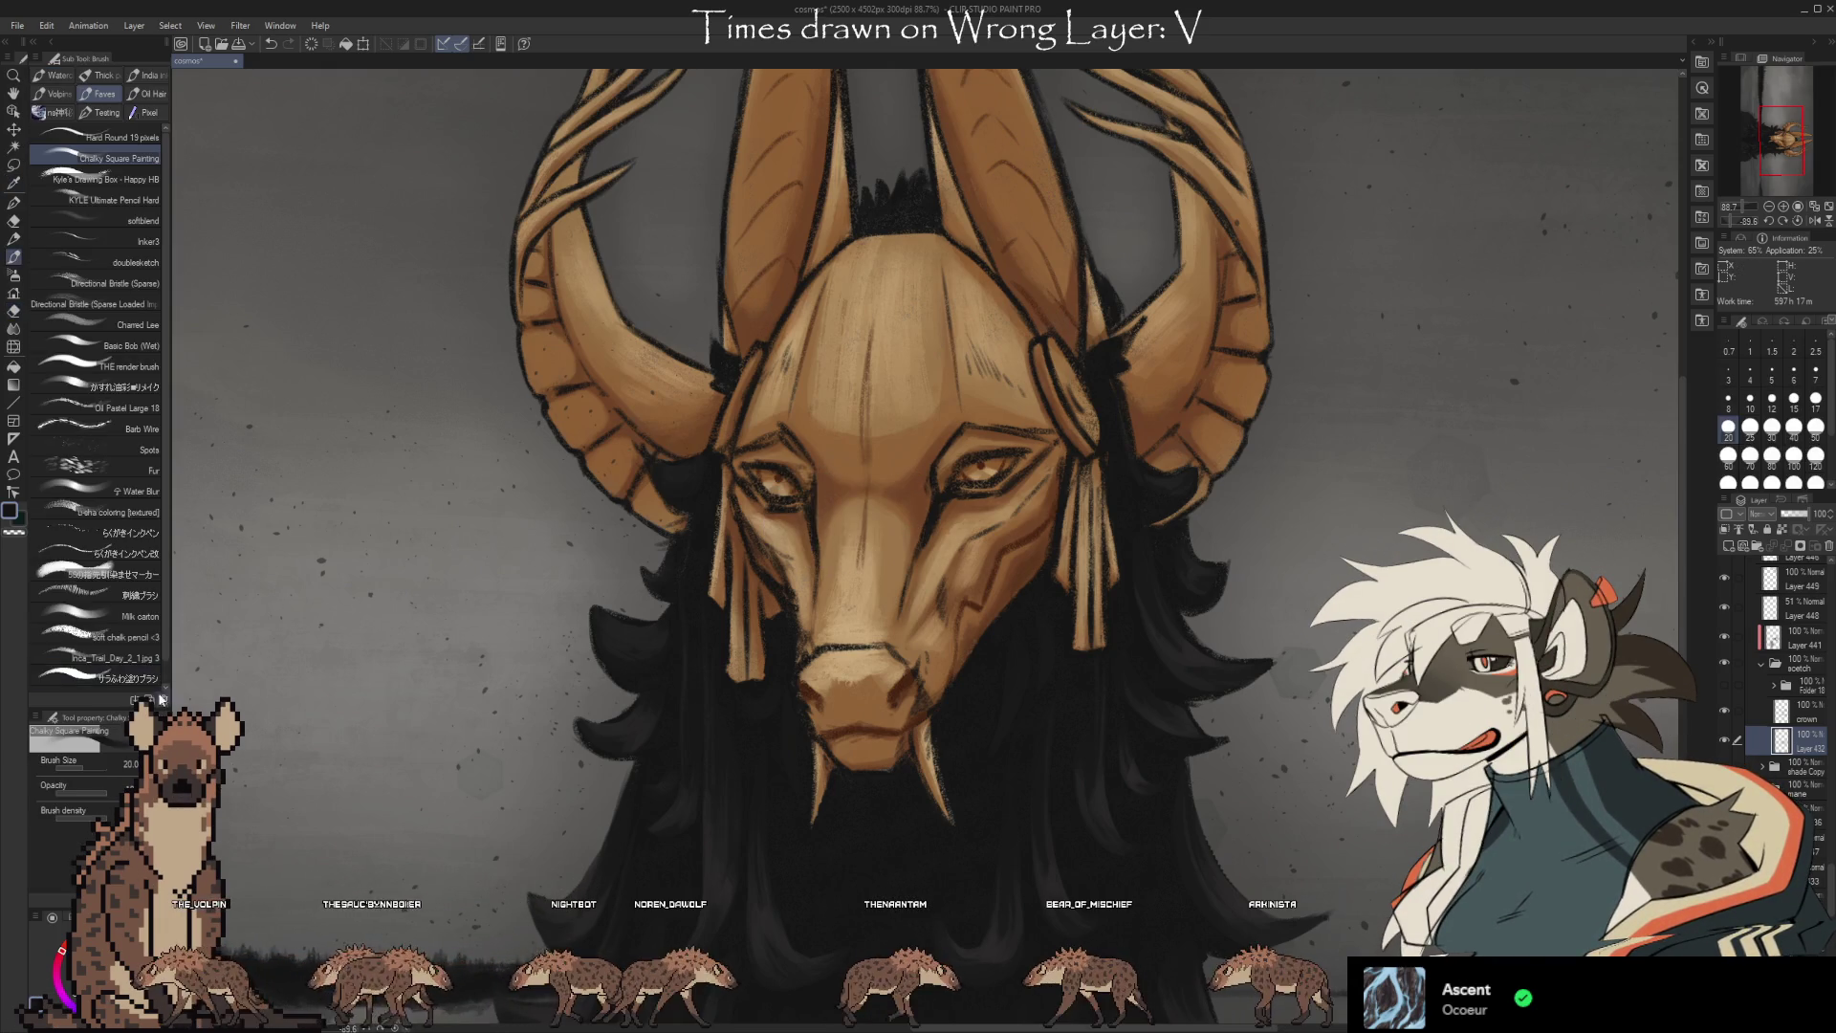
{"action": "key", "text": "bracketleft"}
{"action": "key", "text": "bracketleft"}
{"action": "key", "text": "bracketleft"}
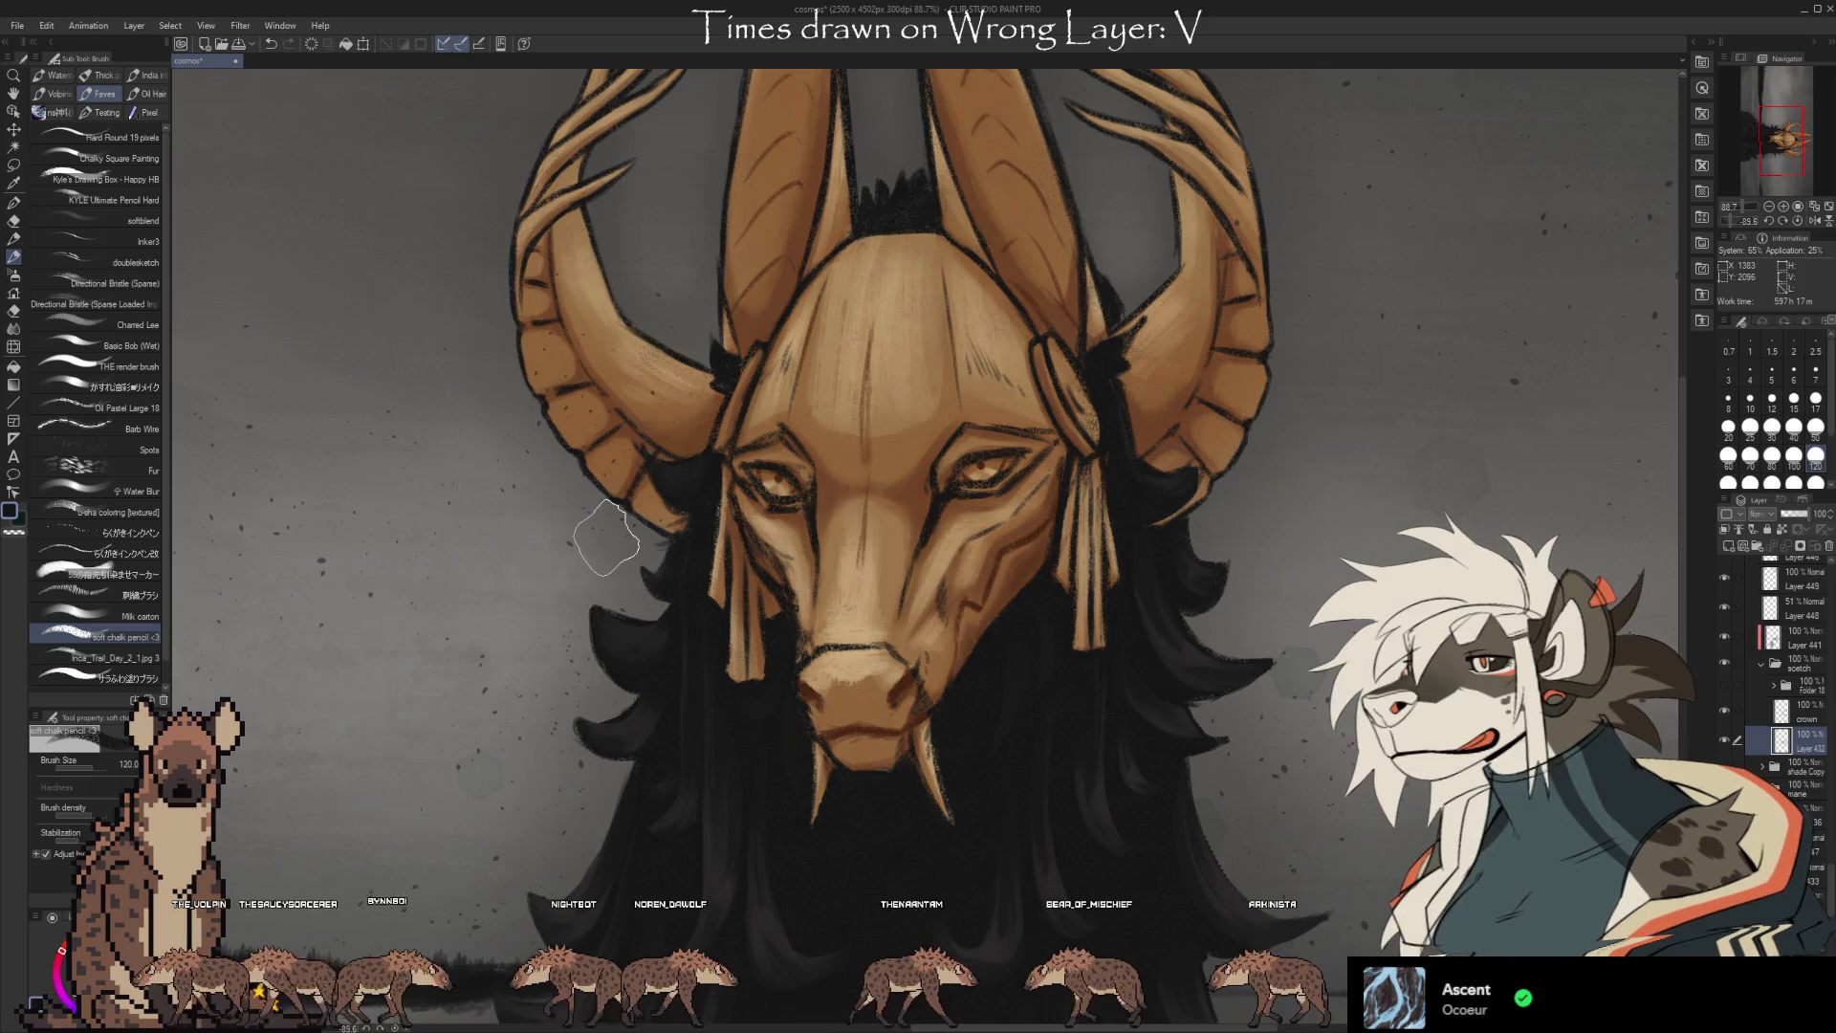
{"action": "key", "text": "bracketleft"}
{"action": "key", "text": "bracketleft"}
{"action": "key", "text": "bracketleft"}
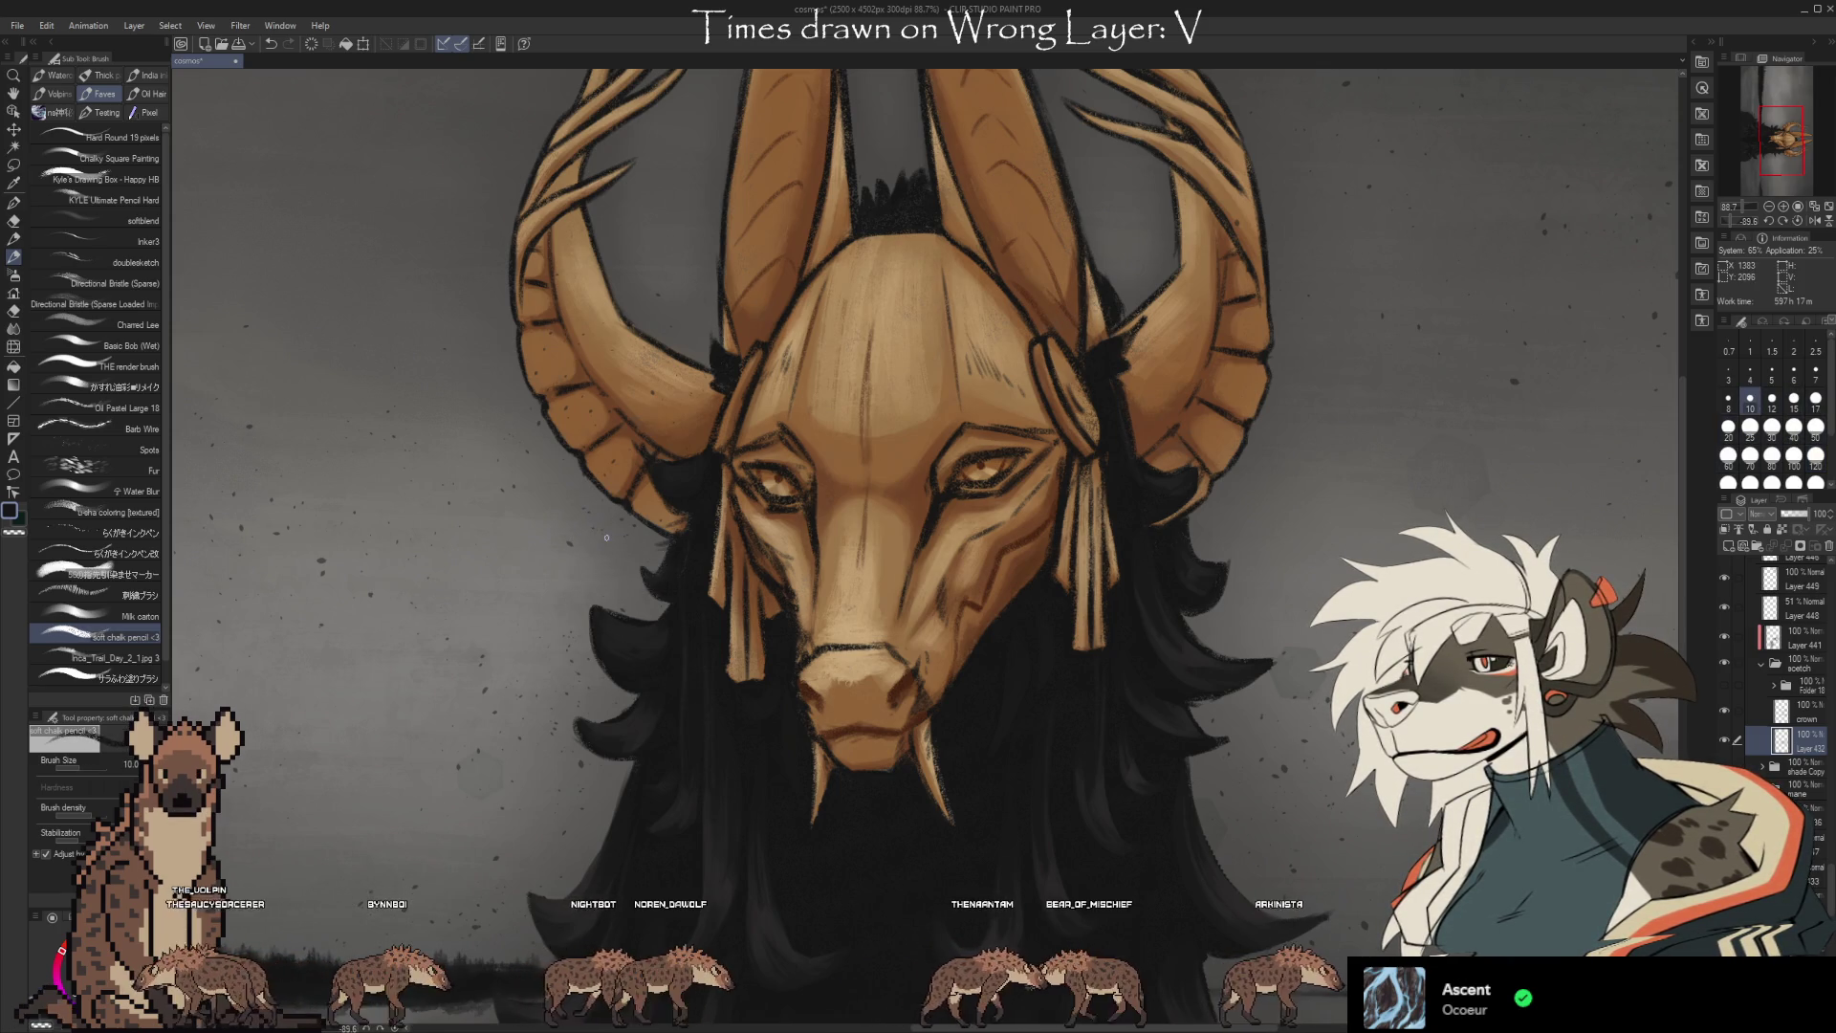
Switch to the eraser and toggle the sketch layer on and off to compare.
{"action": "key", "text": "e"}
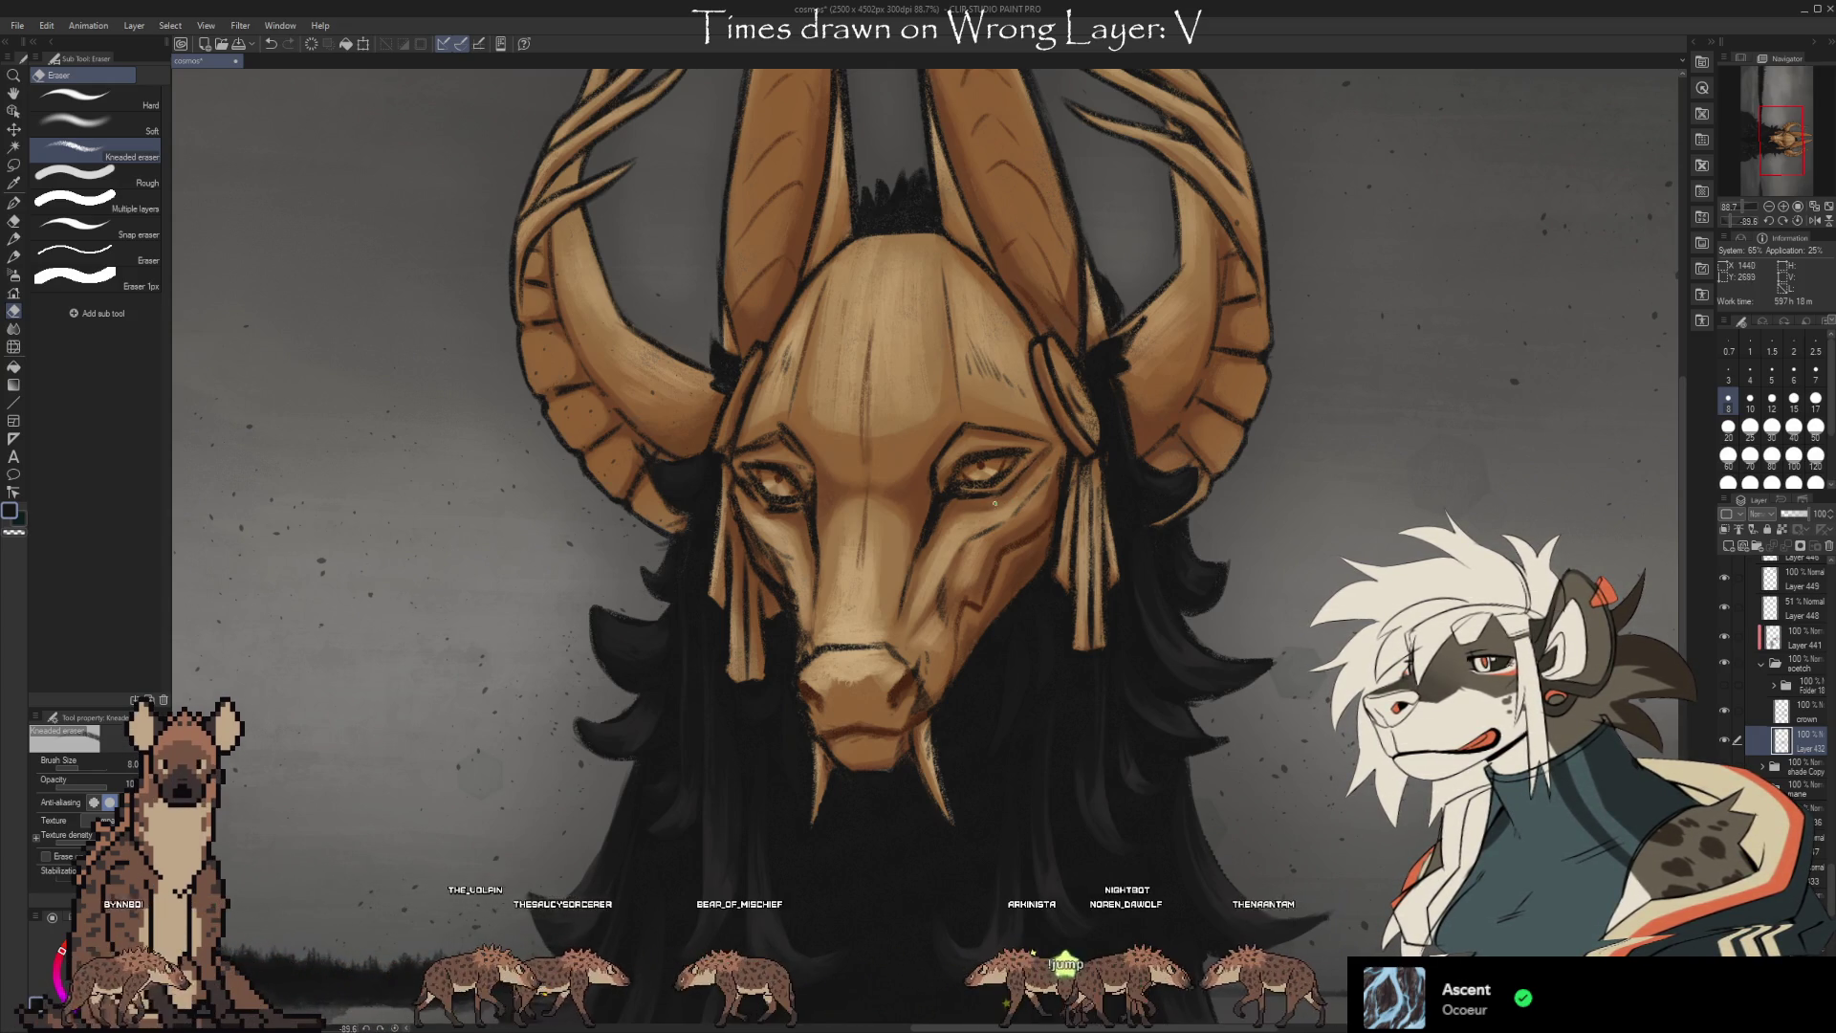
{"action": "left_click", "coordinate": [1724, 685]}
{"action": "left_click", "coordinate": [1725, 682]}
{"action": "left_click", "coordinate": [1726, 685]}
{"action": "left_click", "coordinate": [1725, 682]}
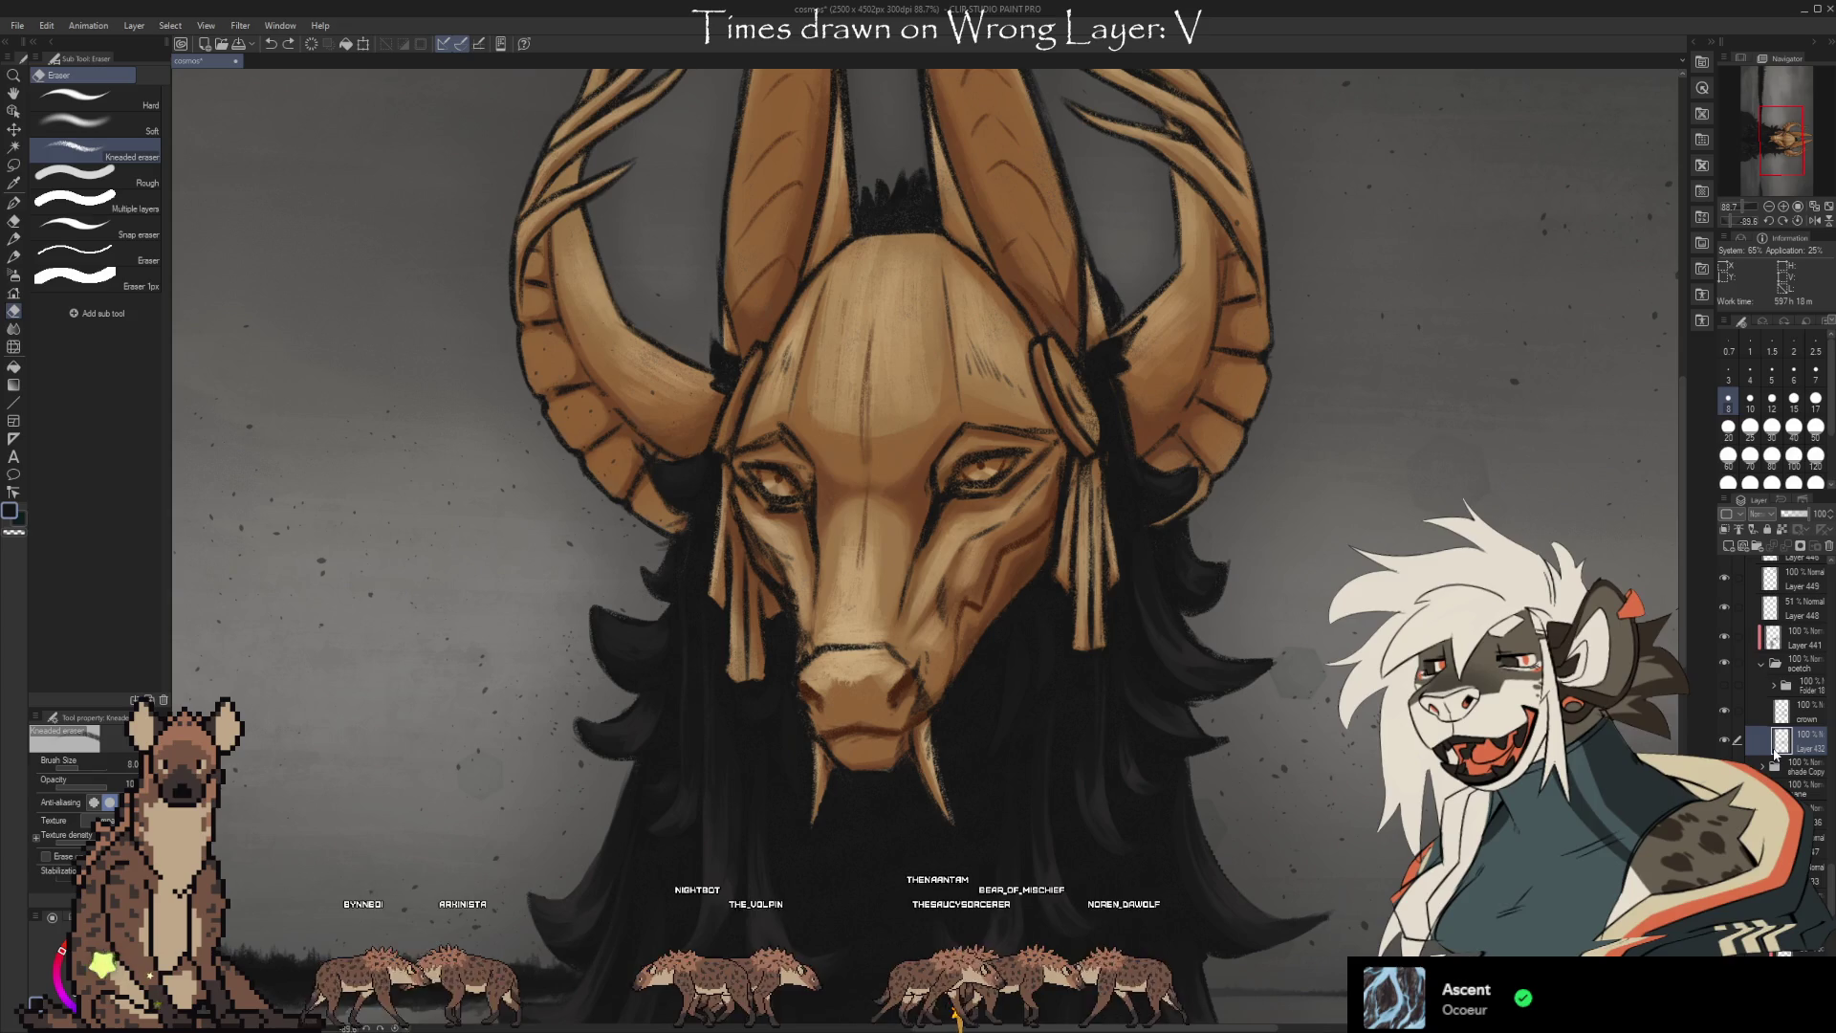
Add a new layer above Layer 432, touch up with brush and eraser, then select the crown layer.
{"action": "key", "text": "ctrl+shift+n"}
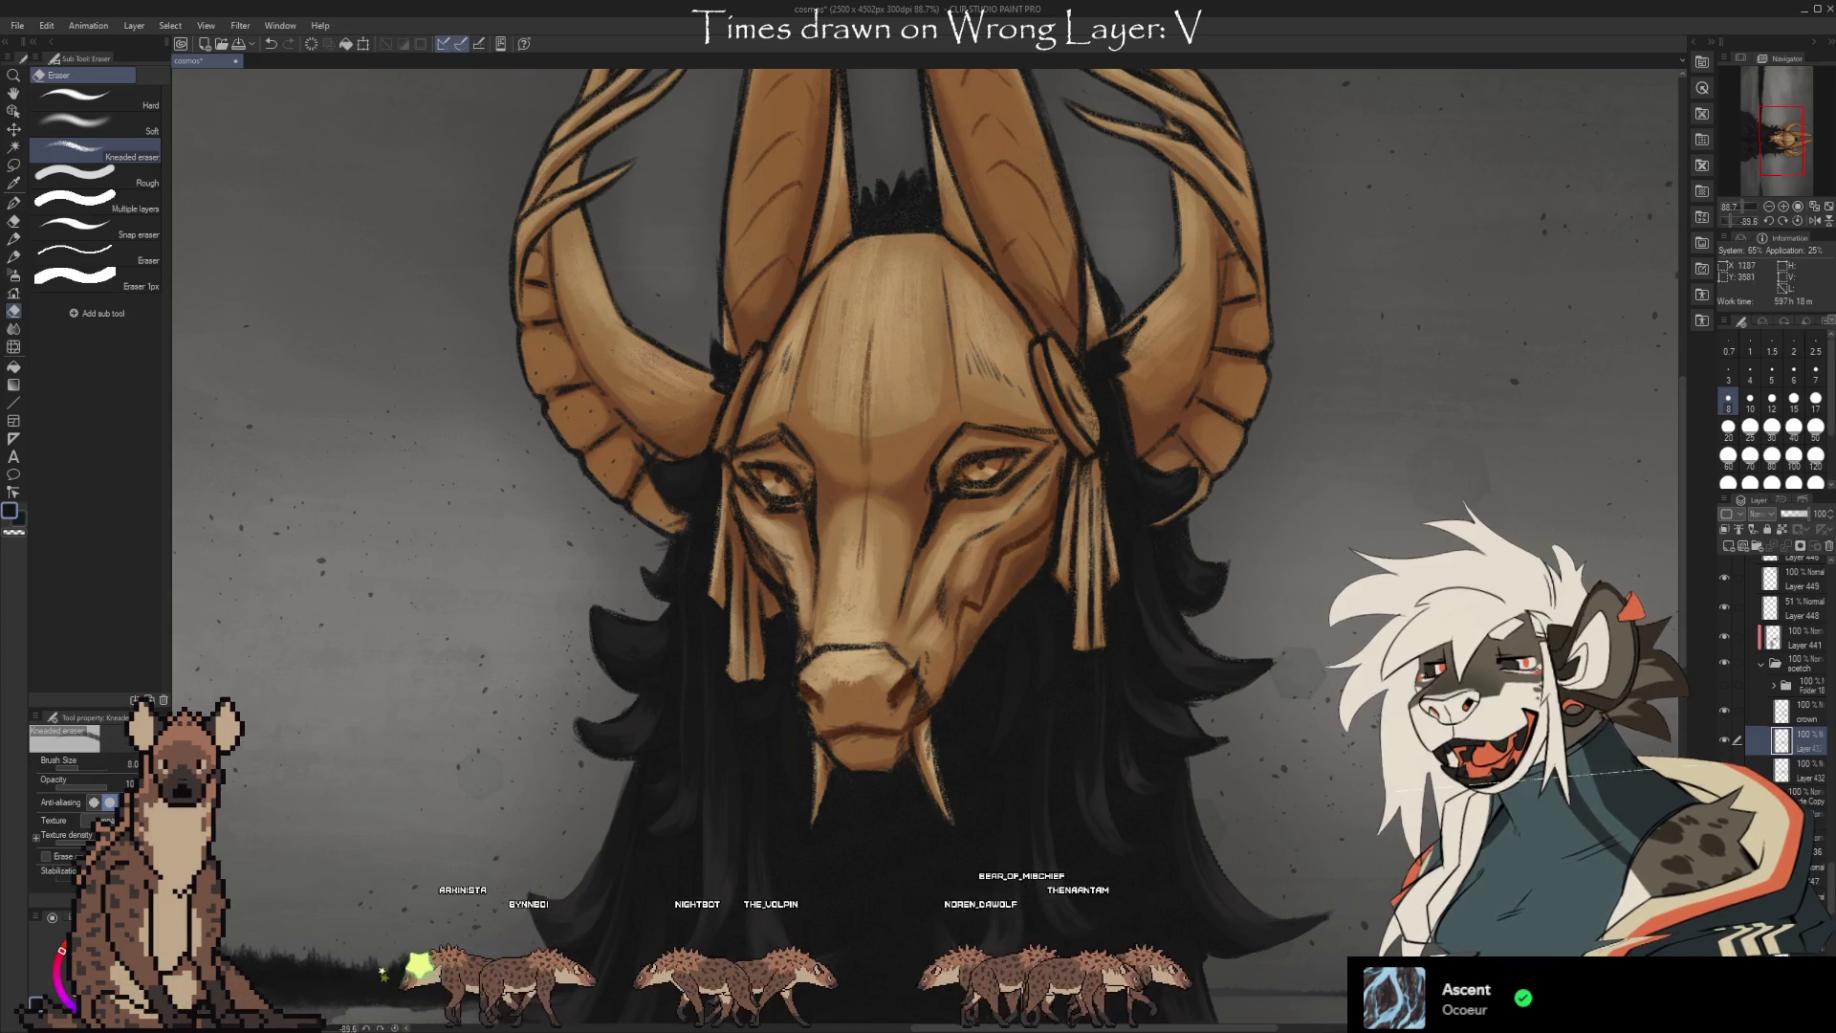
{"action": "key", "text": "b"}
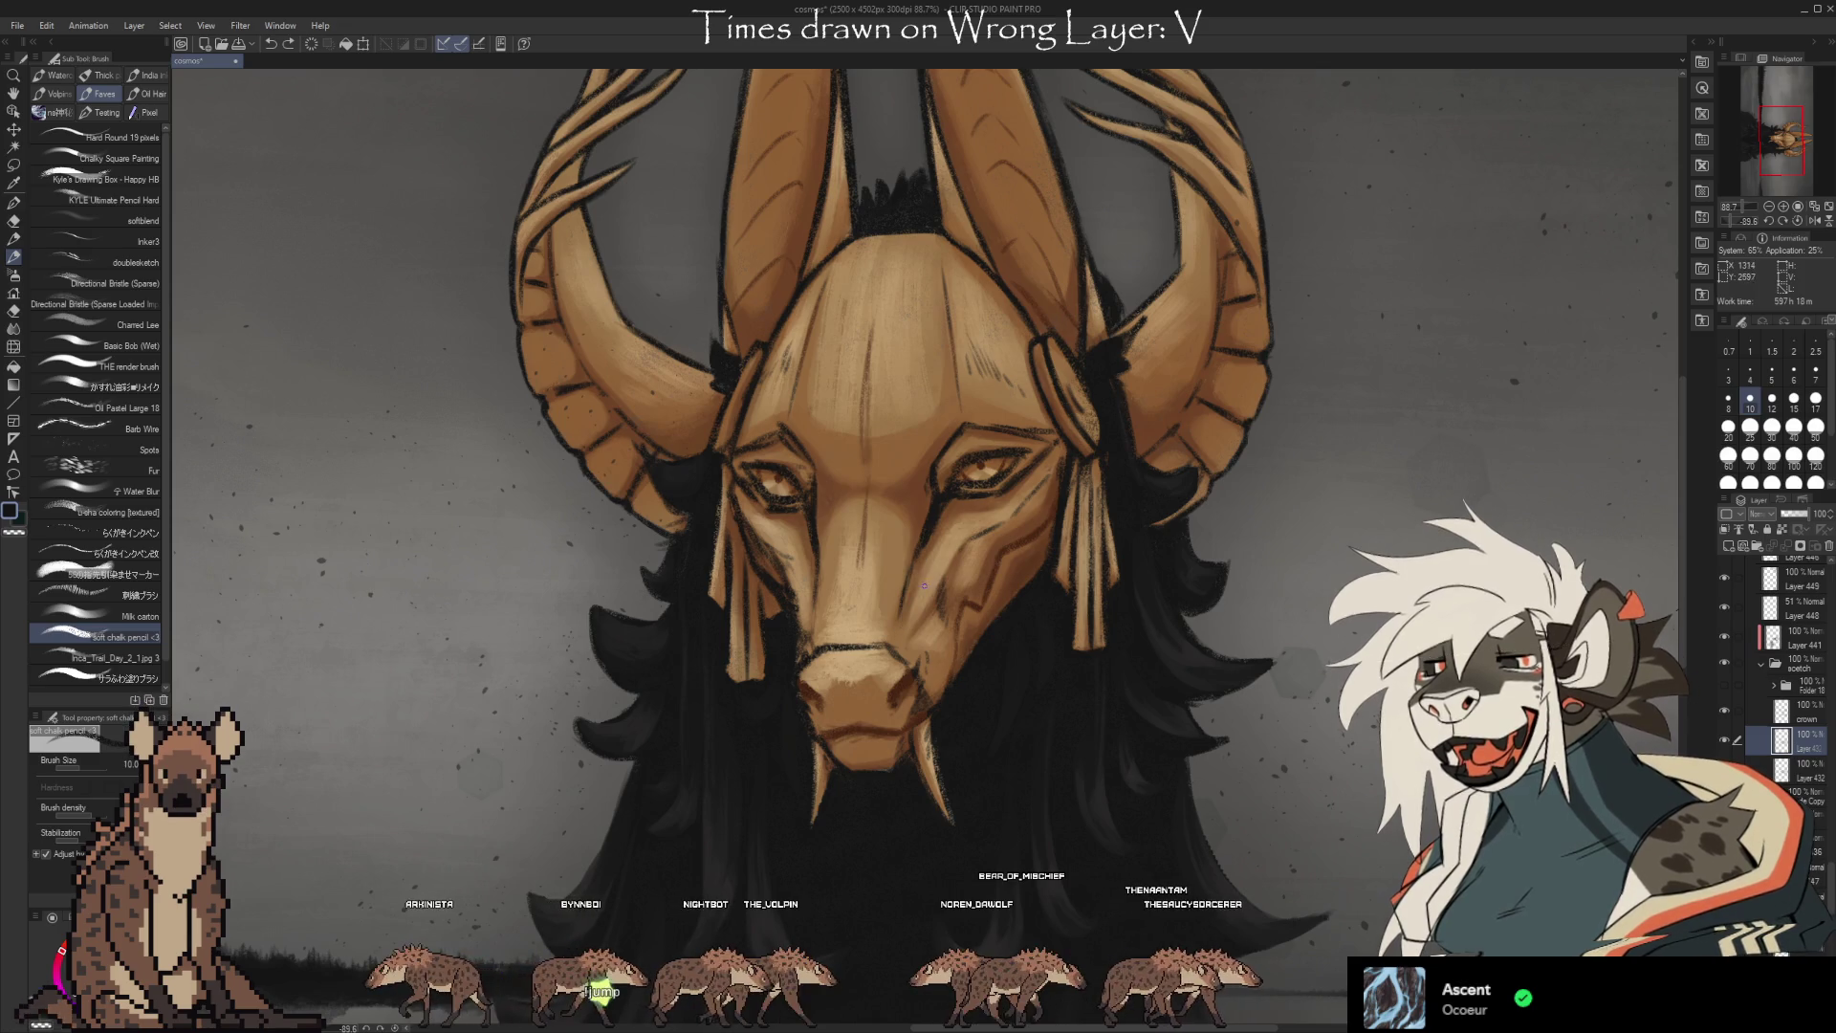
{"action": "key", "text": "e"}
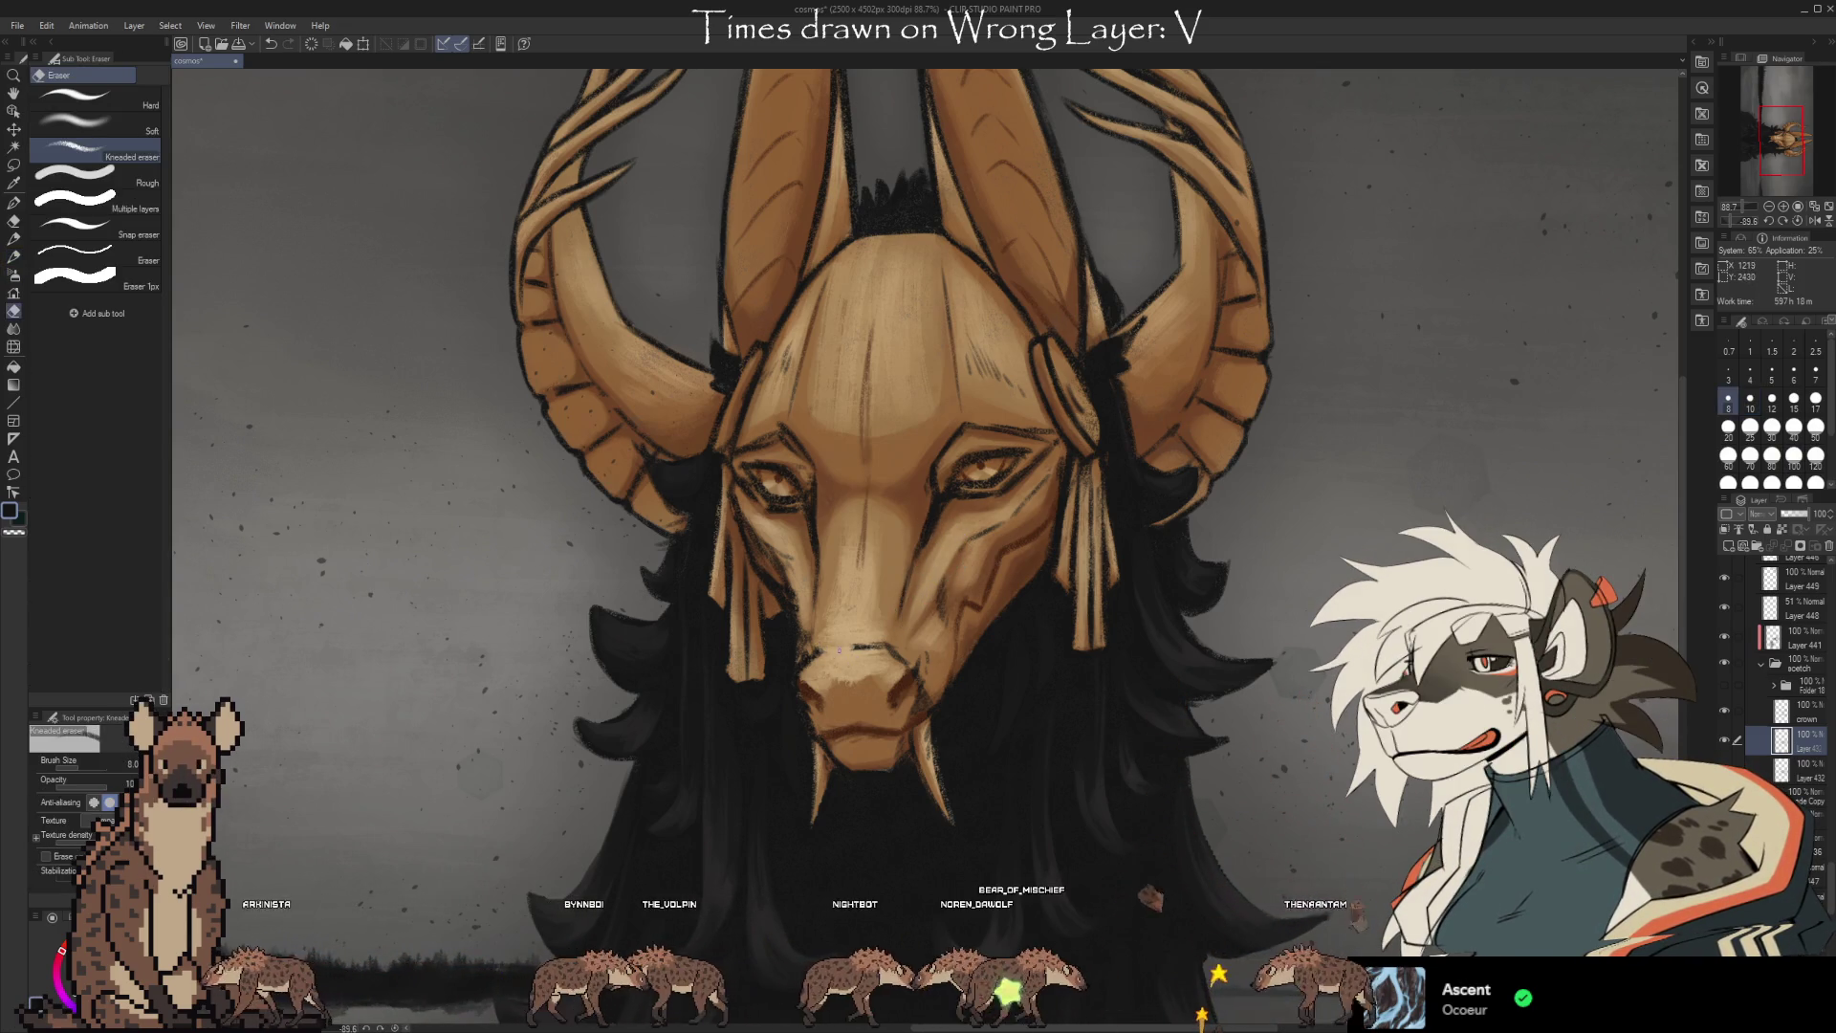
{"action": "key", "text": "b"}
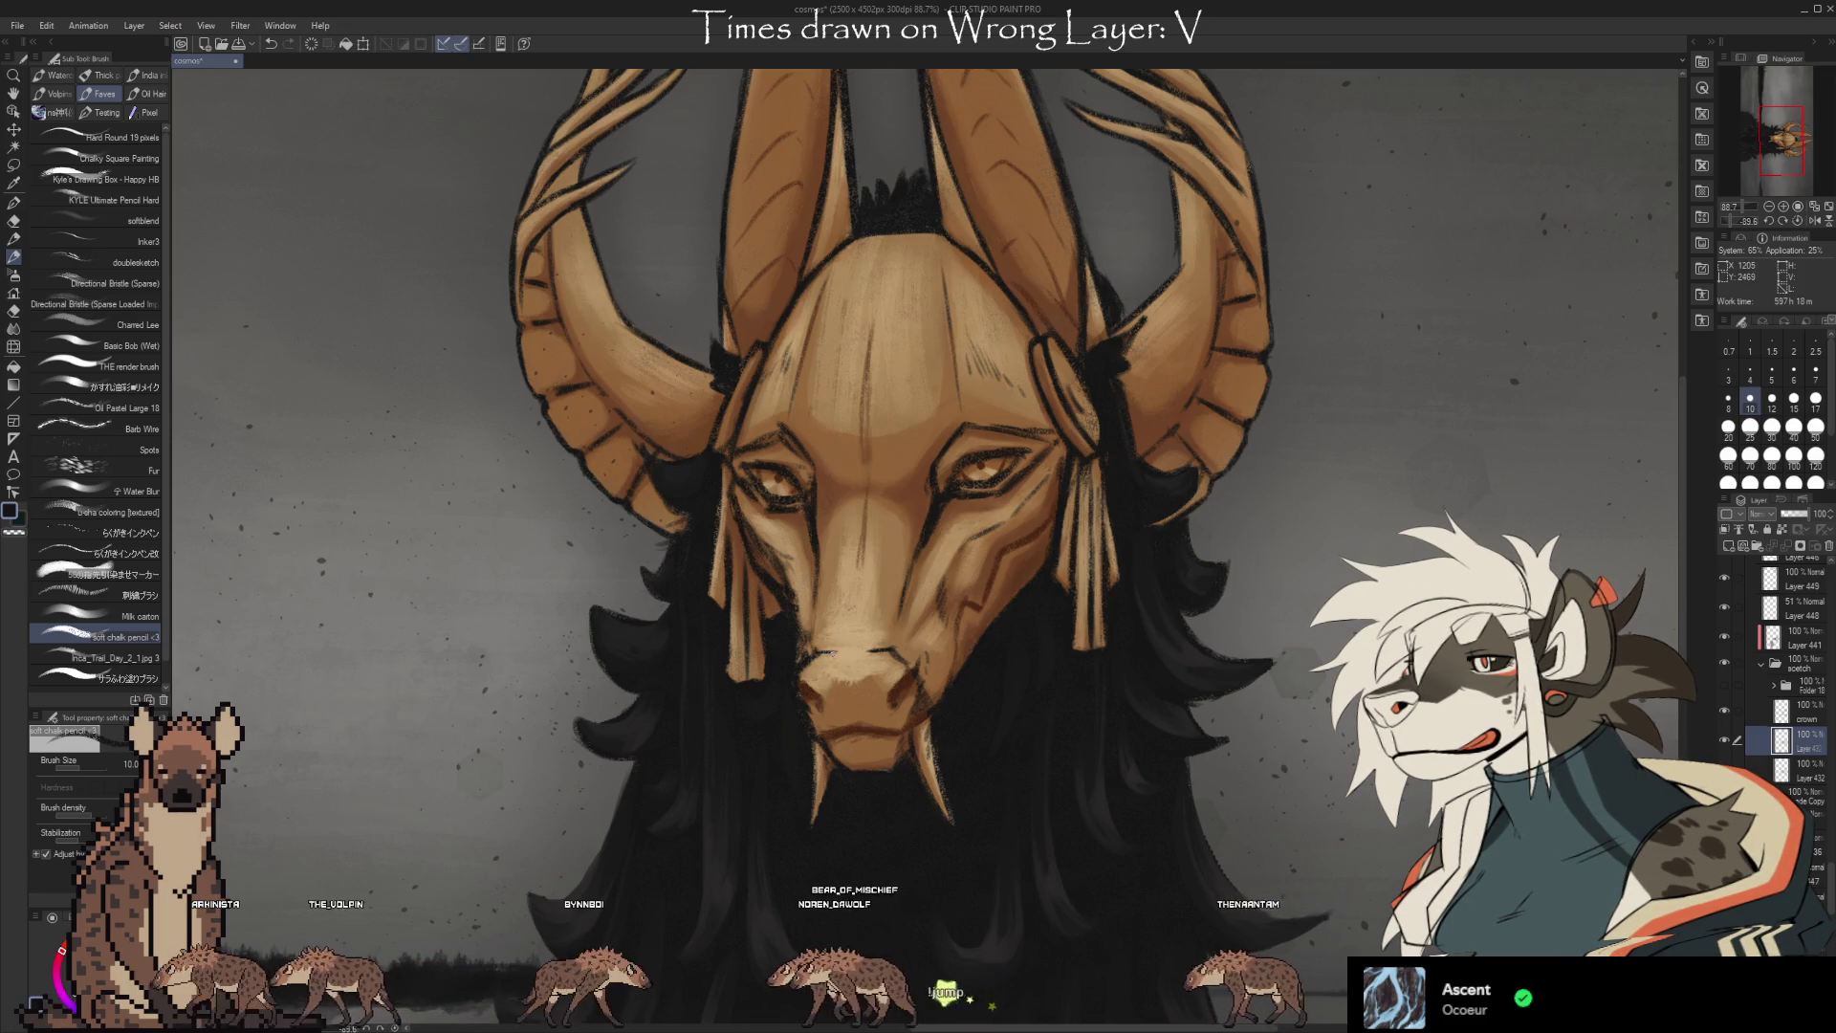
{"action": "key", "text": "e"}
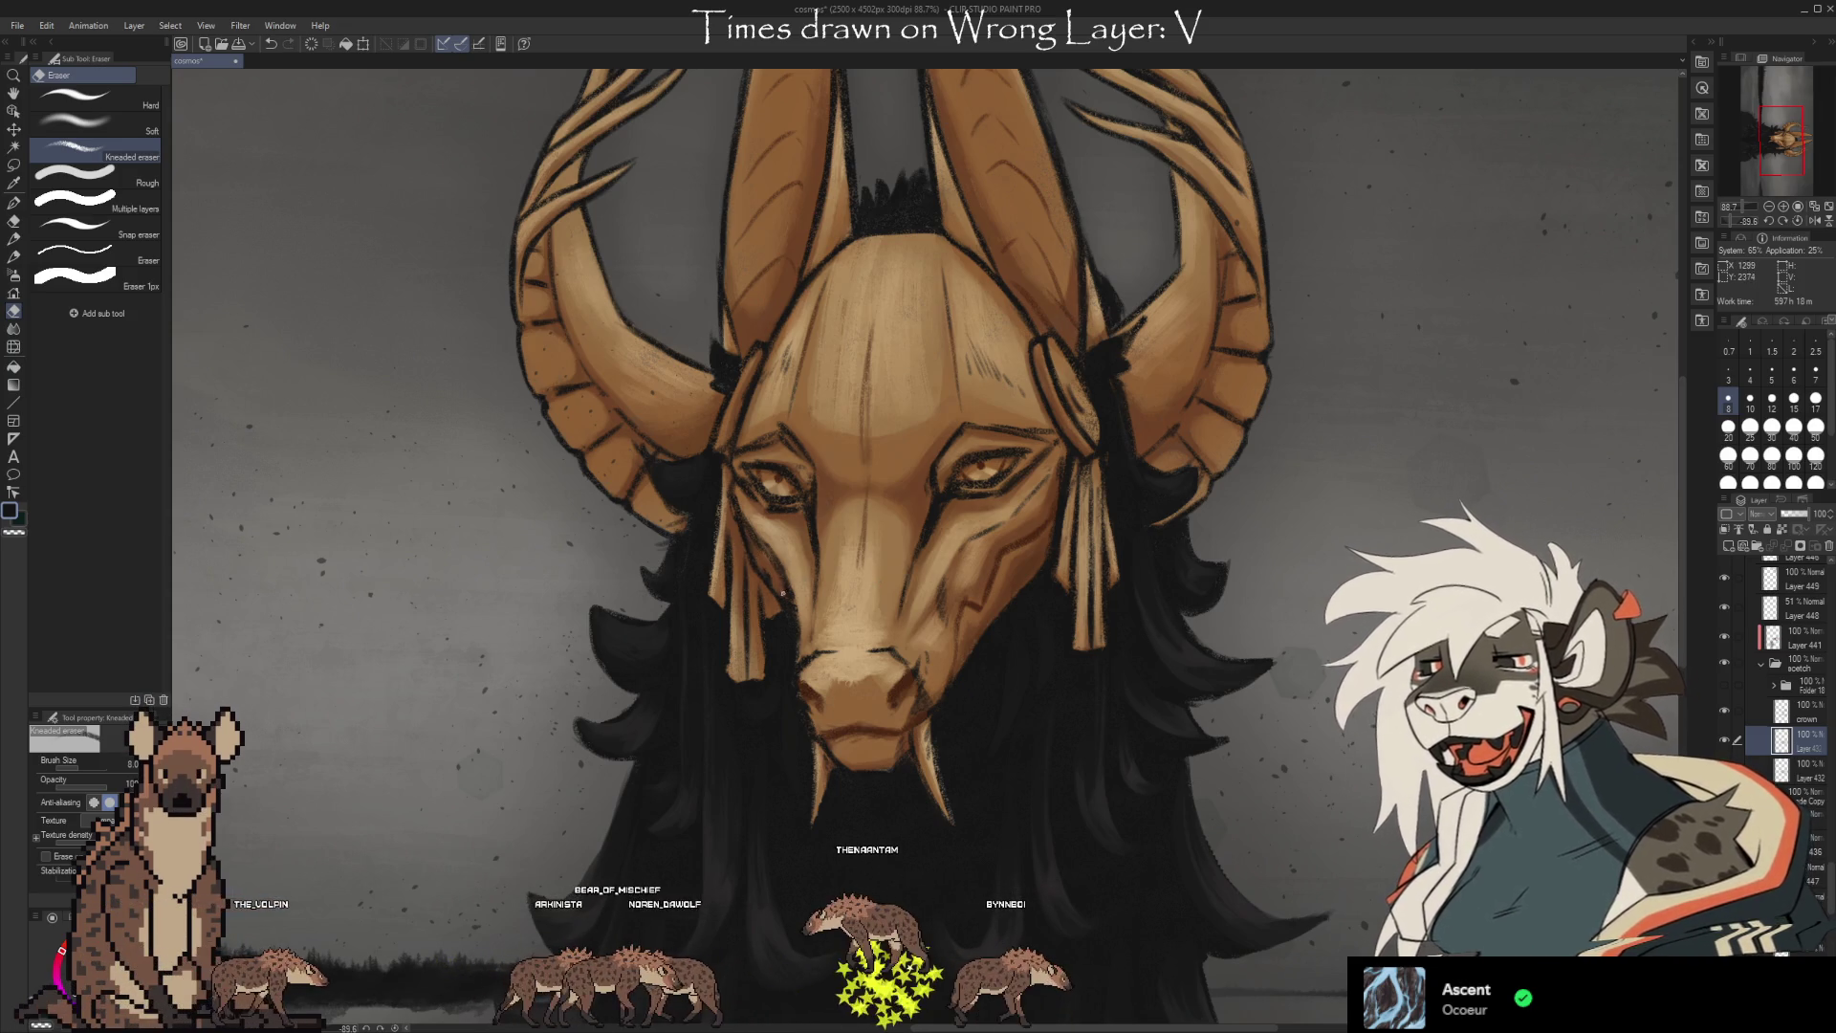
{"action": "left_click", "coordinate": [1782, 713]}
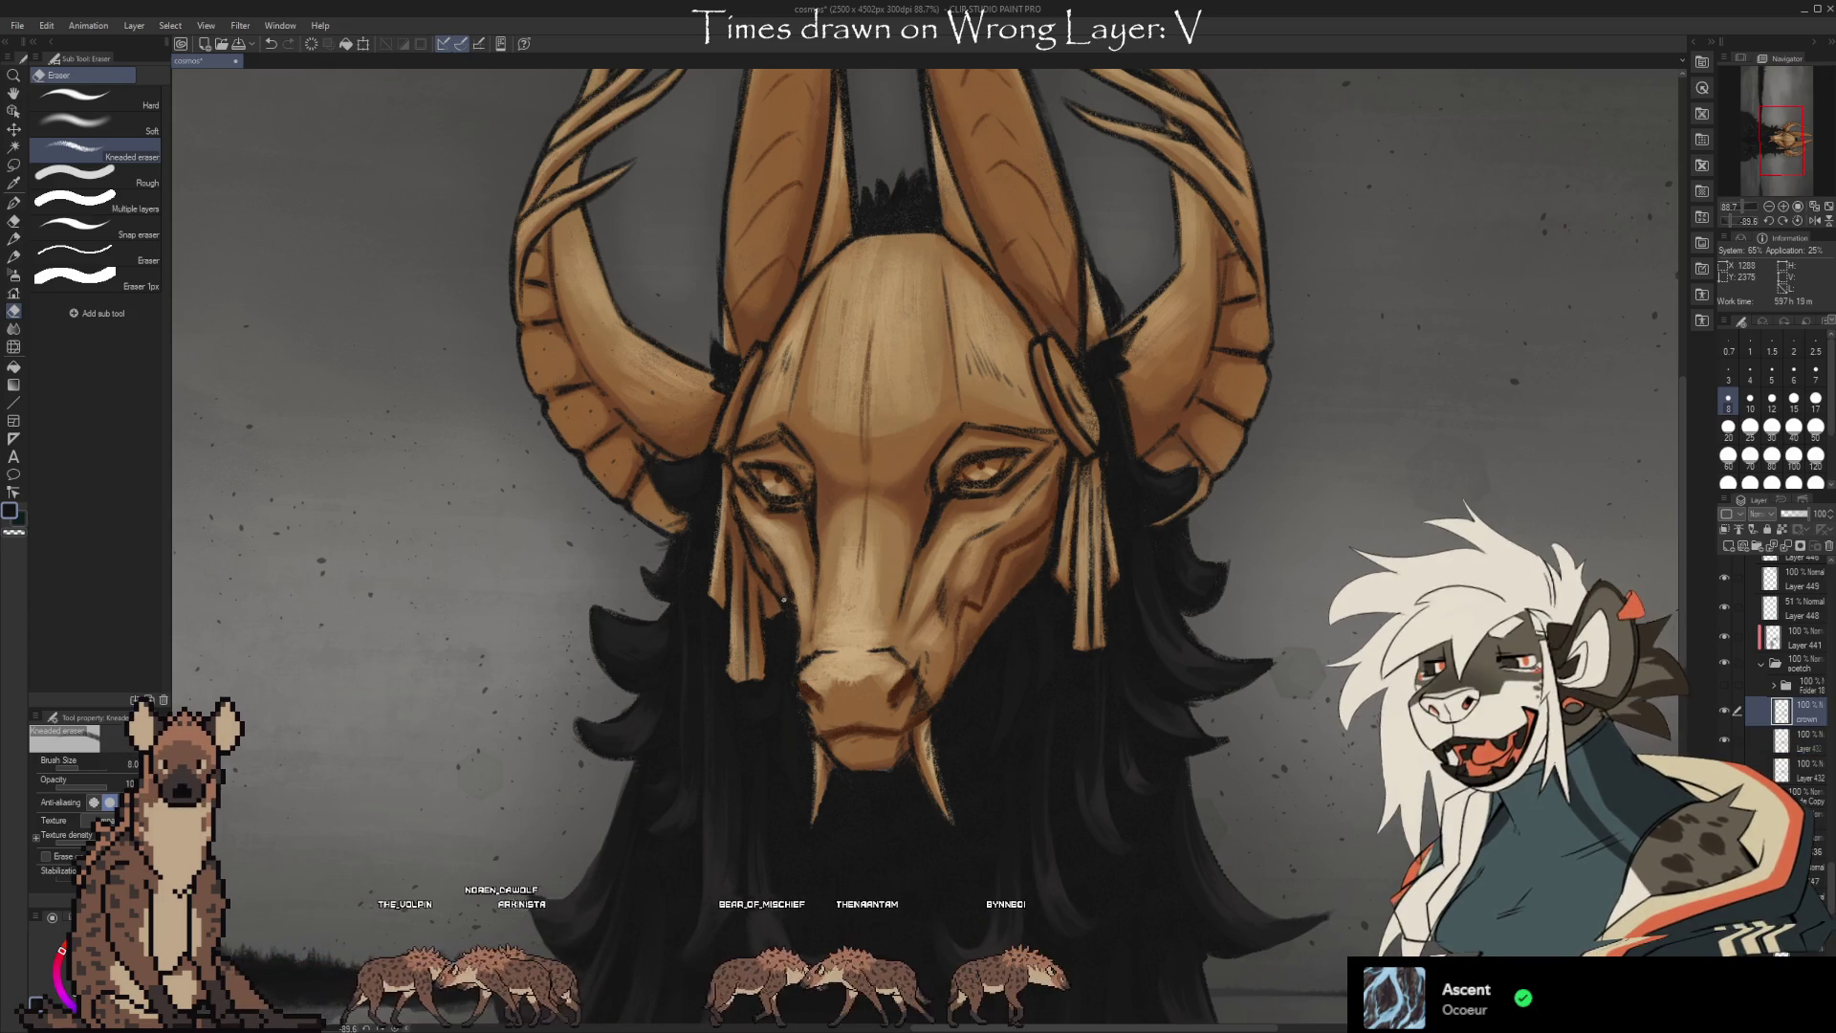
Check the sketch folder, sample the mask's tan base colour for the brush, and show Layer 433.
{"action": "left_click", "coordinate": [1725, 662]}
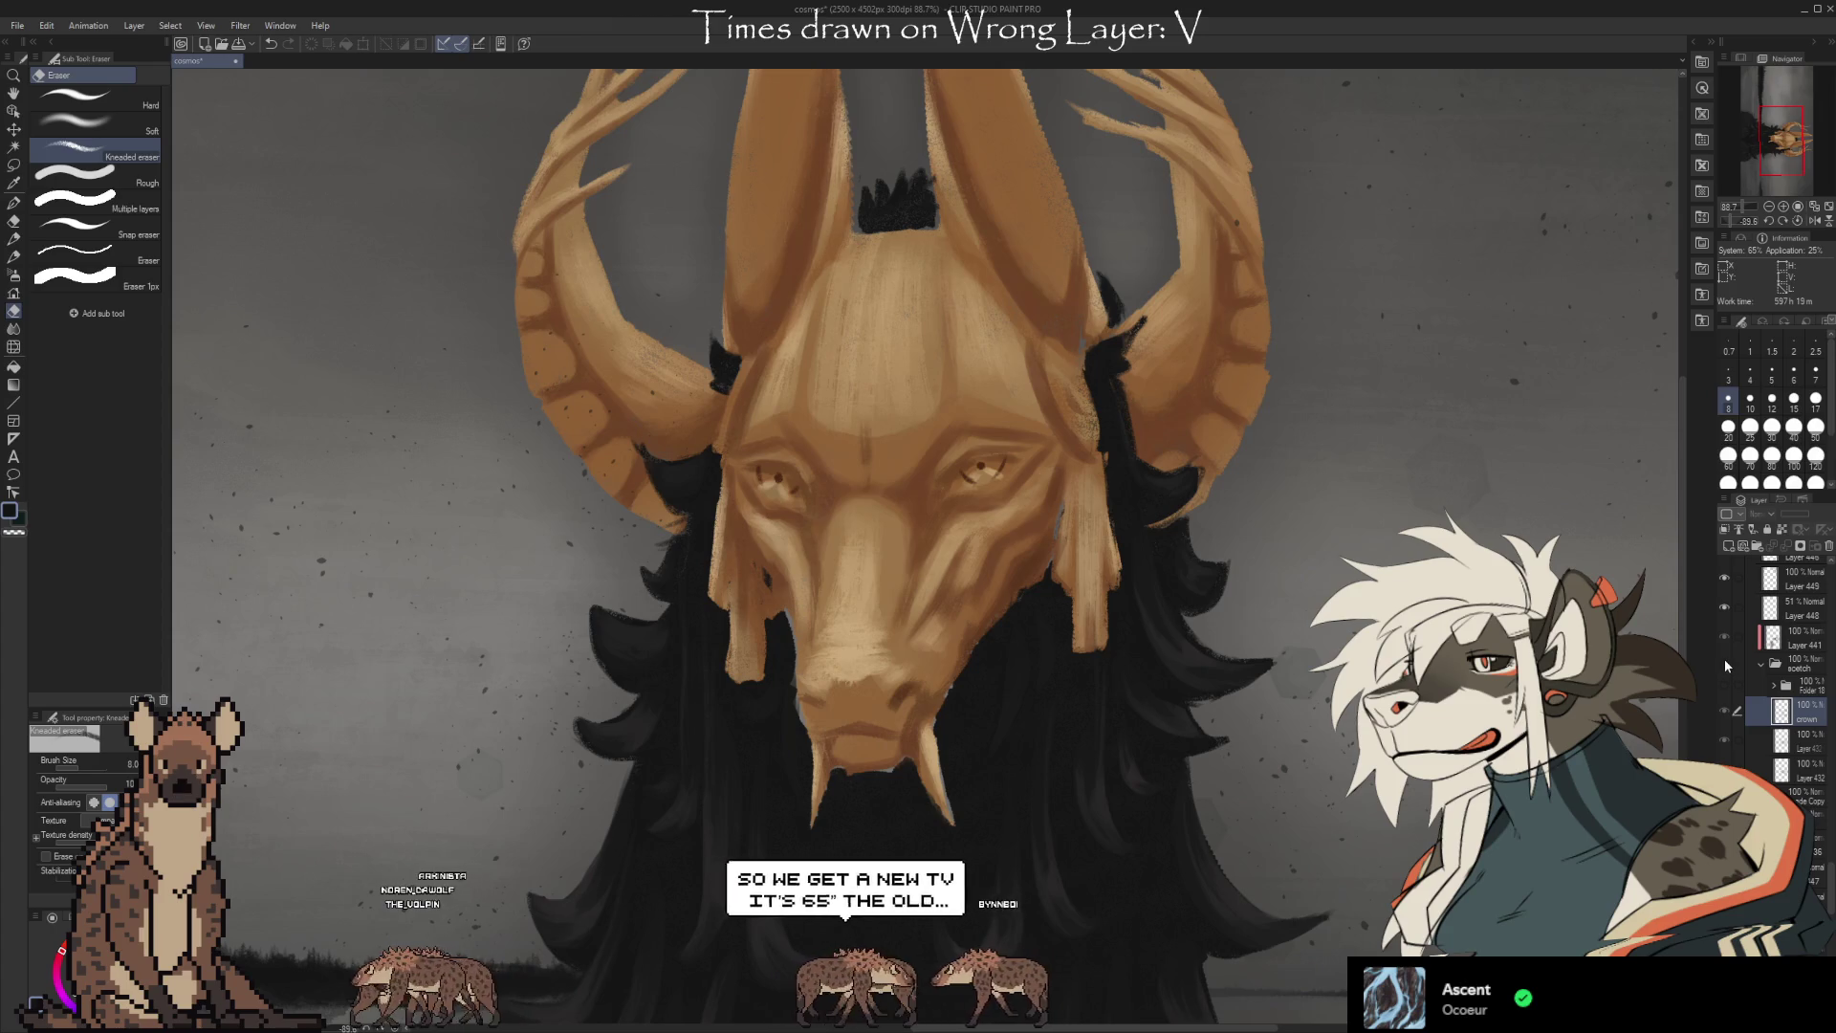
{"action": "left_click", "coordinate": [1725, 659]}
{"action": "scroll", "coordinate": [1726, 664], "scroll_direction": "down", "scroll_amount": 3}
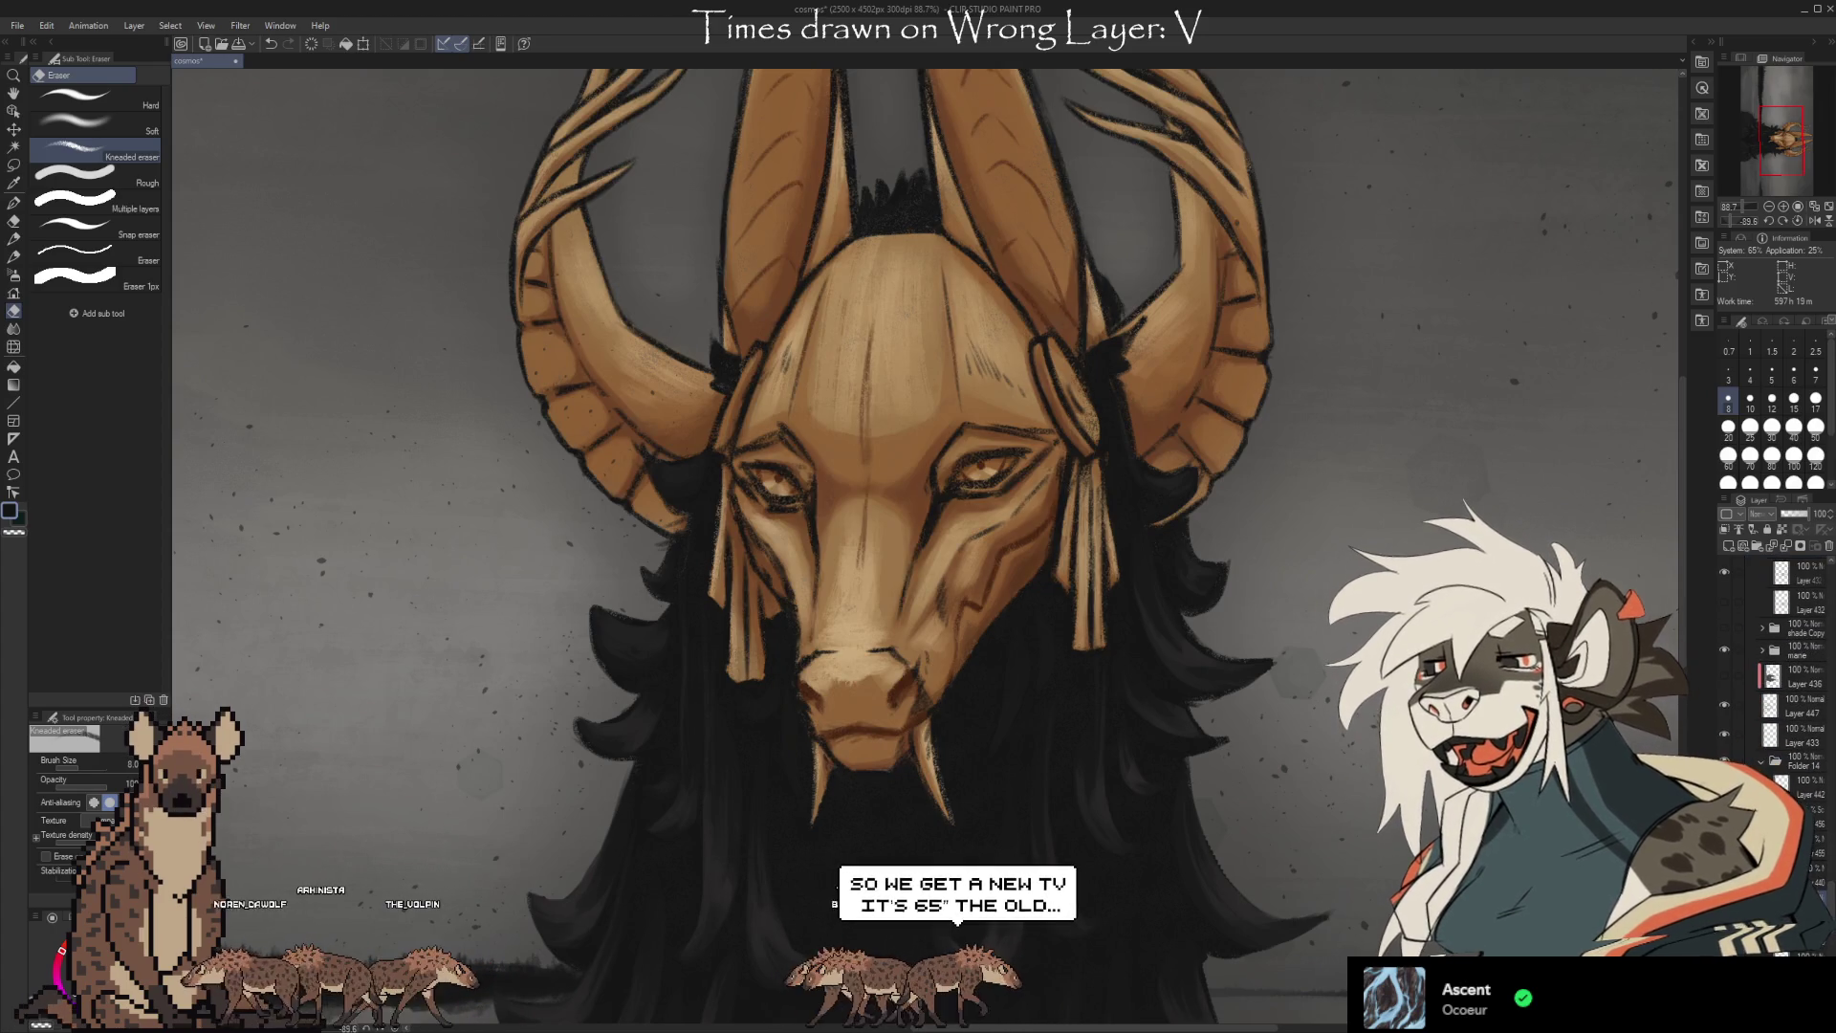
{"action": "key", "text": "i"}
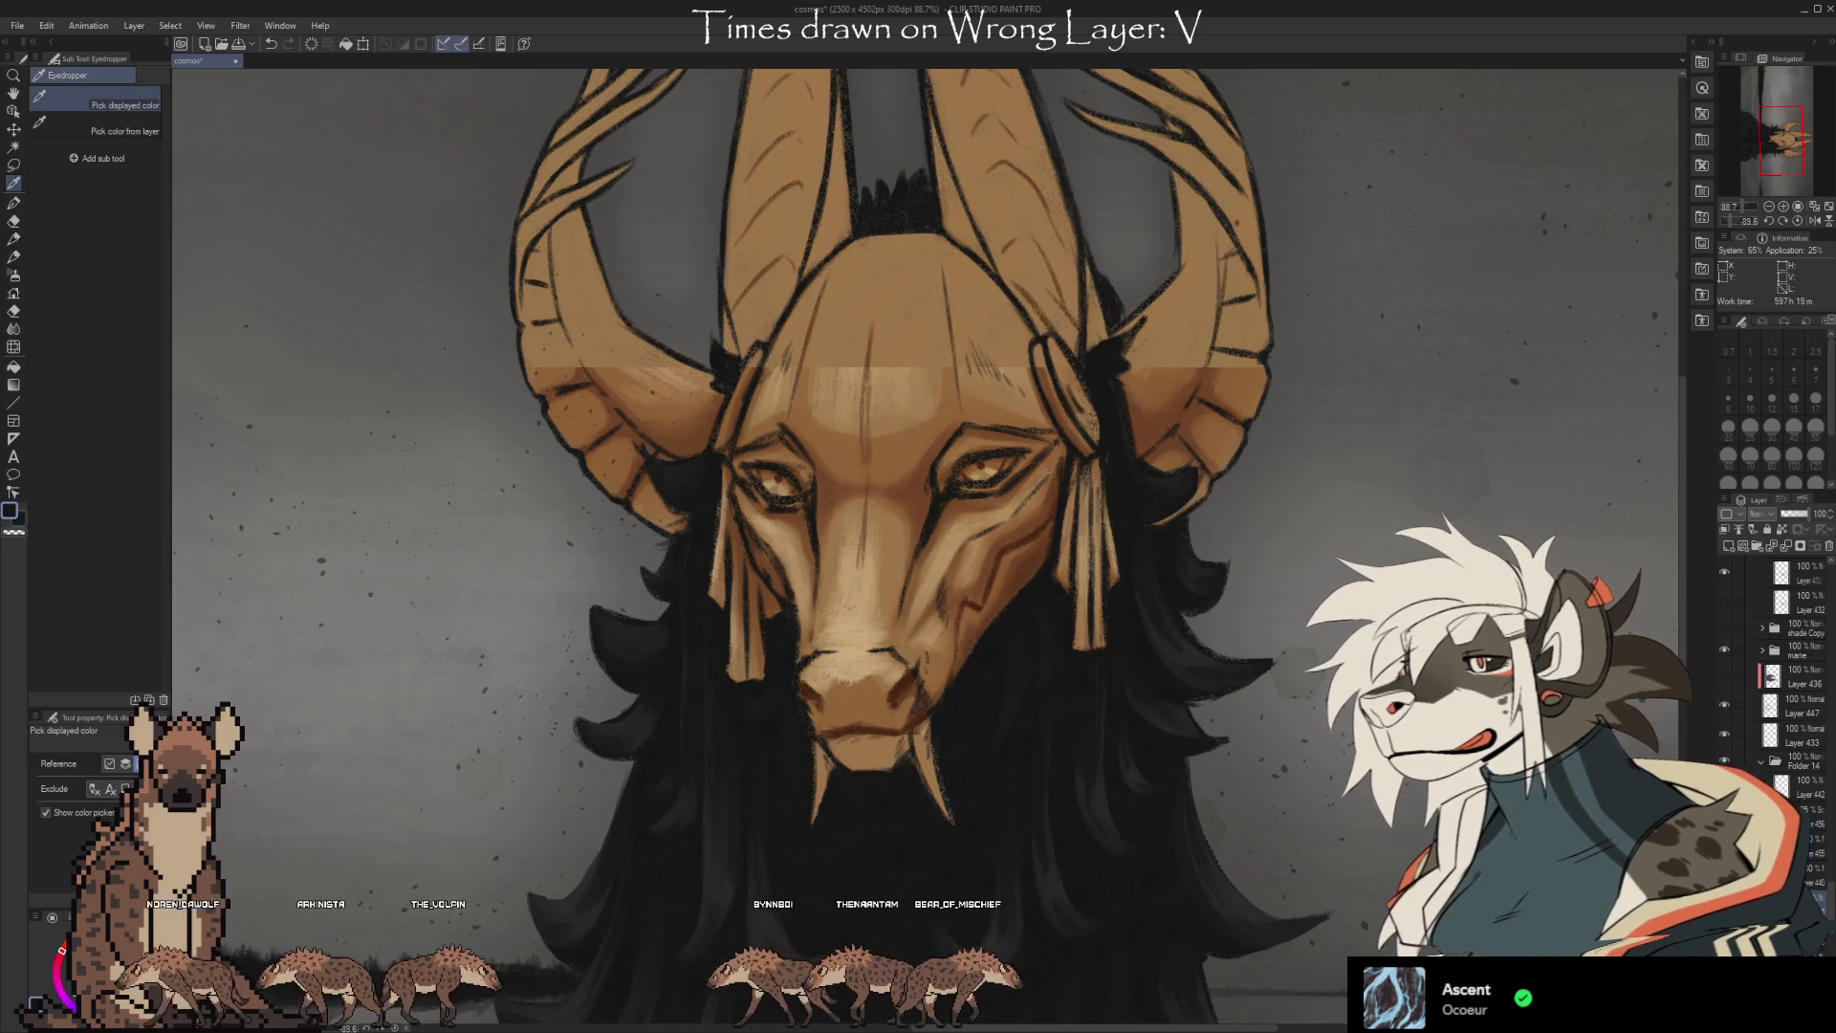
{"action": "left_click", "coordinate": [785, 483]}
{"action": "key", "text": "b"}
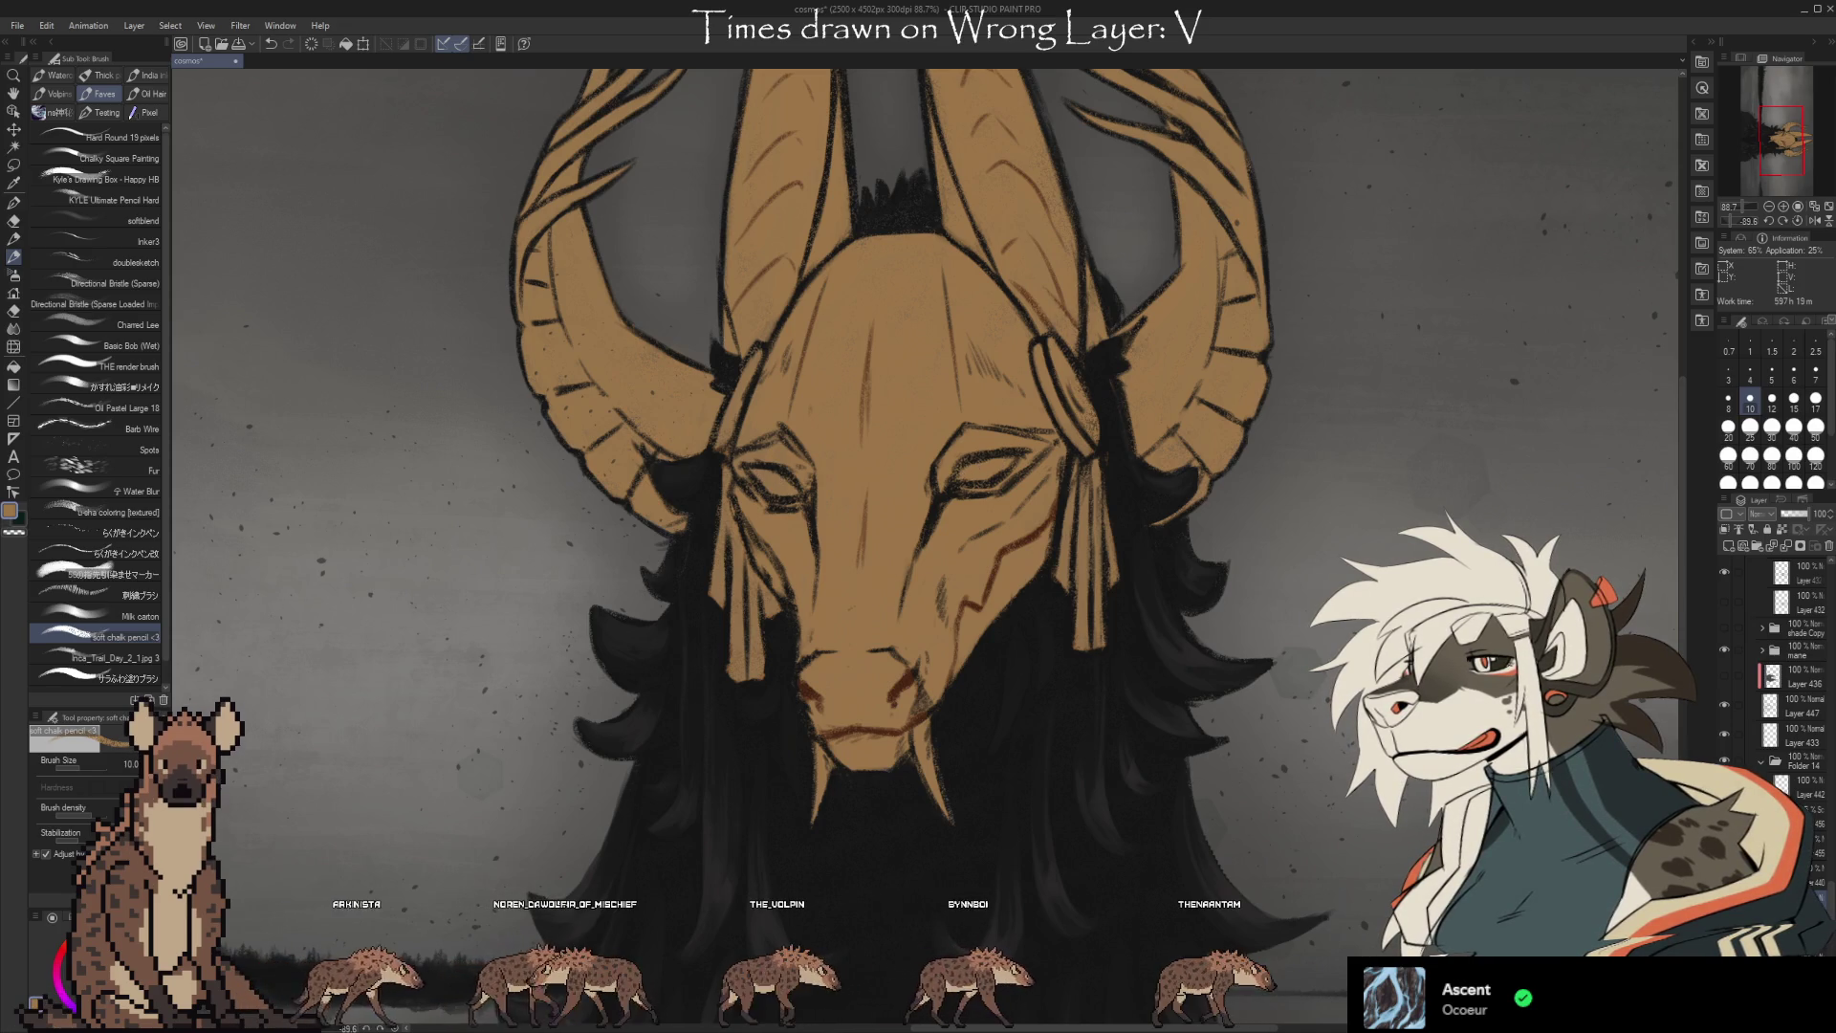
{"action": "left_click", "coordinate": [1726, 734]}
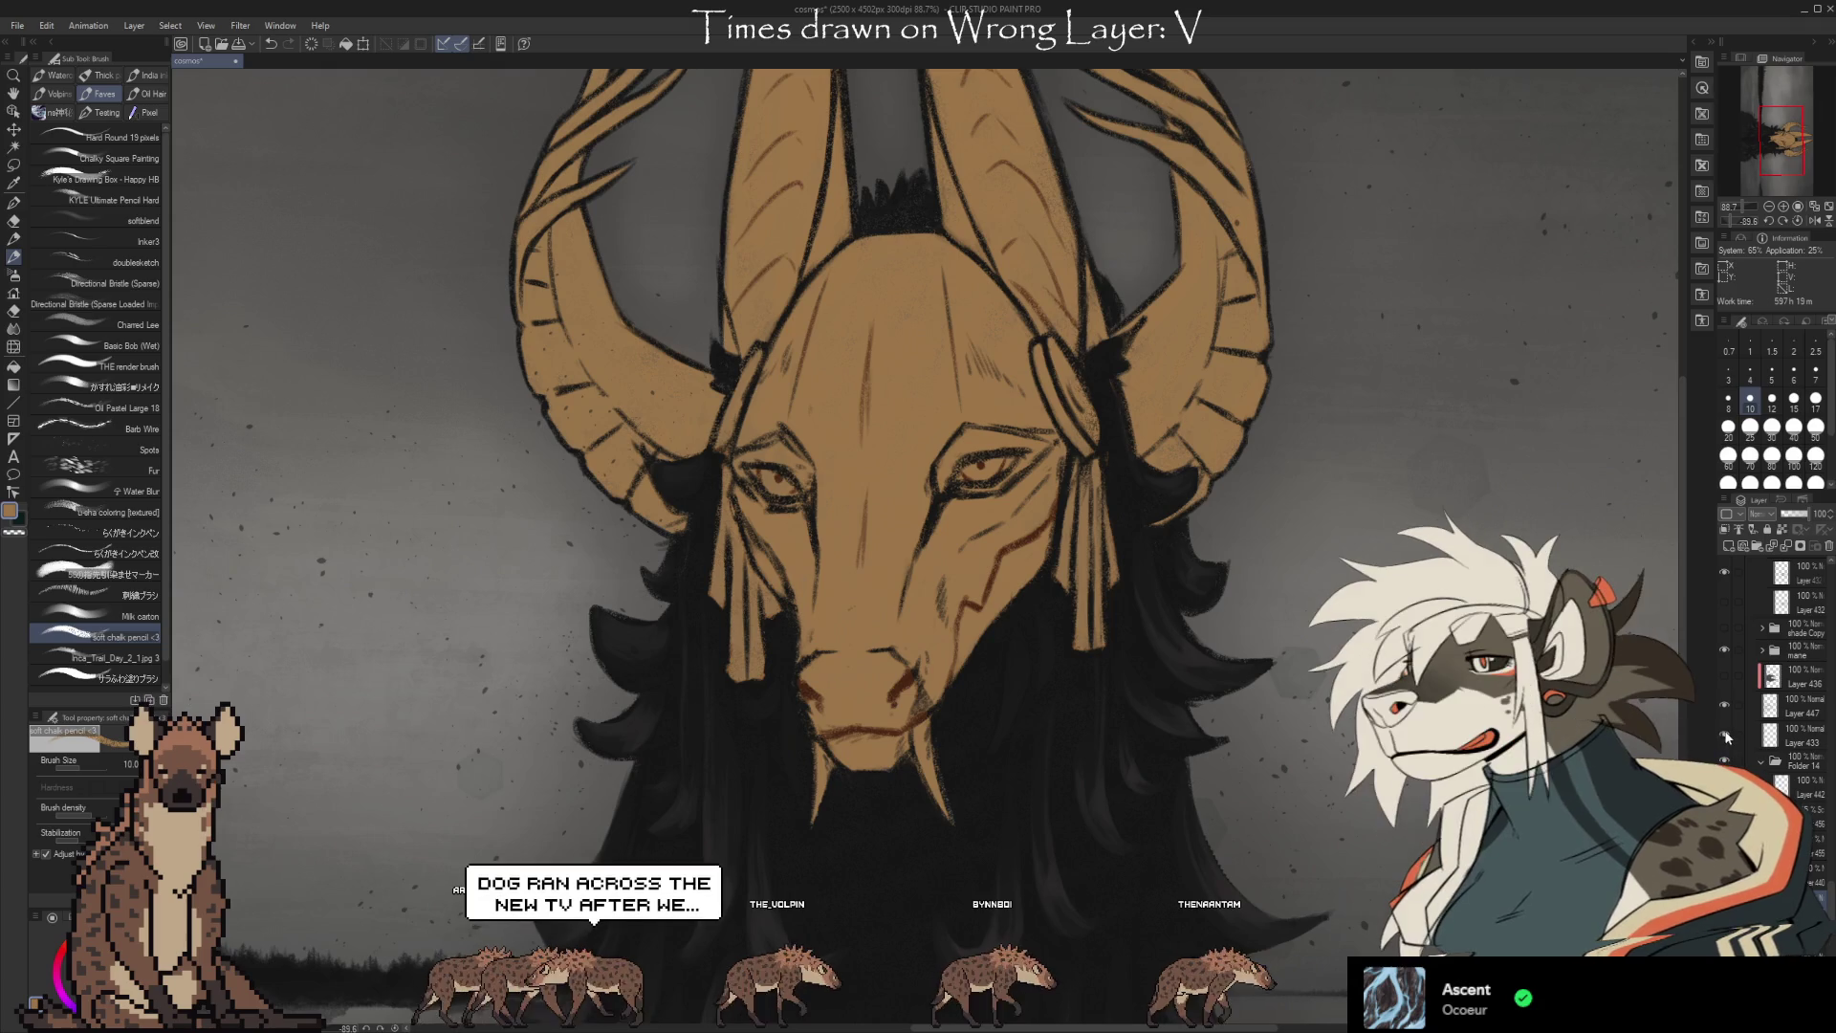
{"action": "scroll", "coordinate": [1023, 488], "scroll_direction": "down", "scroll_amount": 5}
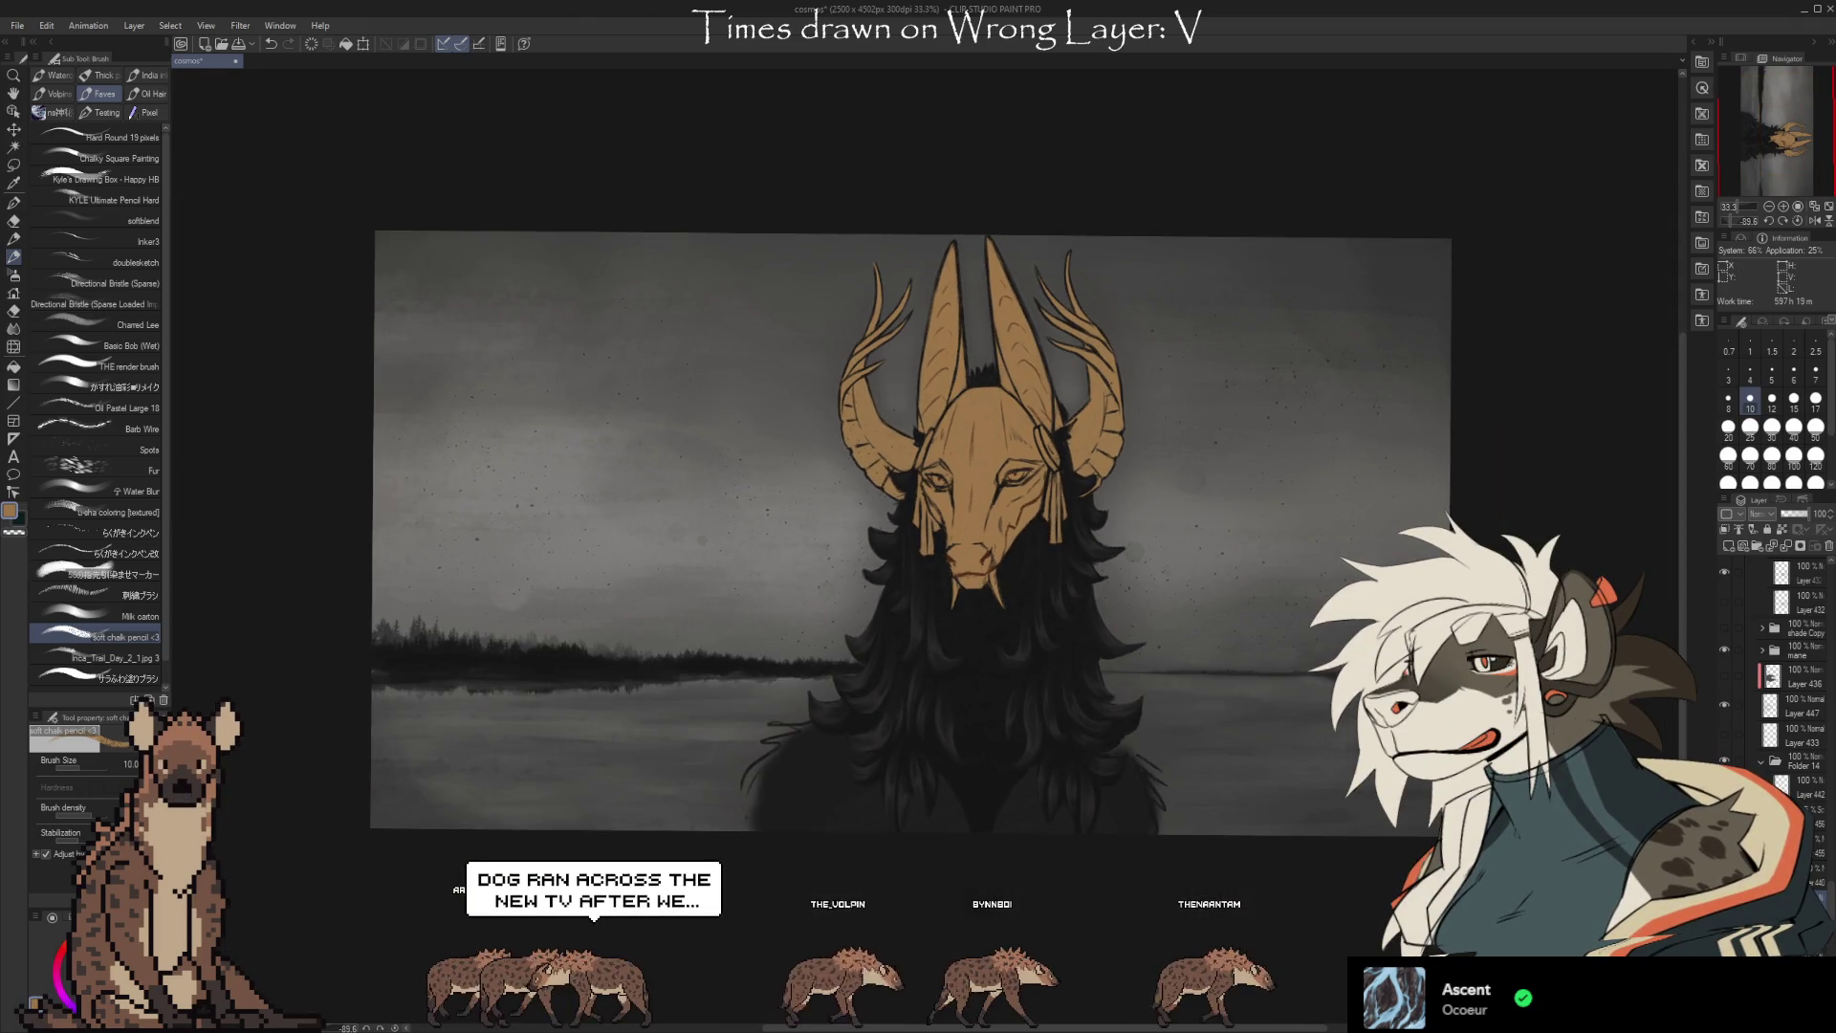
Toggle Folder 14 and Layer 433 to check lineart, then select Layer 433 with the eraser.
{"action": "left_click", "coordinate": [1725, 760]}
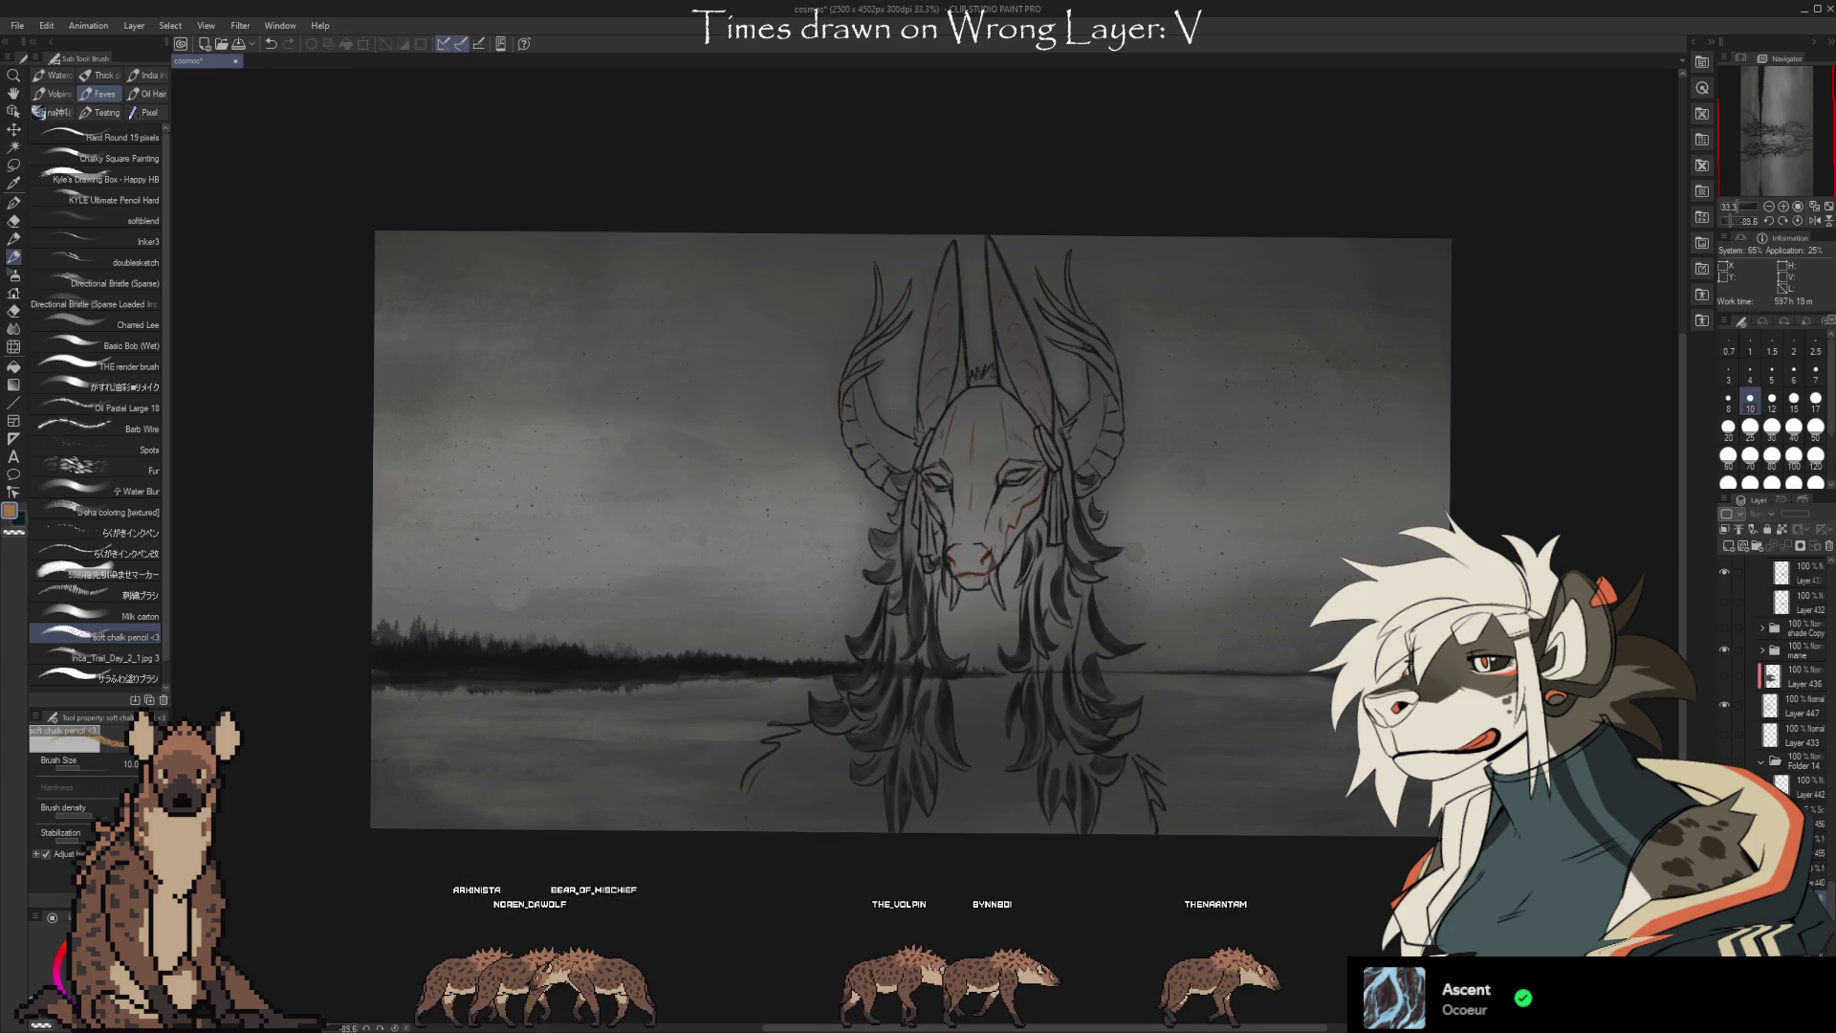
{"action": "left_click", "coordinate": [1724, 734]}
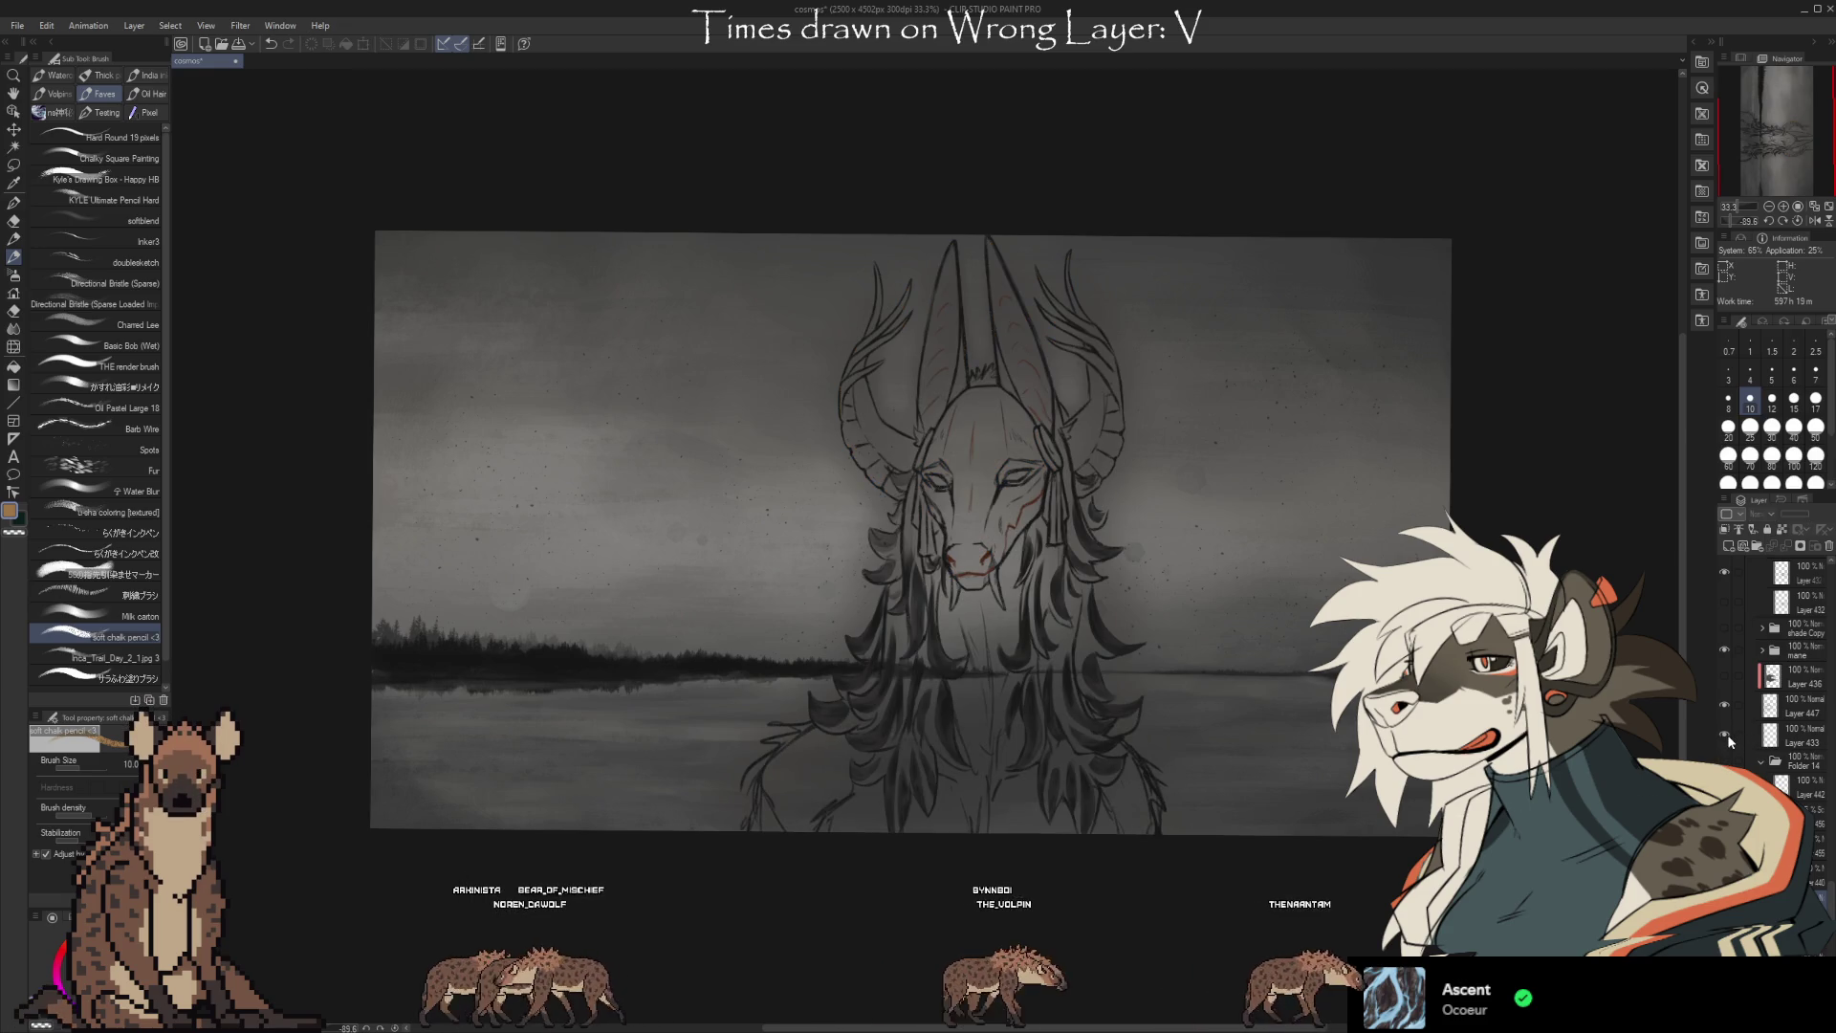
{"action": "left_click", "coordinate": [1724, 761]}
{"action": "scroll", "coordinate": [946, 530], "scroll_direction": "up", "scroll_amount": 5}
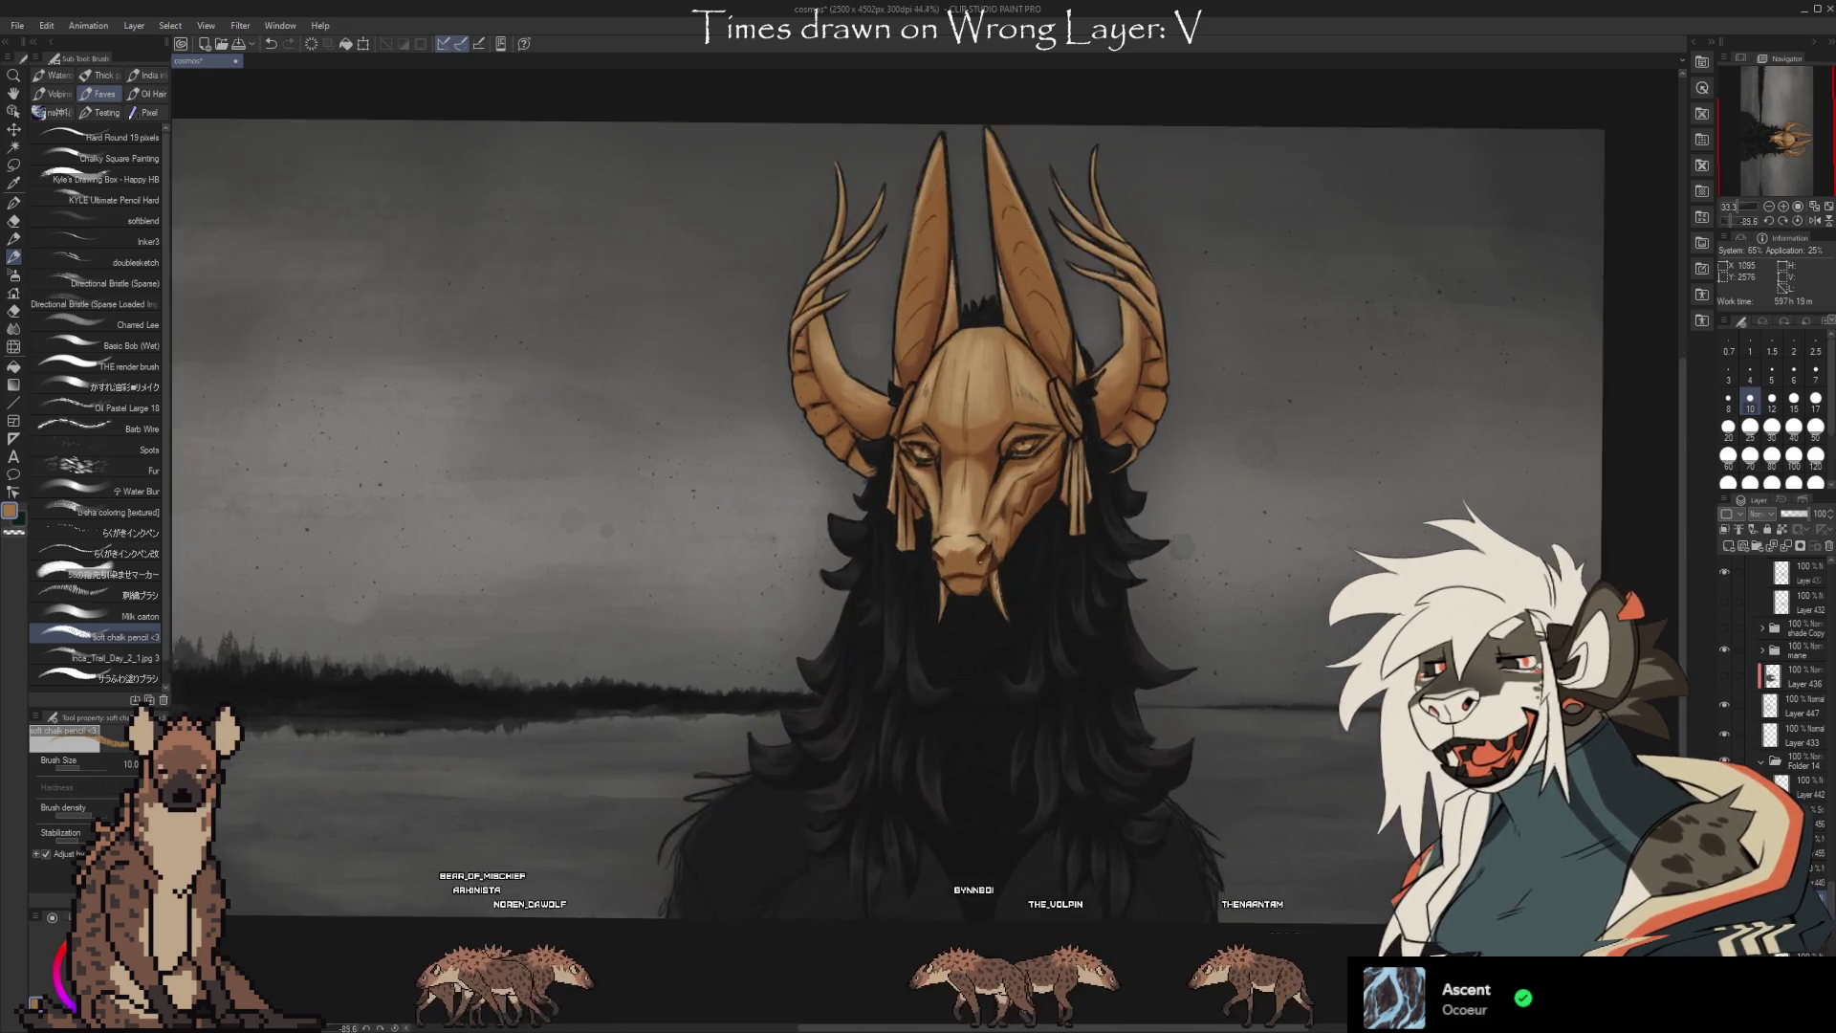
{"action": "left_click", "coordinate": [1798, 737]}
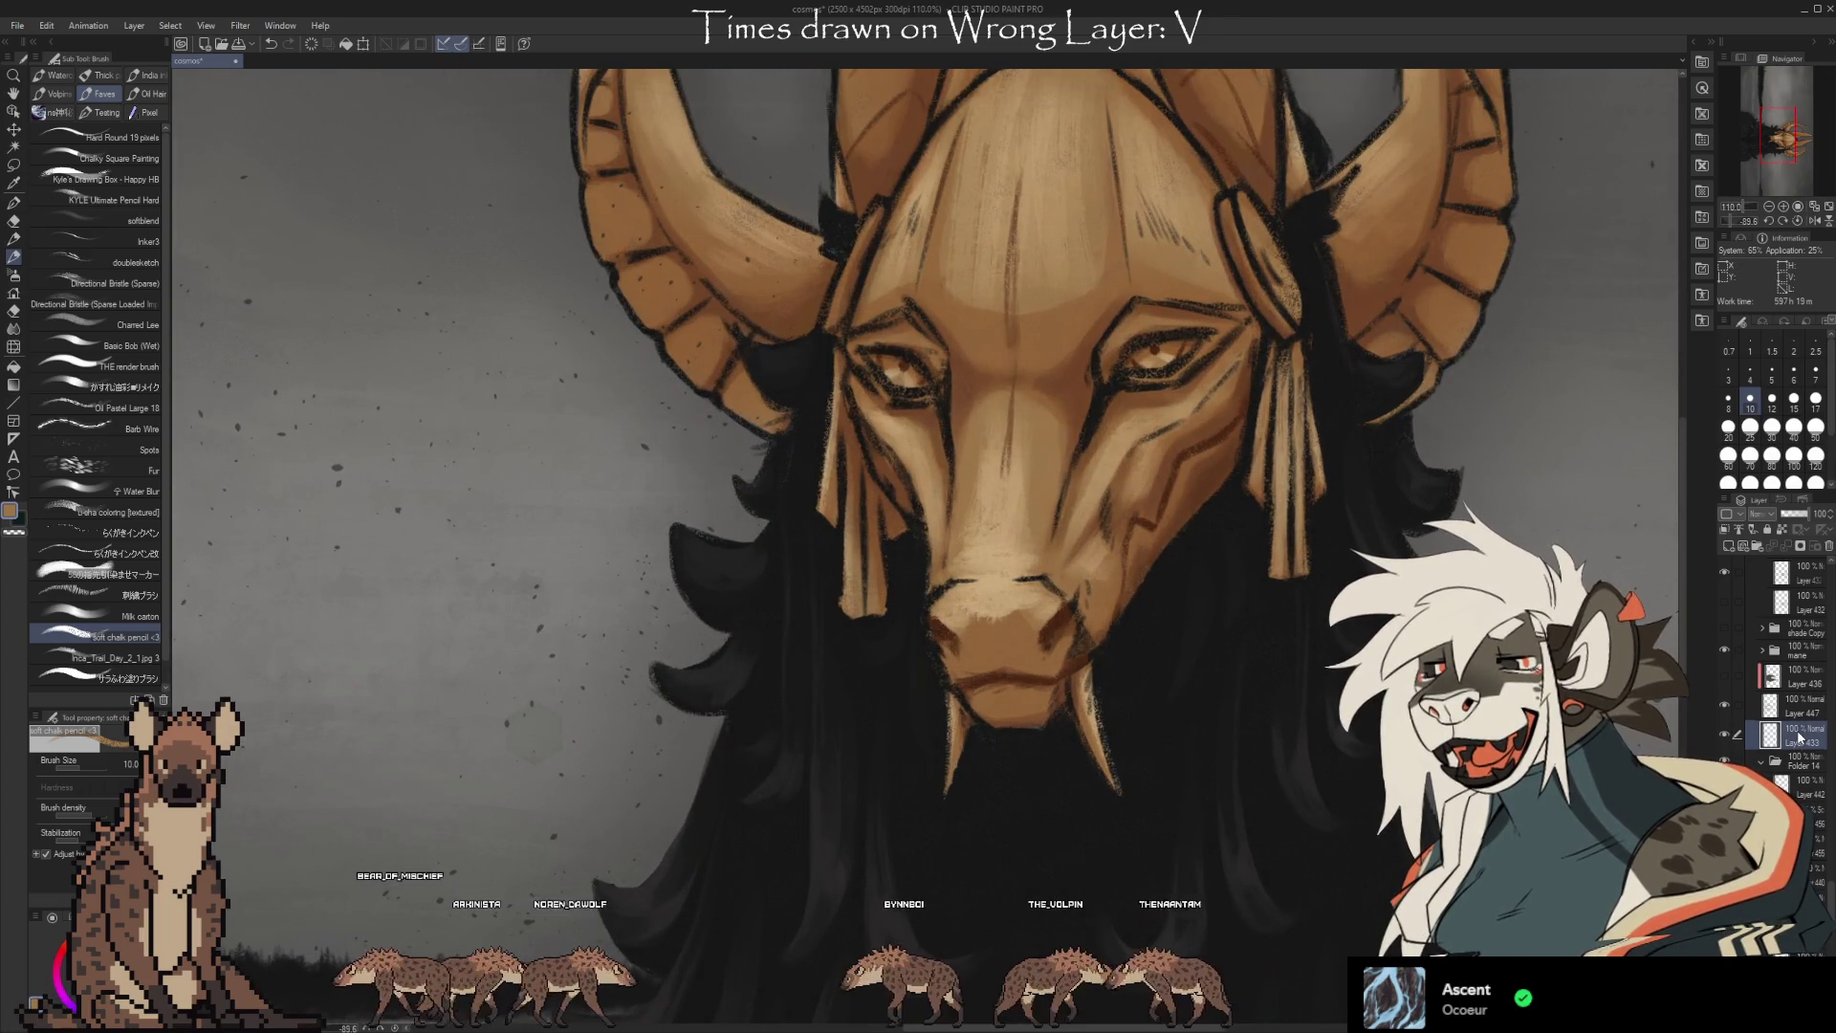
{"action": "key", "text": "e"}
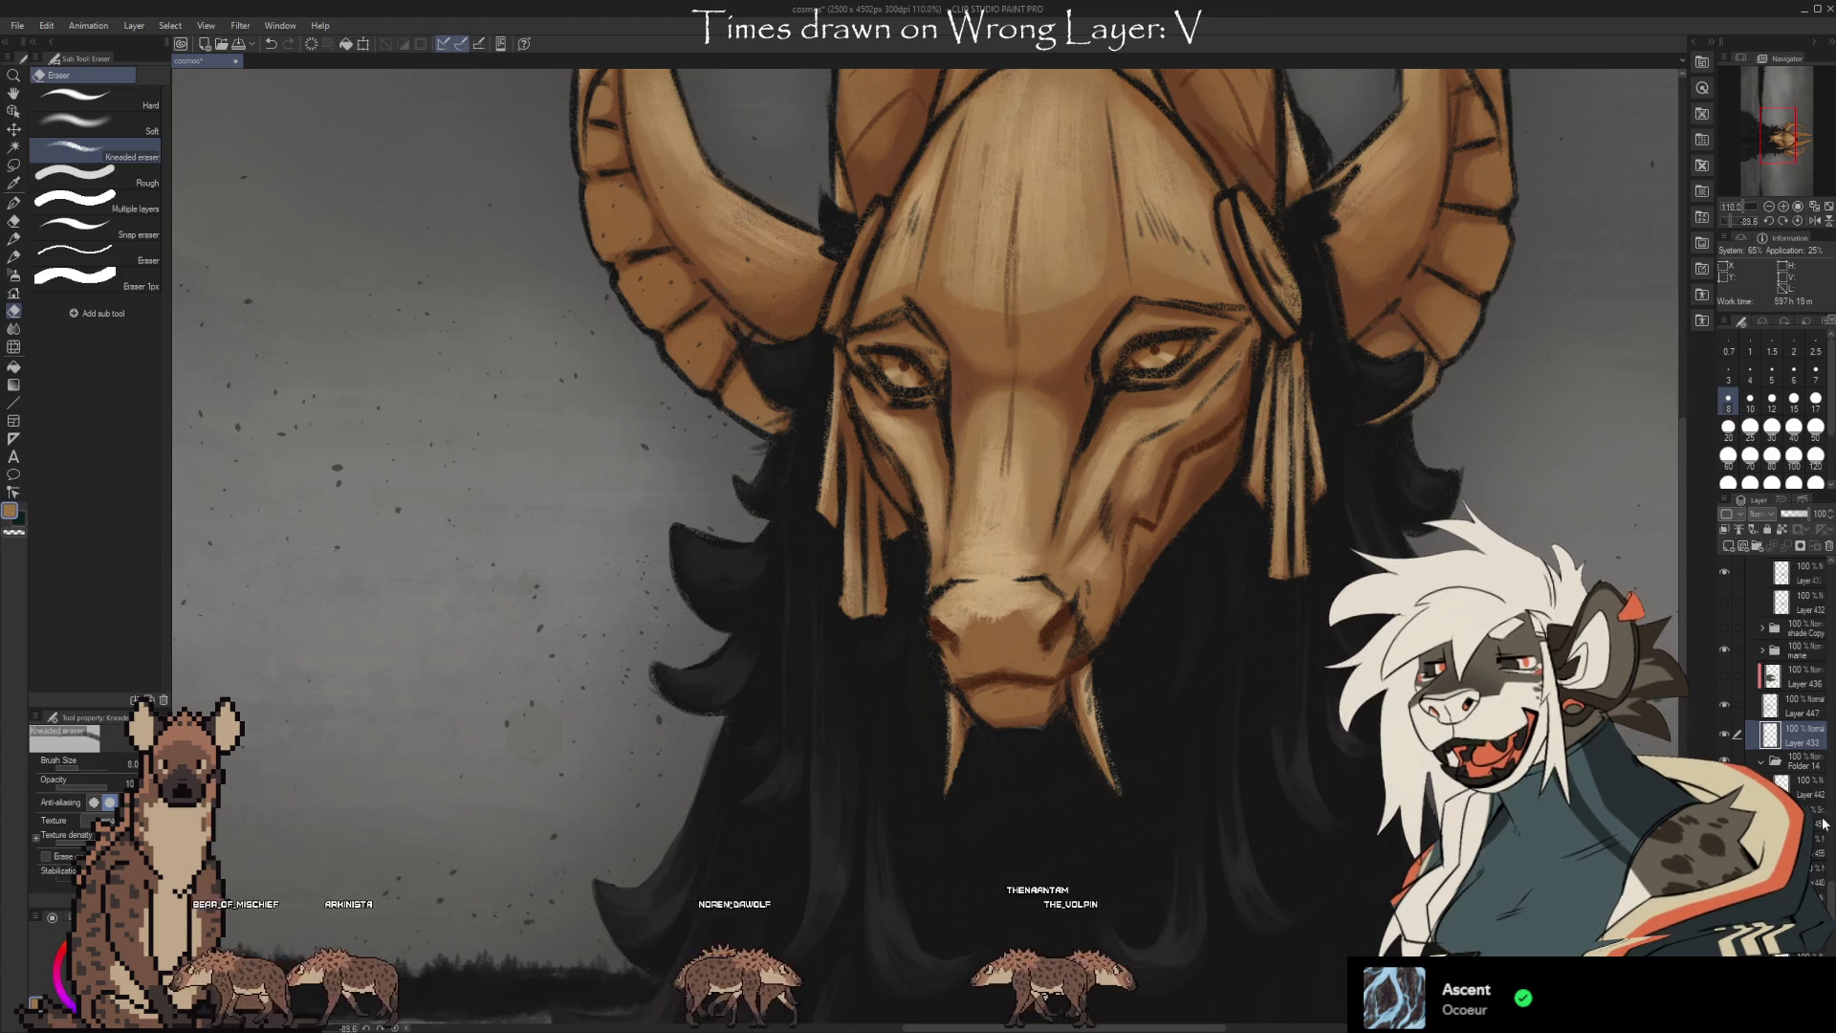
{"action": "scroll", "coordinate": [1788, 669], "scroll_direction": "up", "scroll_amount": 1}
{"action": "scroll", "coordinate": [1789, 670], "scroll_direction": "up", "scroll_amount": 5}
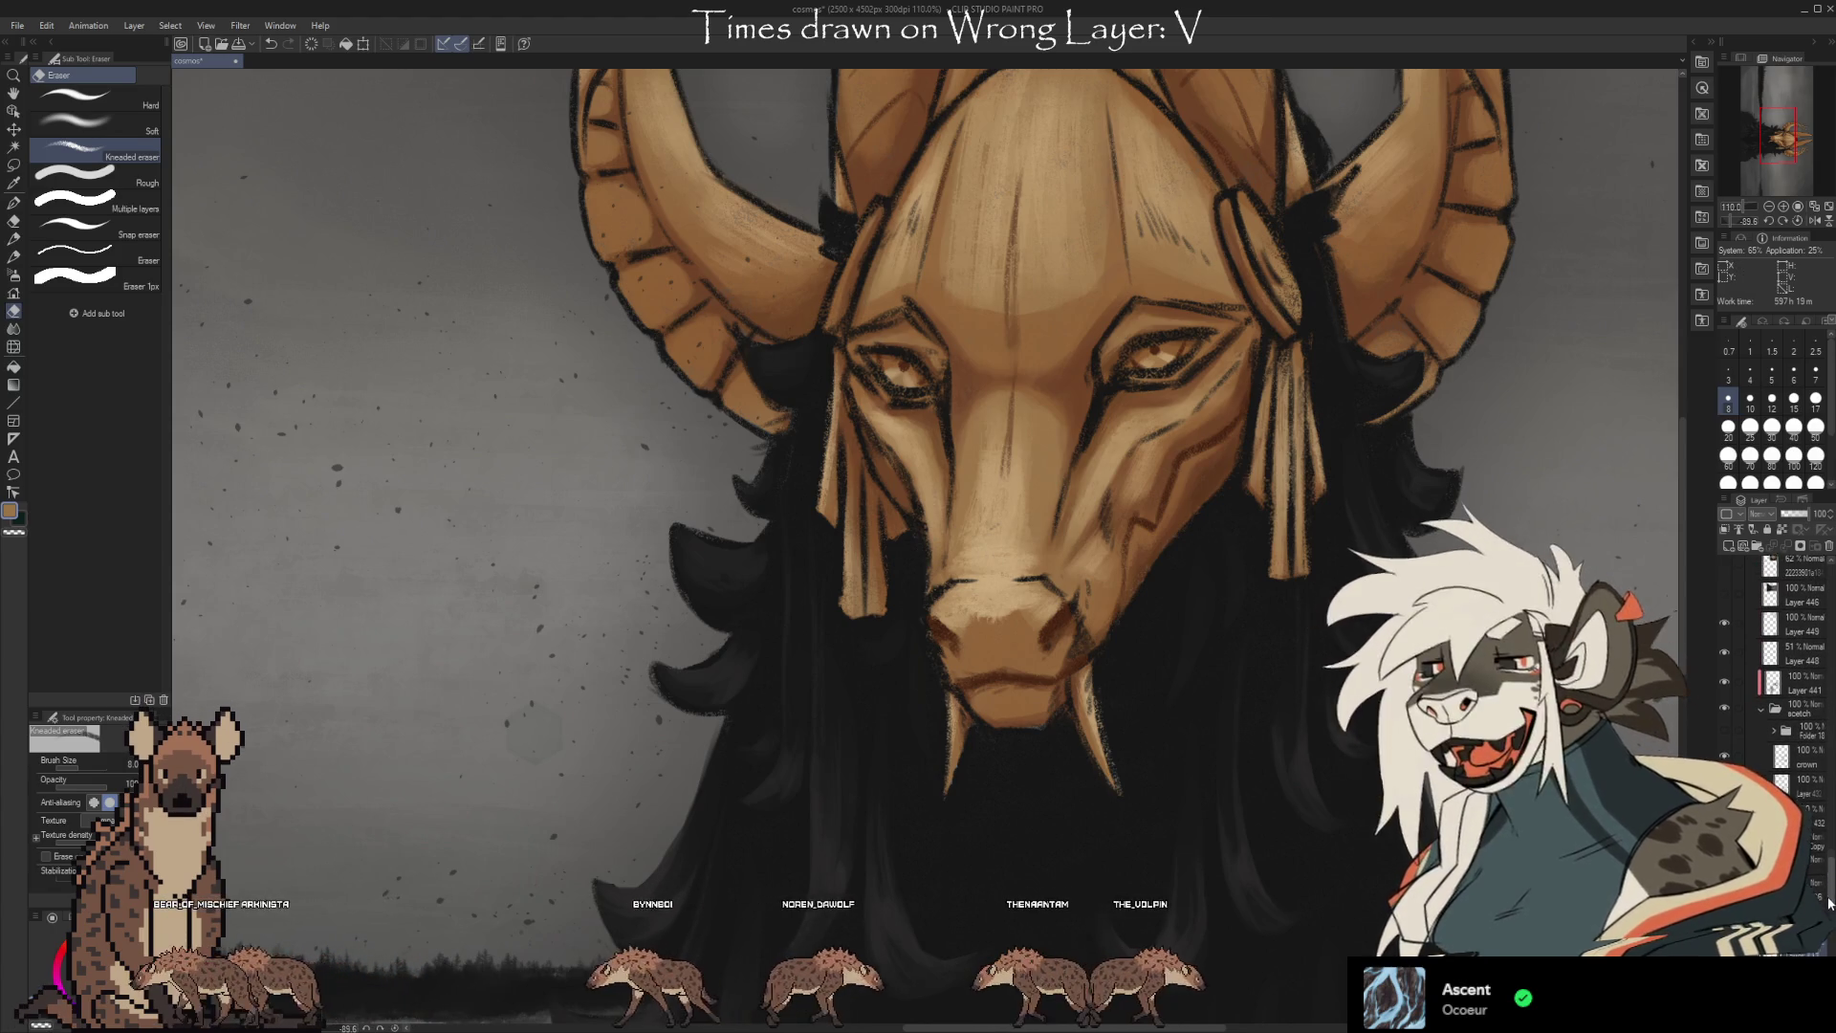
Undo the last dark marks on the muzzle and zoom out to the whole head.
{"action": "key", "text": "ctrl+z"}
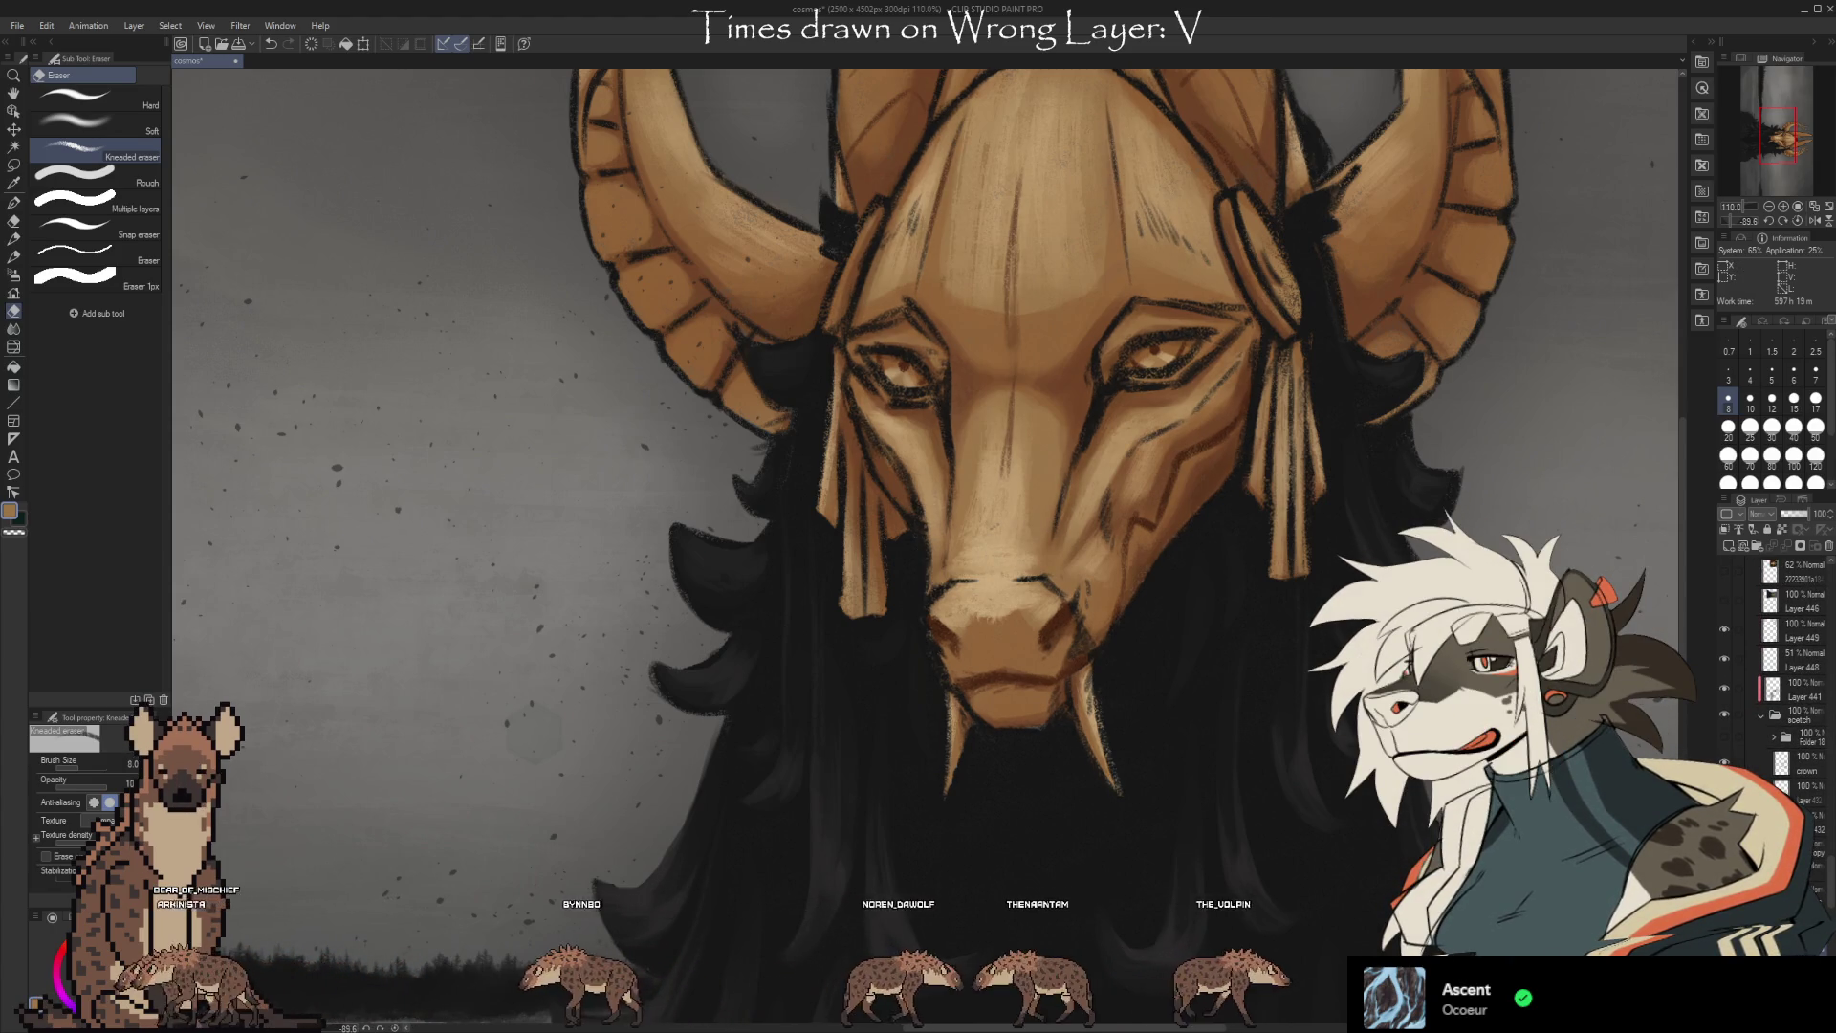
{"action": "scroll", "coordinate": [1367, 800], "scroll_direction": "down", "scroll_amount": 2}
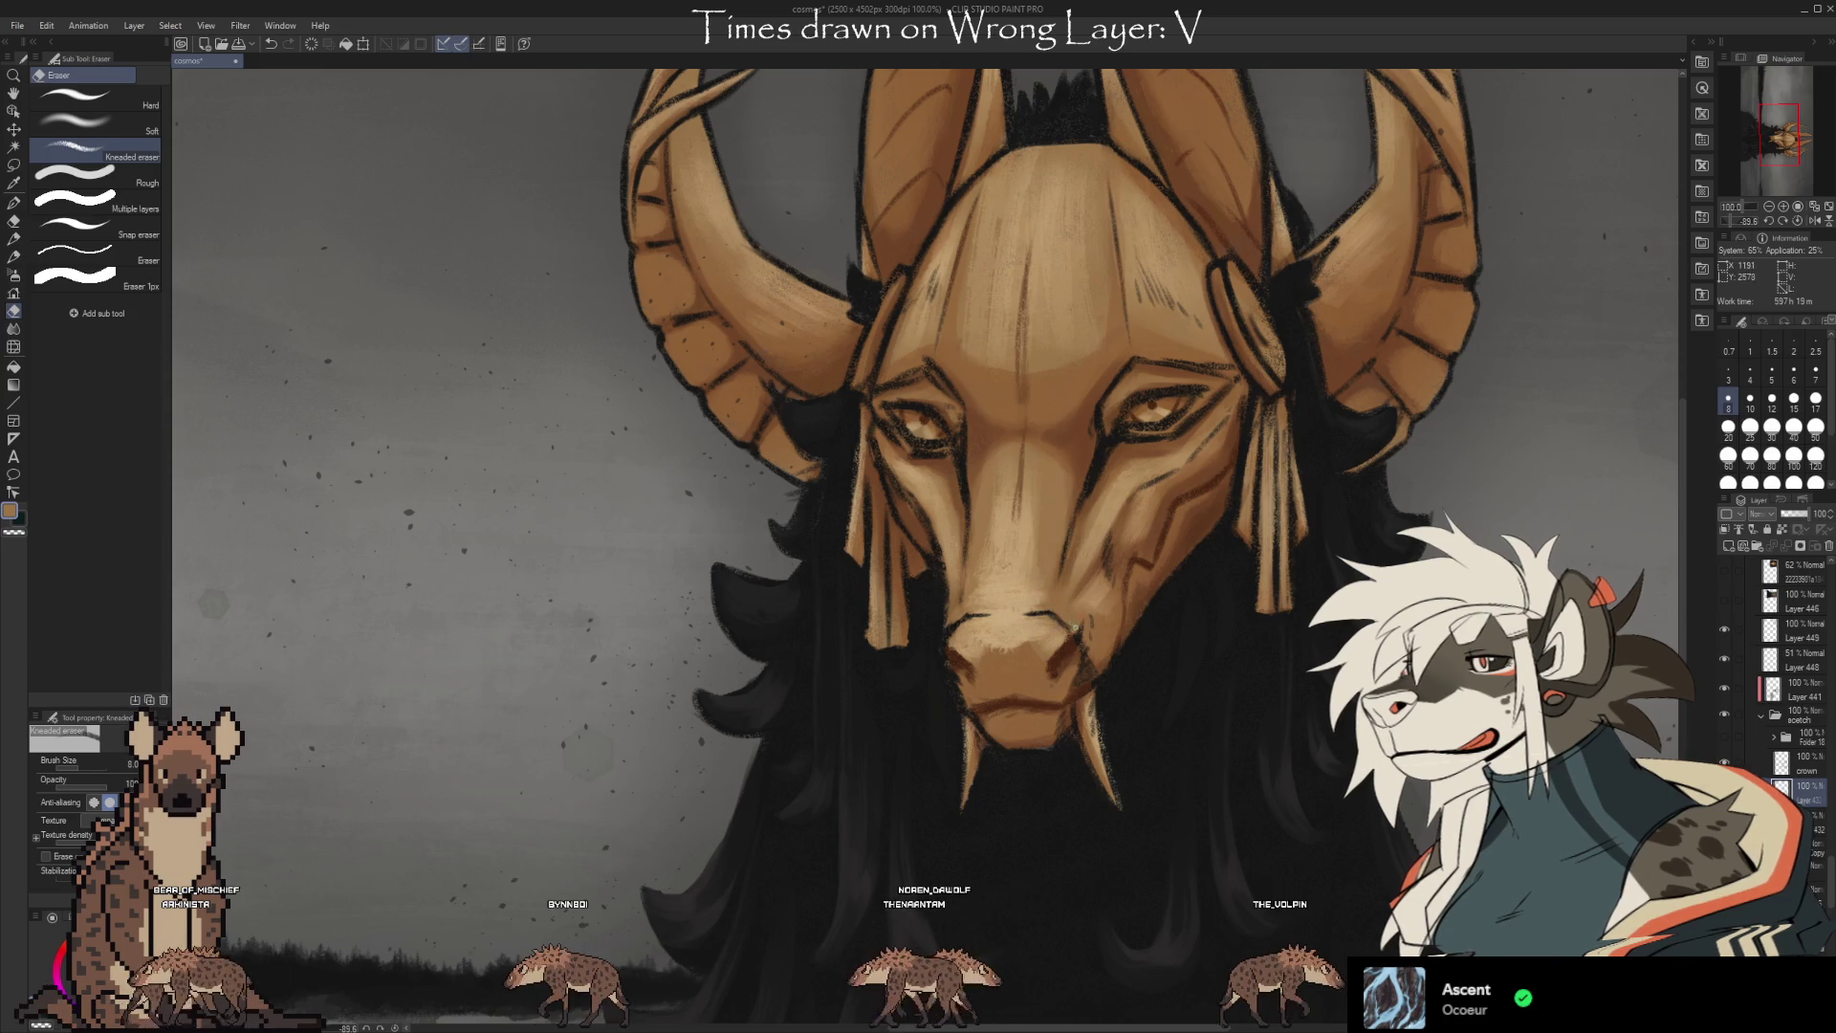
Toggle Layer 441's visibility to compare the mask's face shading.
{"action": "key", "text": "b"}
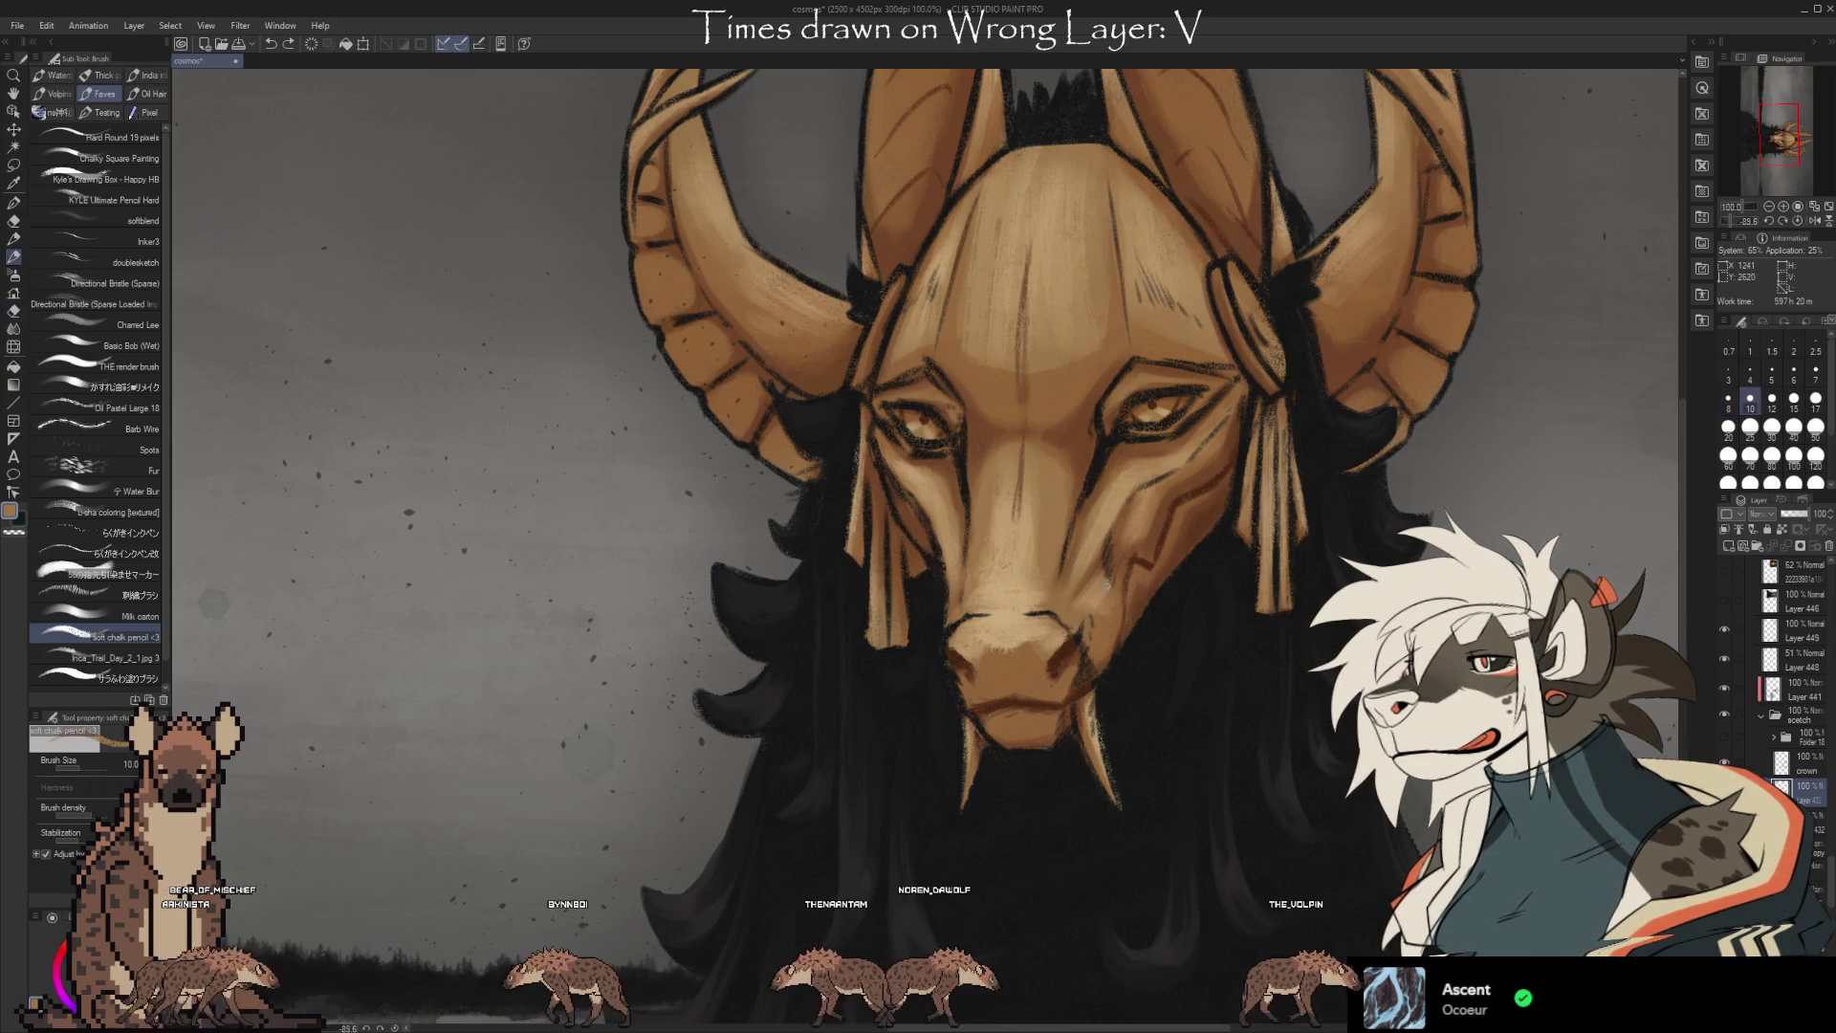
{"action": "key", "text": "e"}
{"action": "key", "text": "b"}
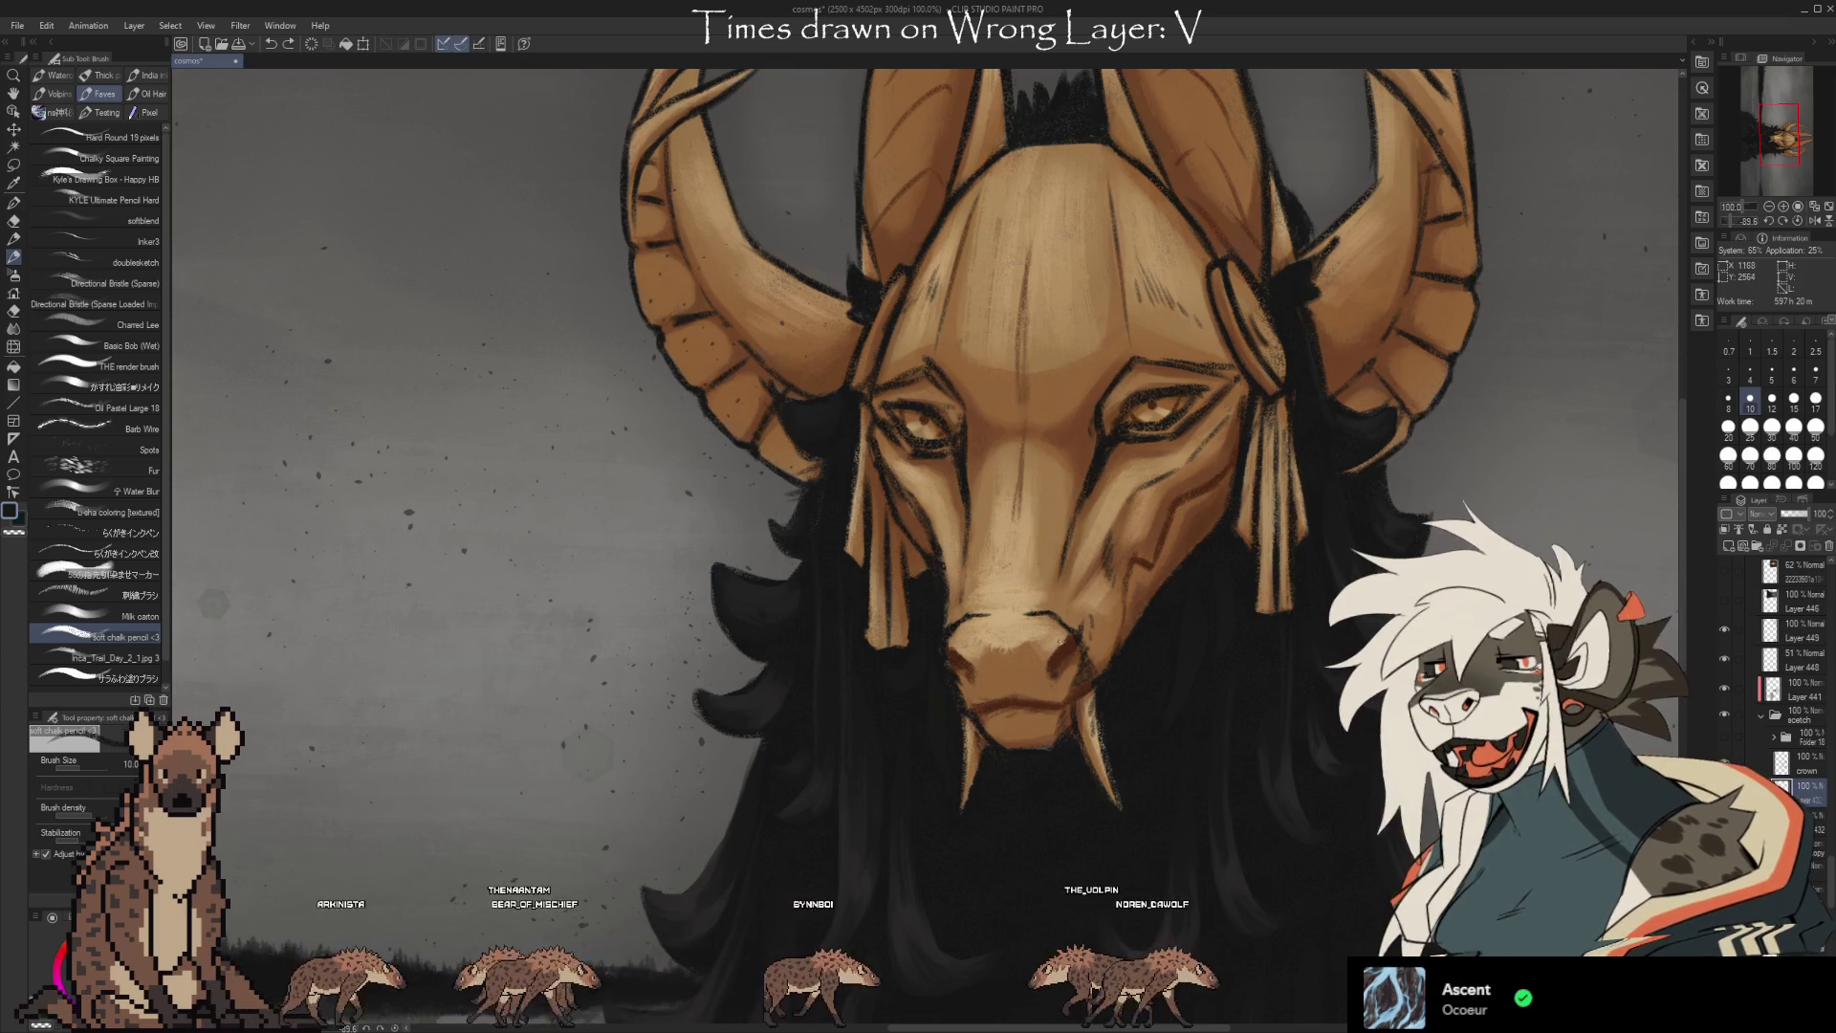
{"action": "left_click", "coordinate": [1725, 689]}
{"action": "left_click", "coordinate": [1726, 689]}
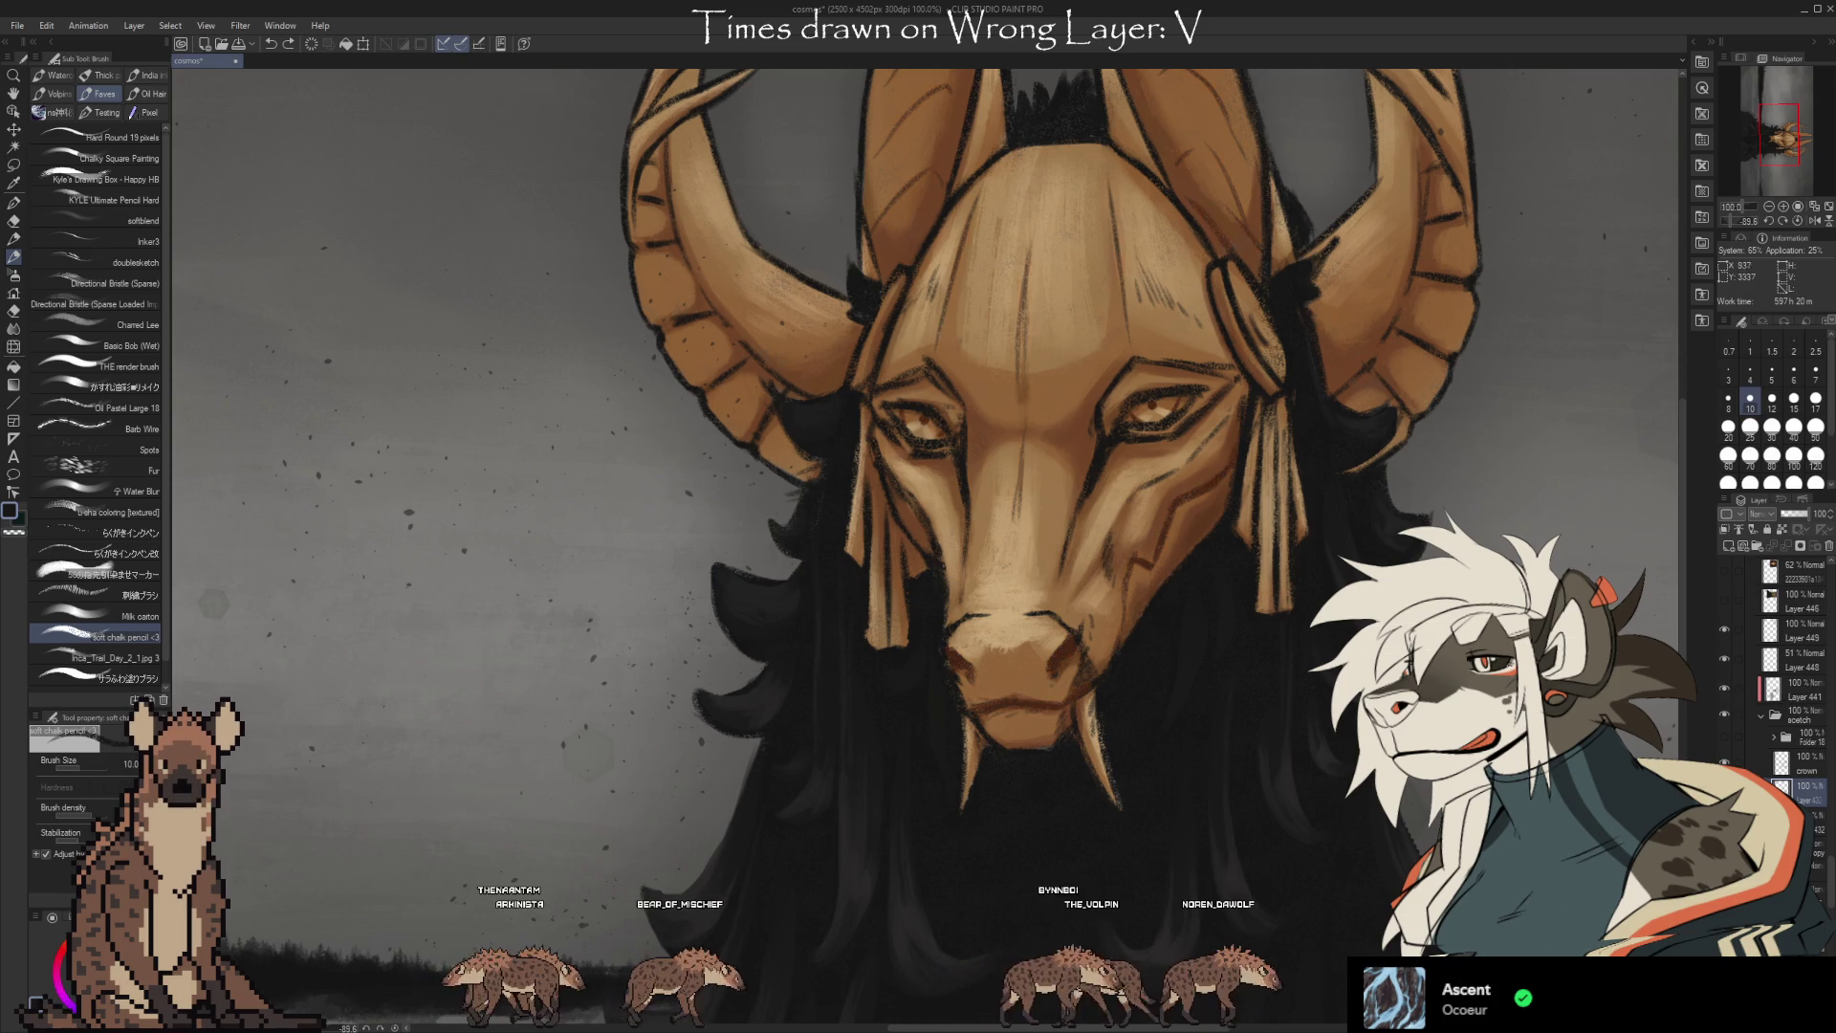
{"action": "left_click_drag", "start_coordinate": [1059, 695], "coordinate": [993, 680]}
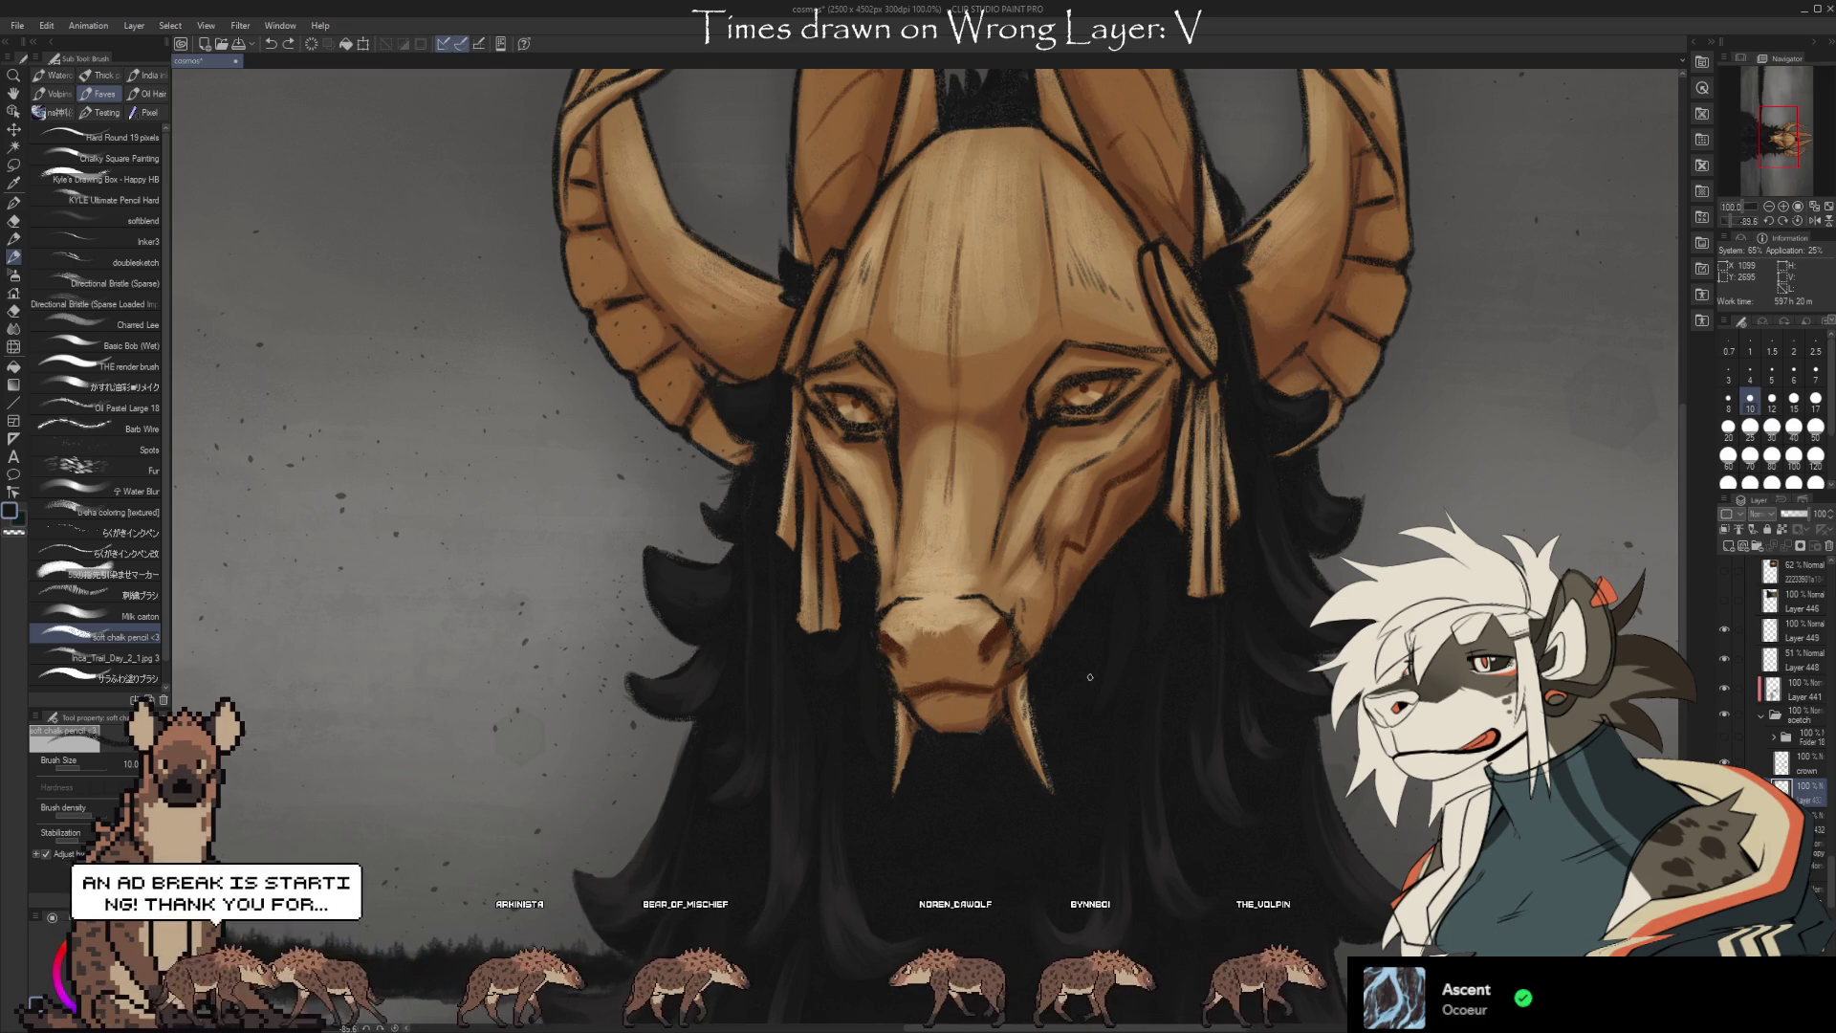
Select Layer 441 and set the brush size preset to 30 to darken the shading.
{"action": "key", "text": "bracketright"}
{"action": "key", "text": "bracketright"}
{"action": "key", "text": "bracketright"}
{"action": "left_click", "coordinate": [966, 629], "text": "ctrl+shift"}
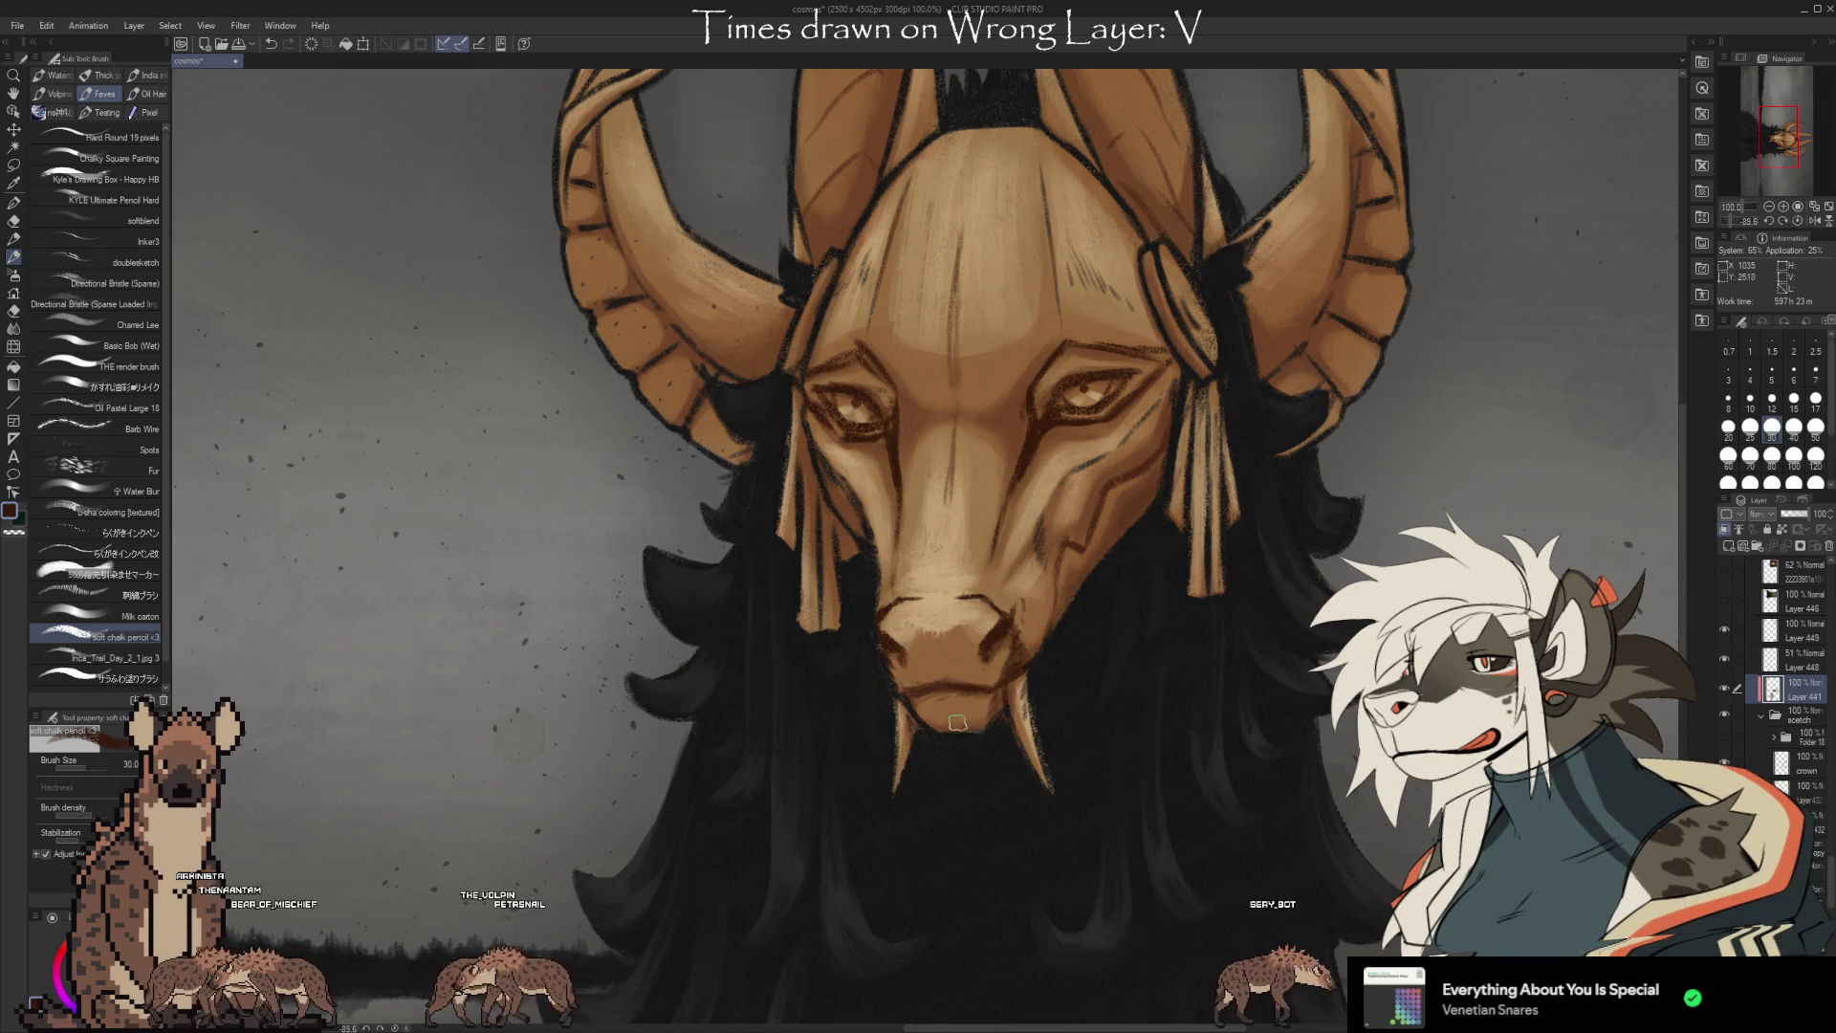
{"action": "left_click_drag", "start_coordinate": [1229, 674], "coordinate": [1031, 587]}
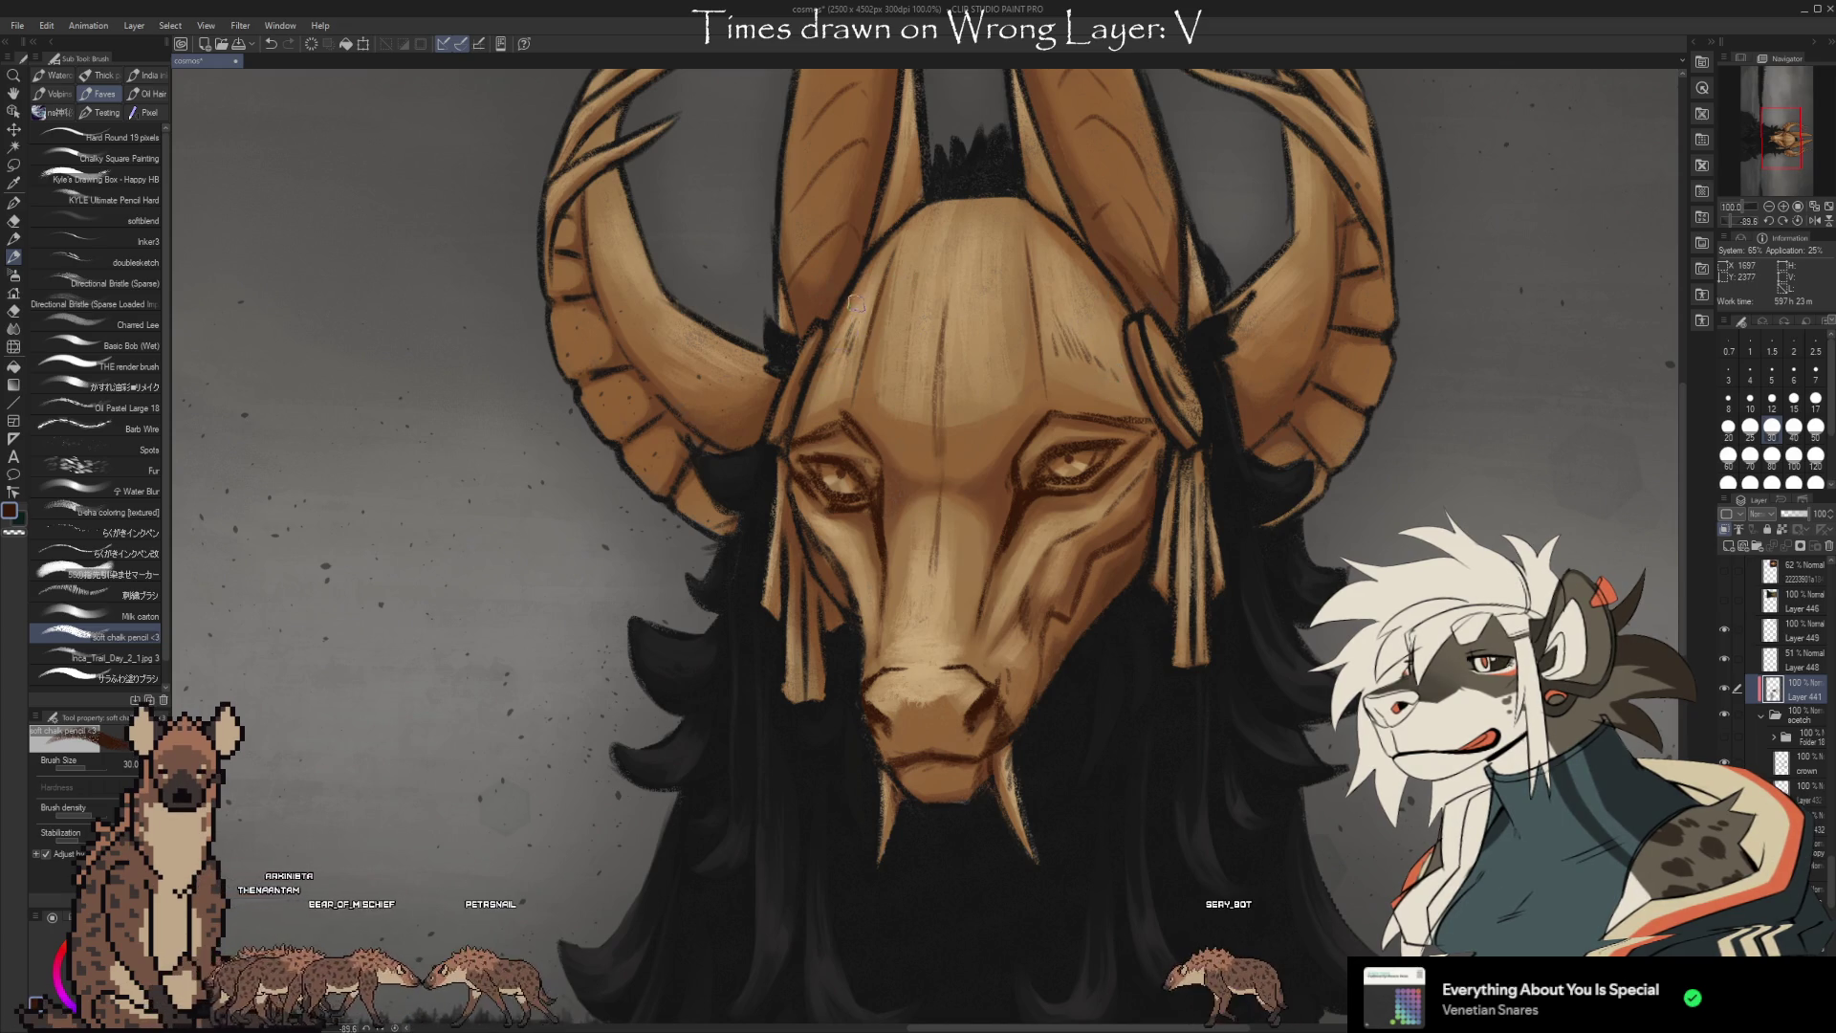
{"action": "scroll", "coordinate": [926, 248], "scroll_direction": "down", "scroll_amount": 3}
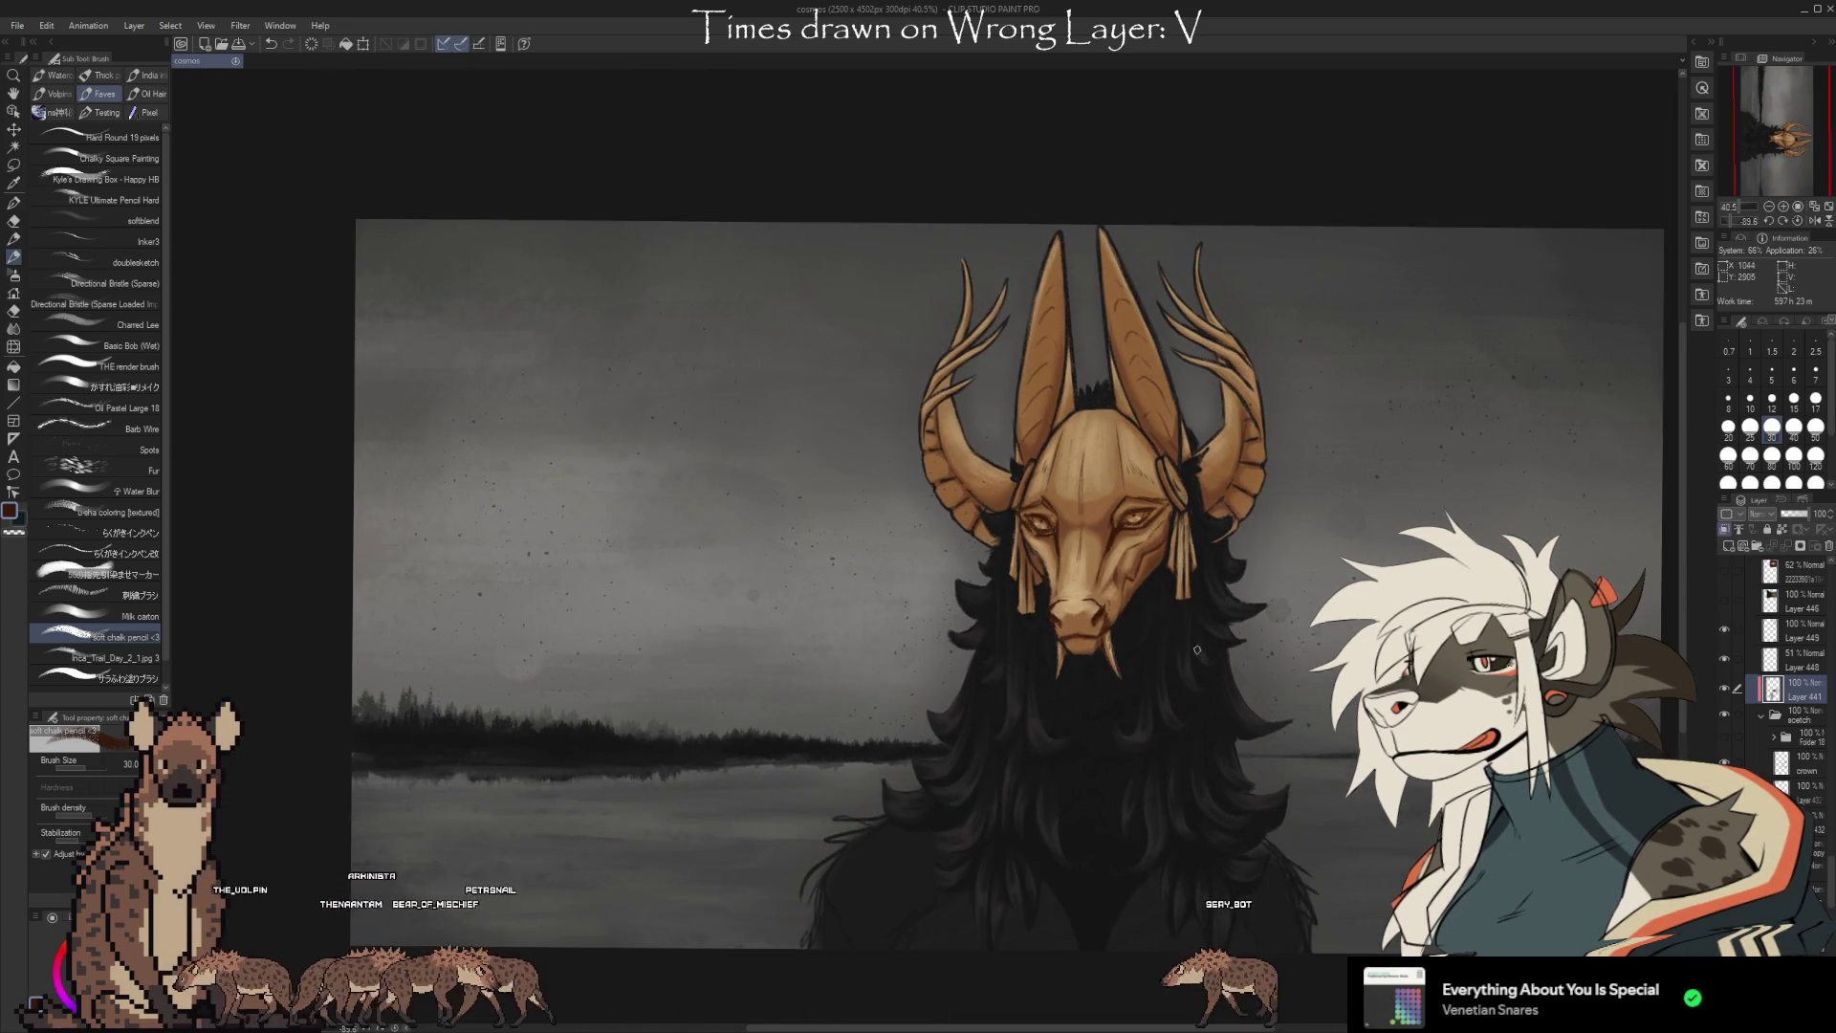
Zoom back in and sample the tan forehead colour with the Eyedropper.
{"action": "scroll", "coordinate": [1197, 648], "scroll_direction": "up", "scroll_amount": 3}
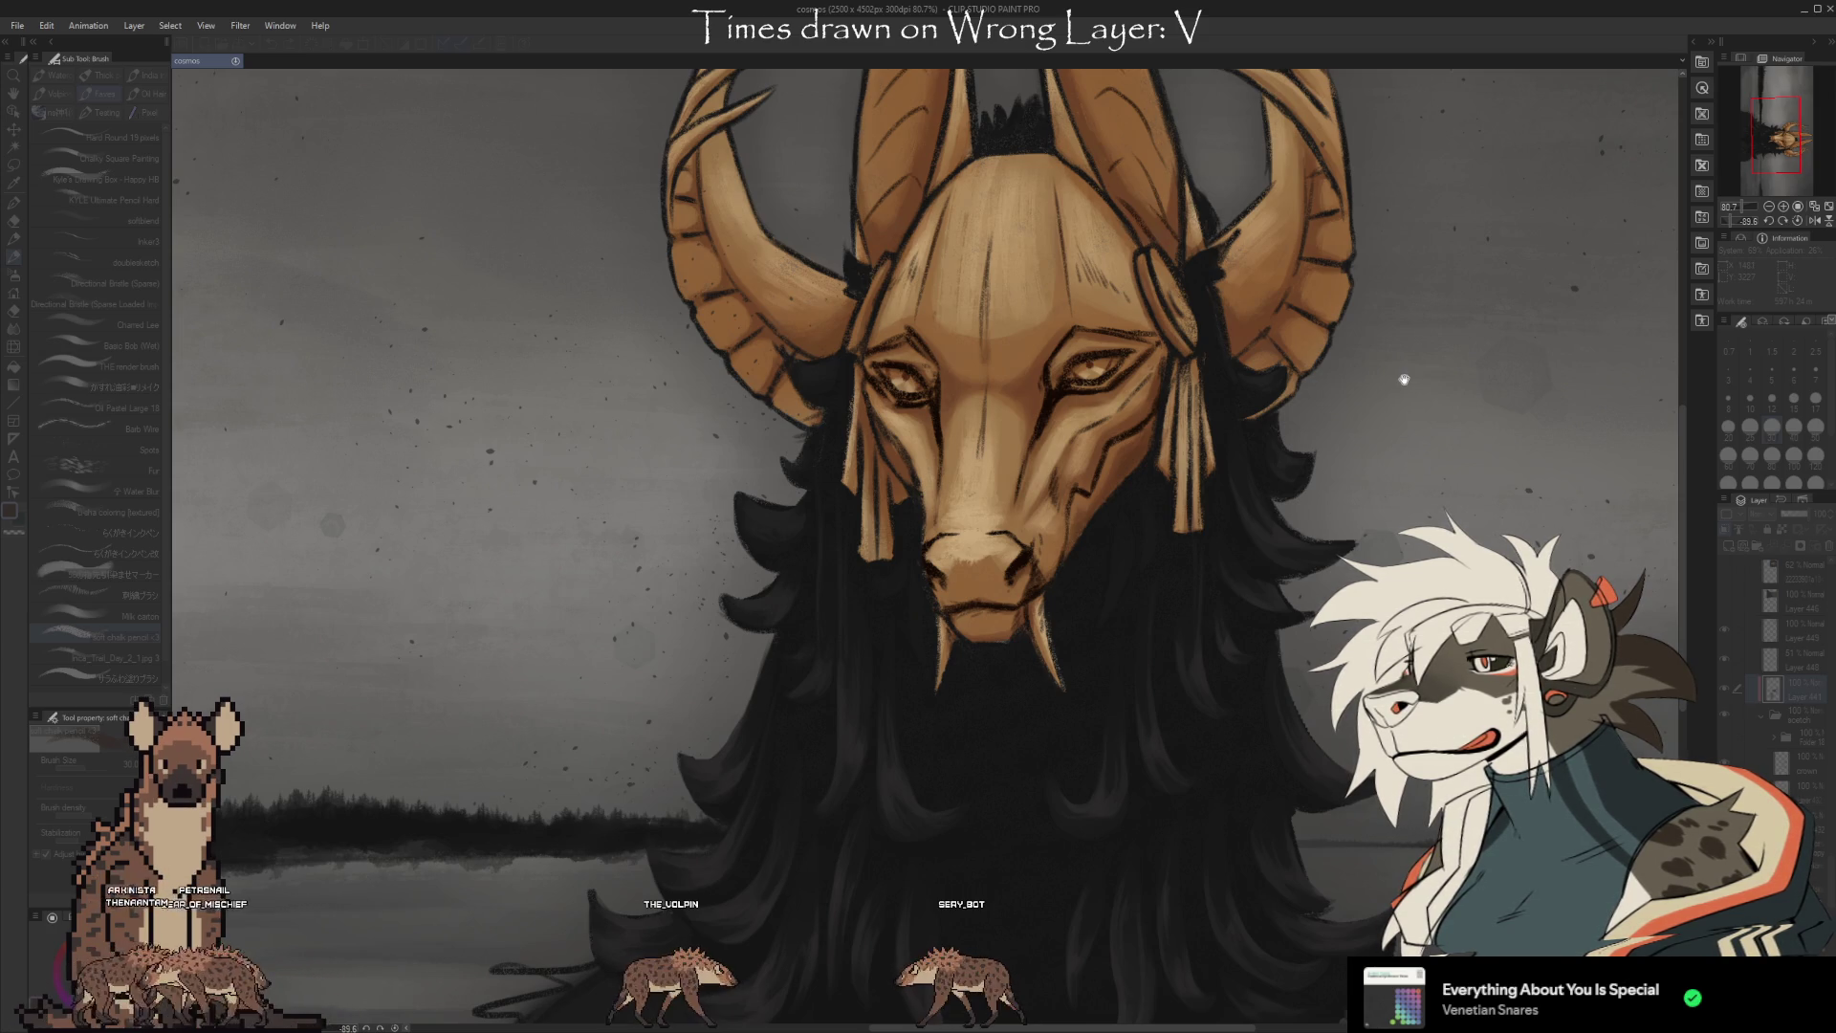
{"action": "left_click", "coordinate": [1189, 819]}
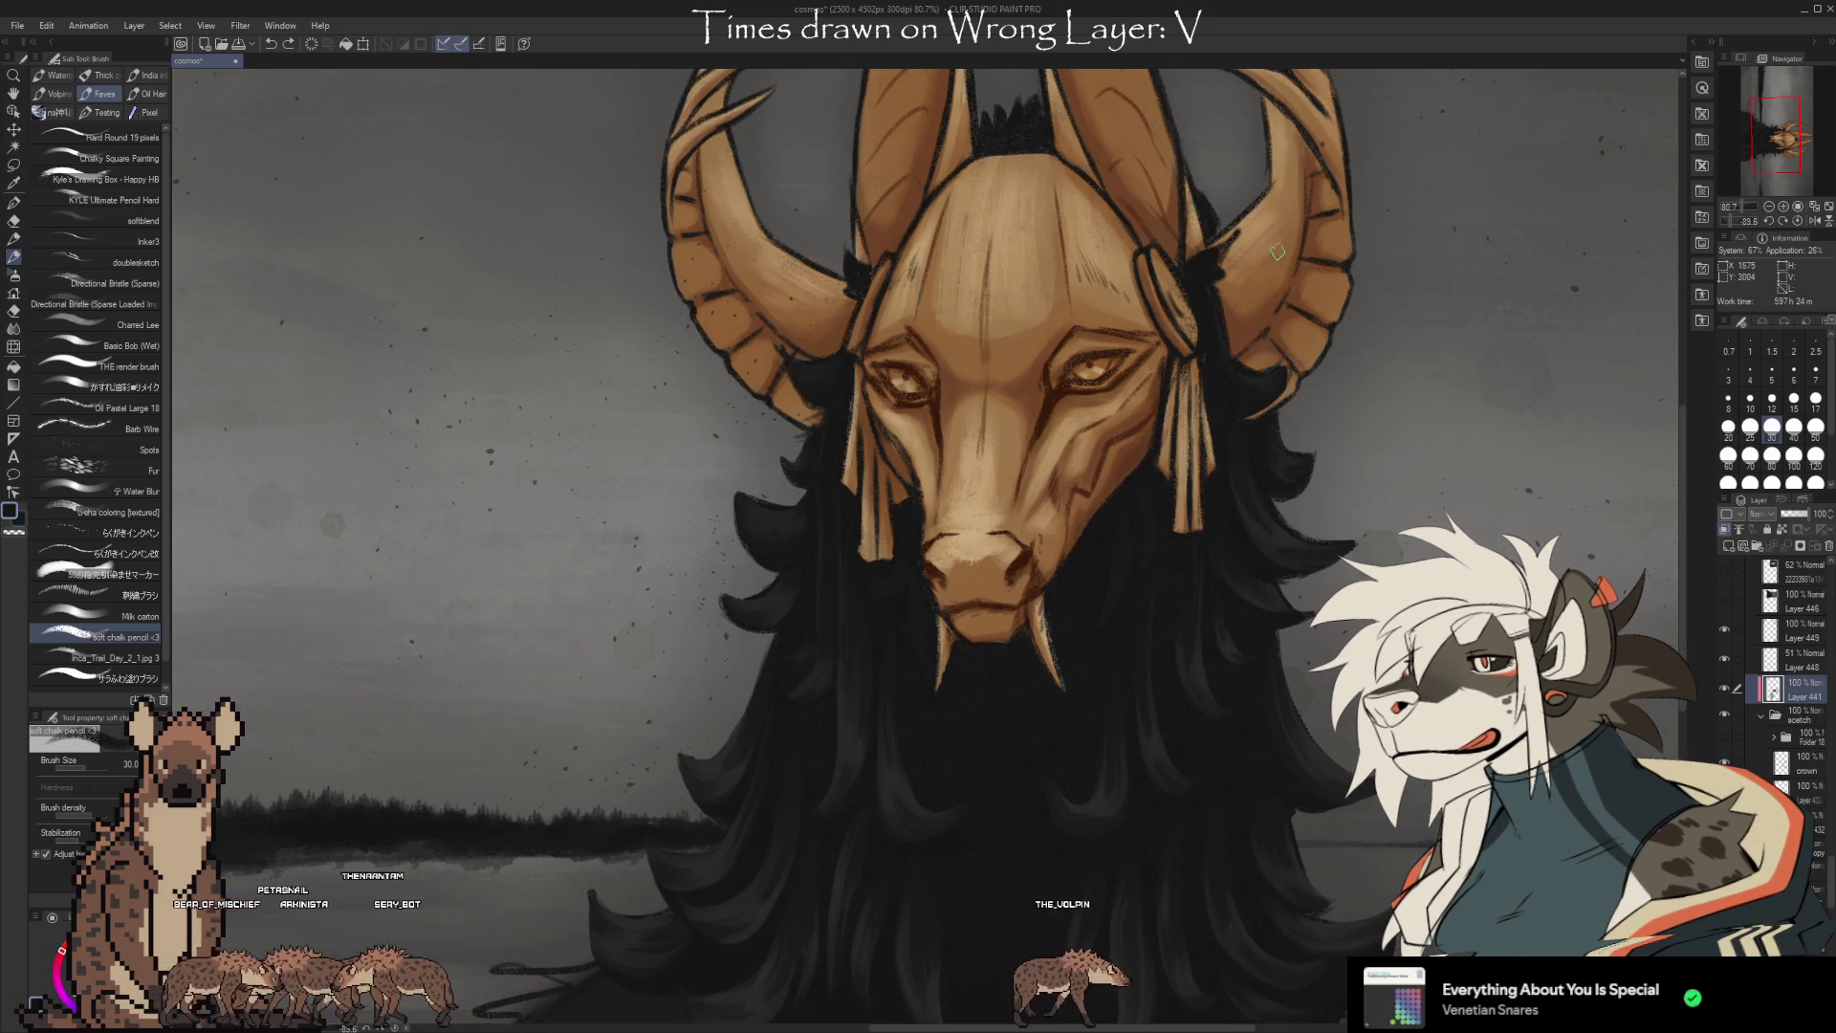
{"action": "key", "text": "i"}
{"action": "left_click", "coordinate": [1033, 253]}
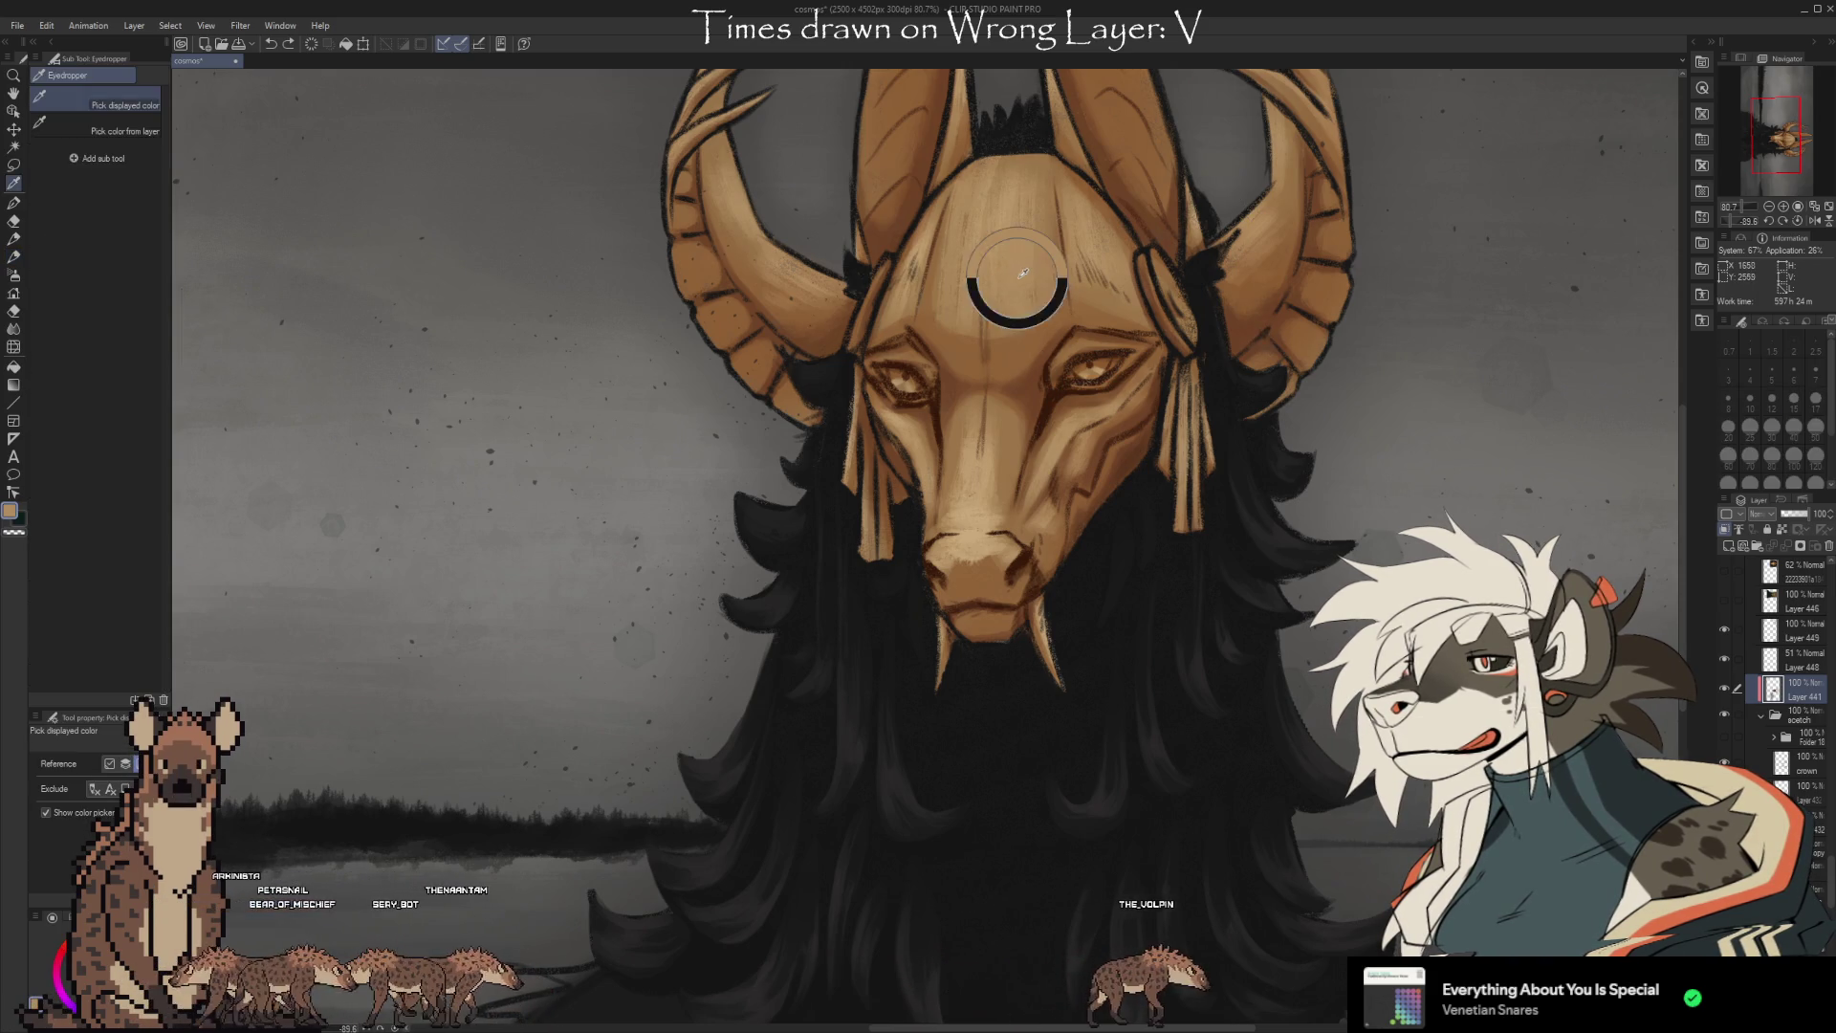
Zoom out to 30% and re-centre the whole figure to review the composition.
{"action": "key", "text": "b"}
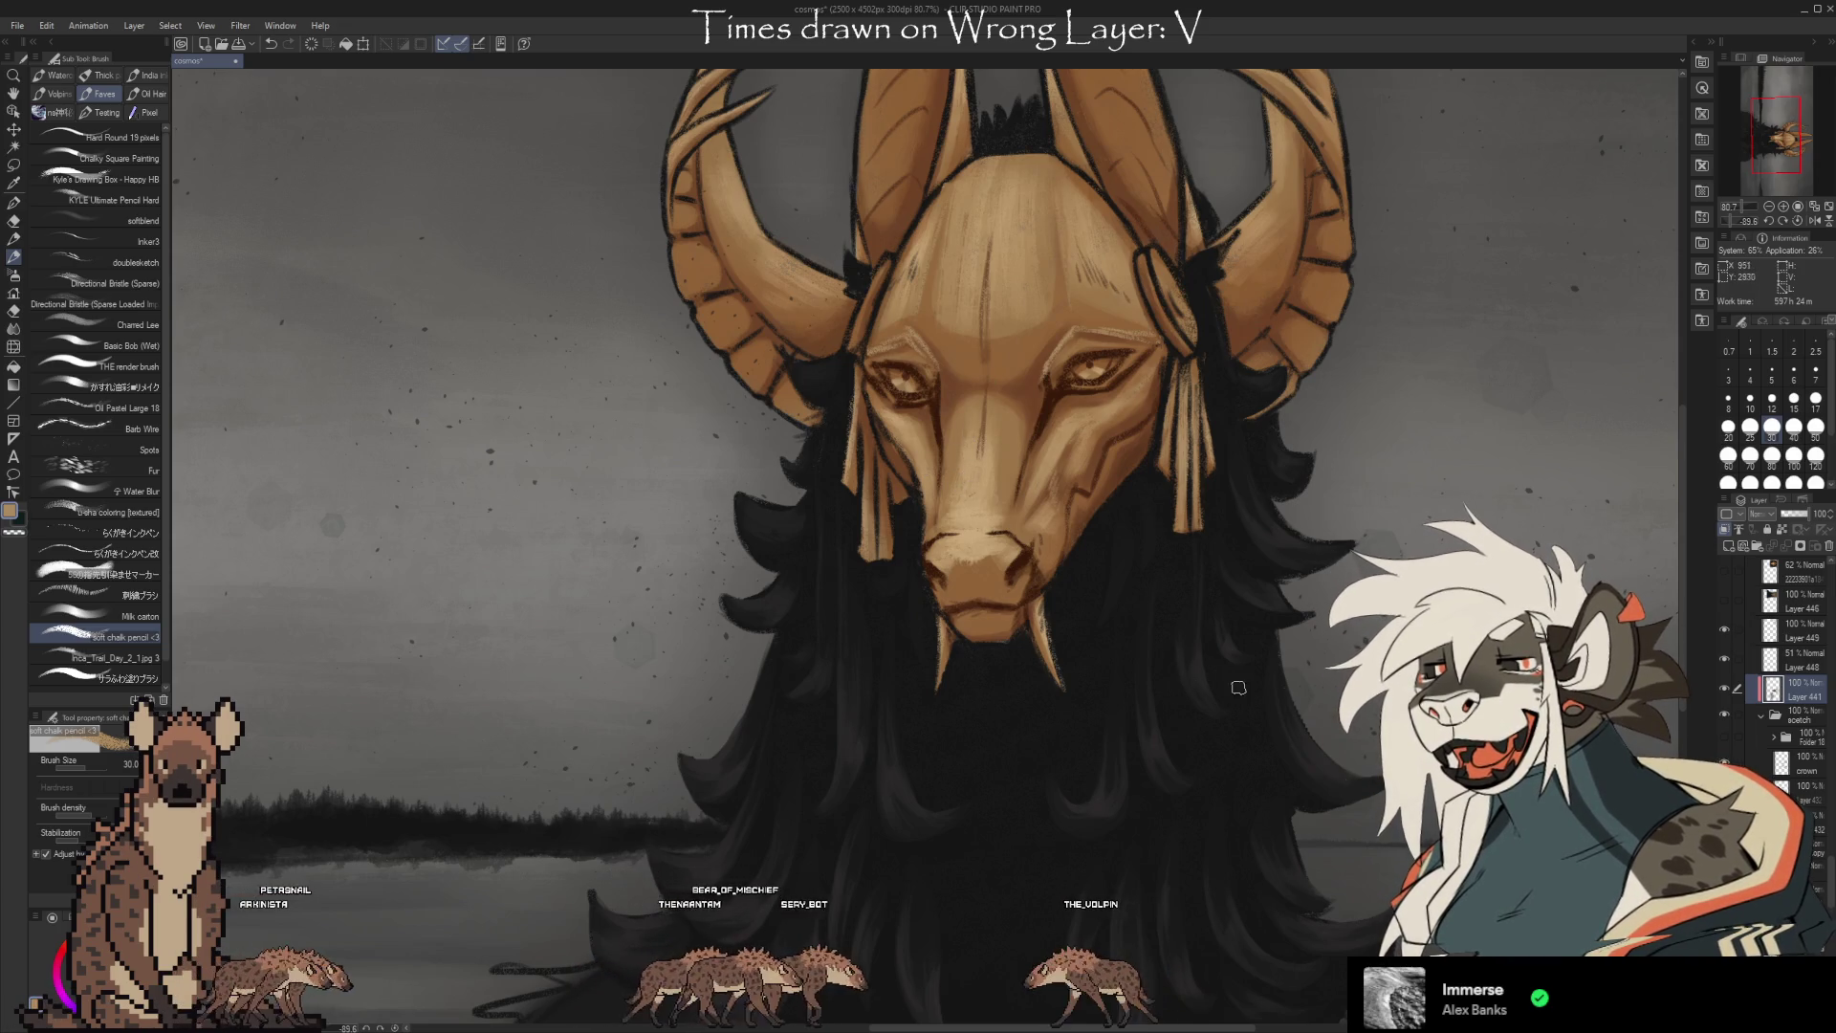
{"action": "scroll", "coordinate": [1087, 380], "scroll_direction": "down", "scroll_amount": 3}
{"action": "left_click_drag", "start_coordinate": [1024, 606], "coordinate": [1216, 654]}
{"action": "scroll", "coordinate": [1087, 286], "scroll_direction": "down", "scroll_amount": 3}
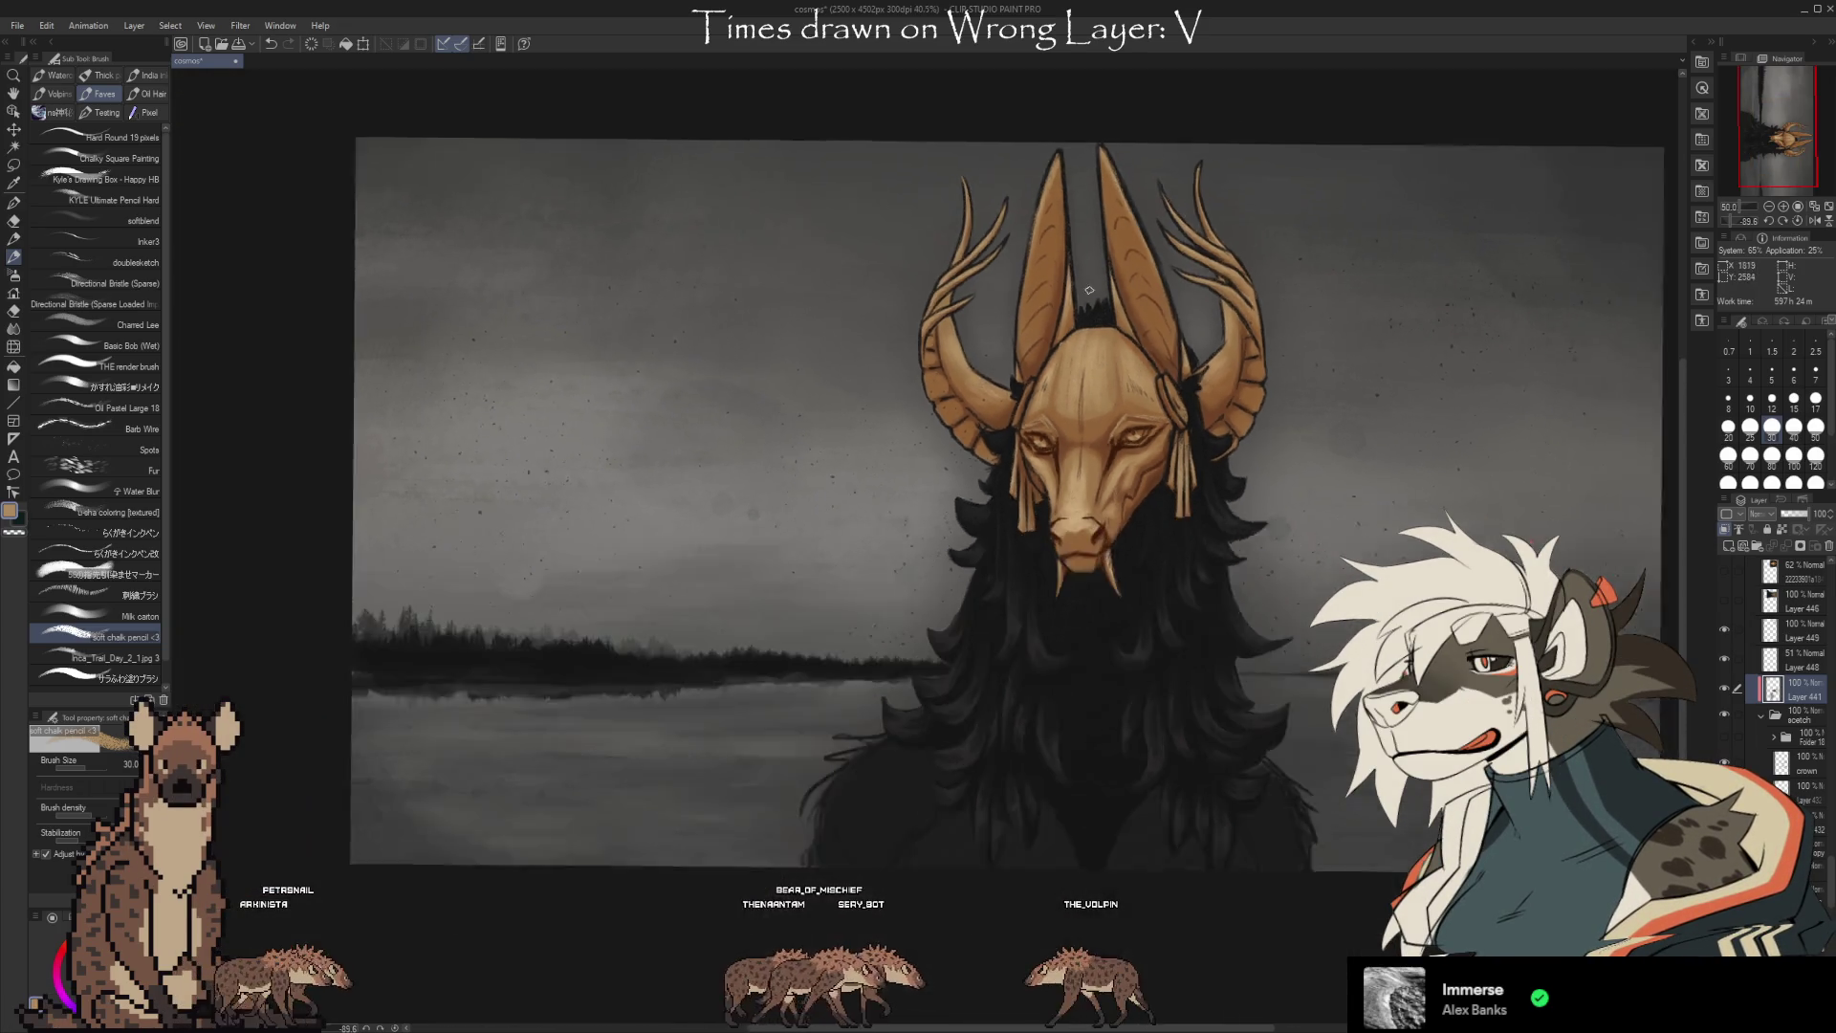
{"action": "scroll", "coordinate": [1137, 278], "scroll_direction": "up", "scroll_amount": 5}
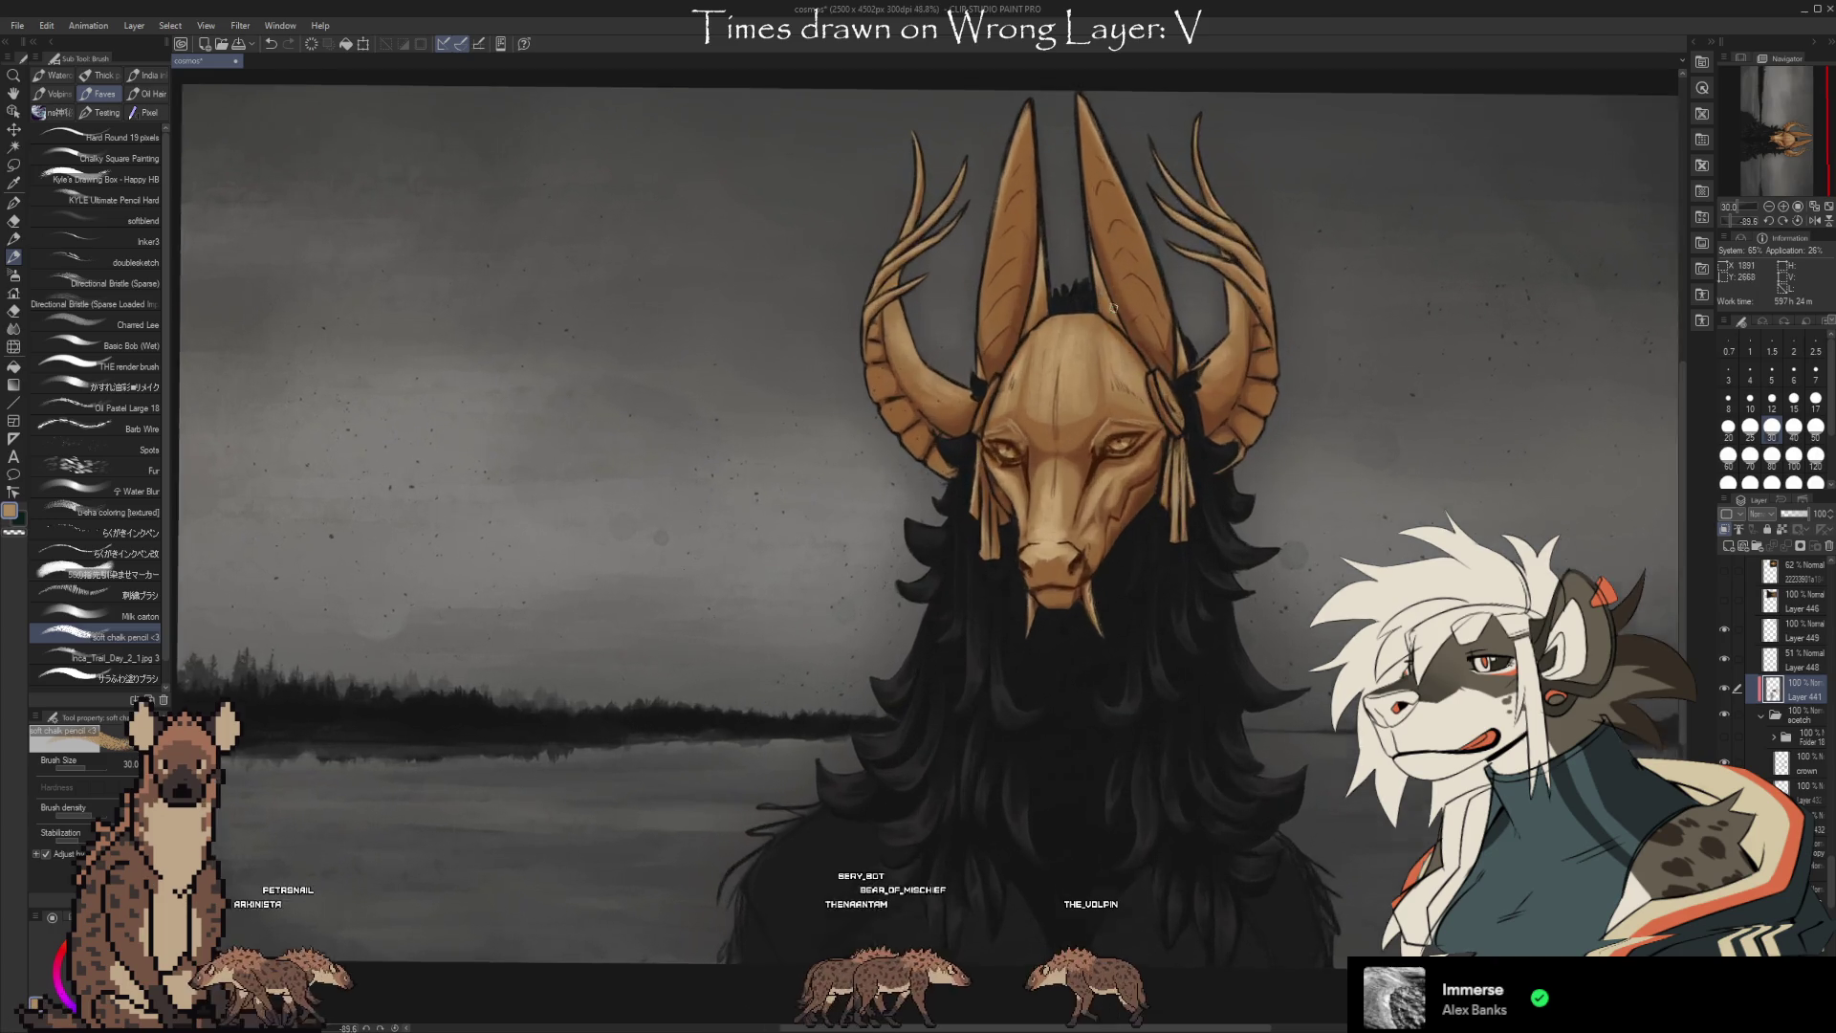
Raise the view to the mask's head and sample the dark brown at its eye.
{"action": "left_click_drag", "start_coordinate": [1186, 854], "coordinate": [1176, 711]}
{"action": "key", "text": "i"}
{"action": "left_click", "coordinate": [1060, 456]}
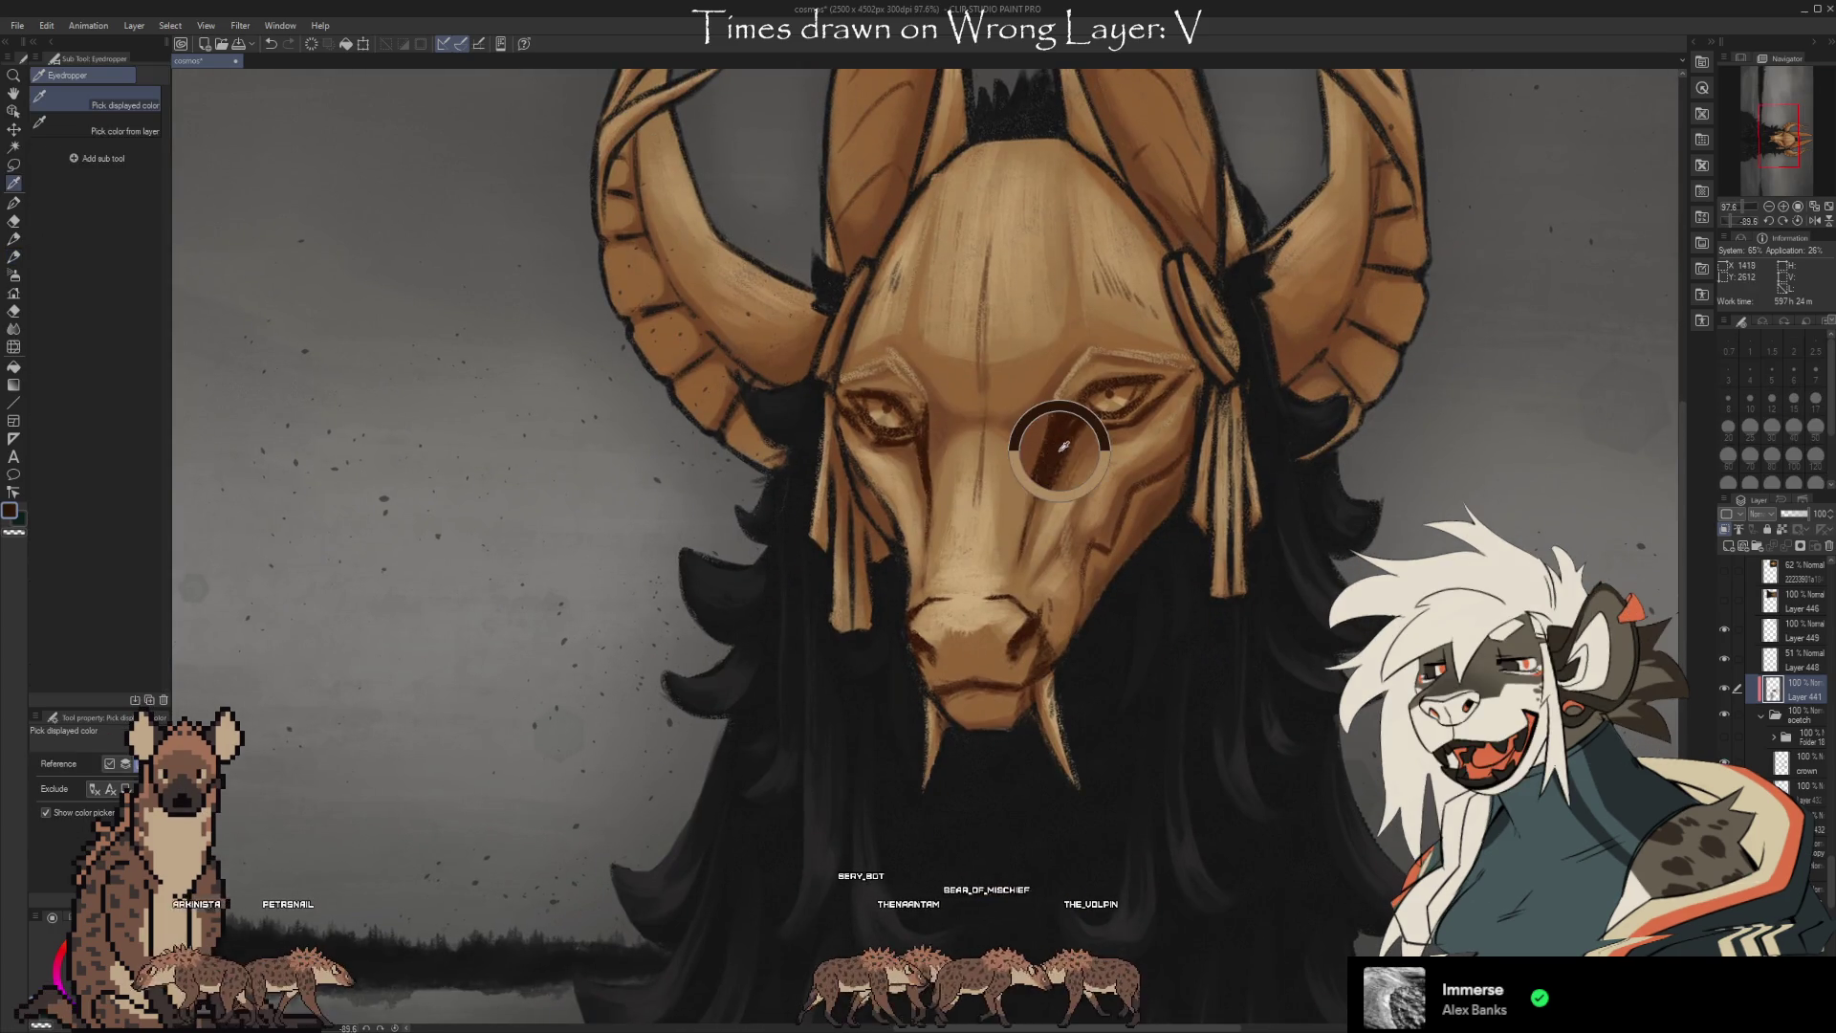
Darken the shading beside the mask's right eye with the chalk brush, then reframe the head upright.
{"action": "key", "text": "b"}
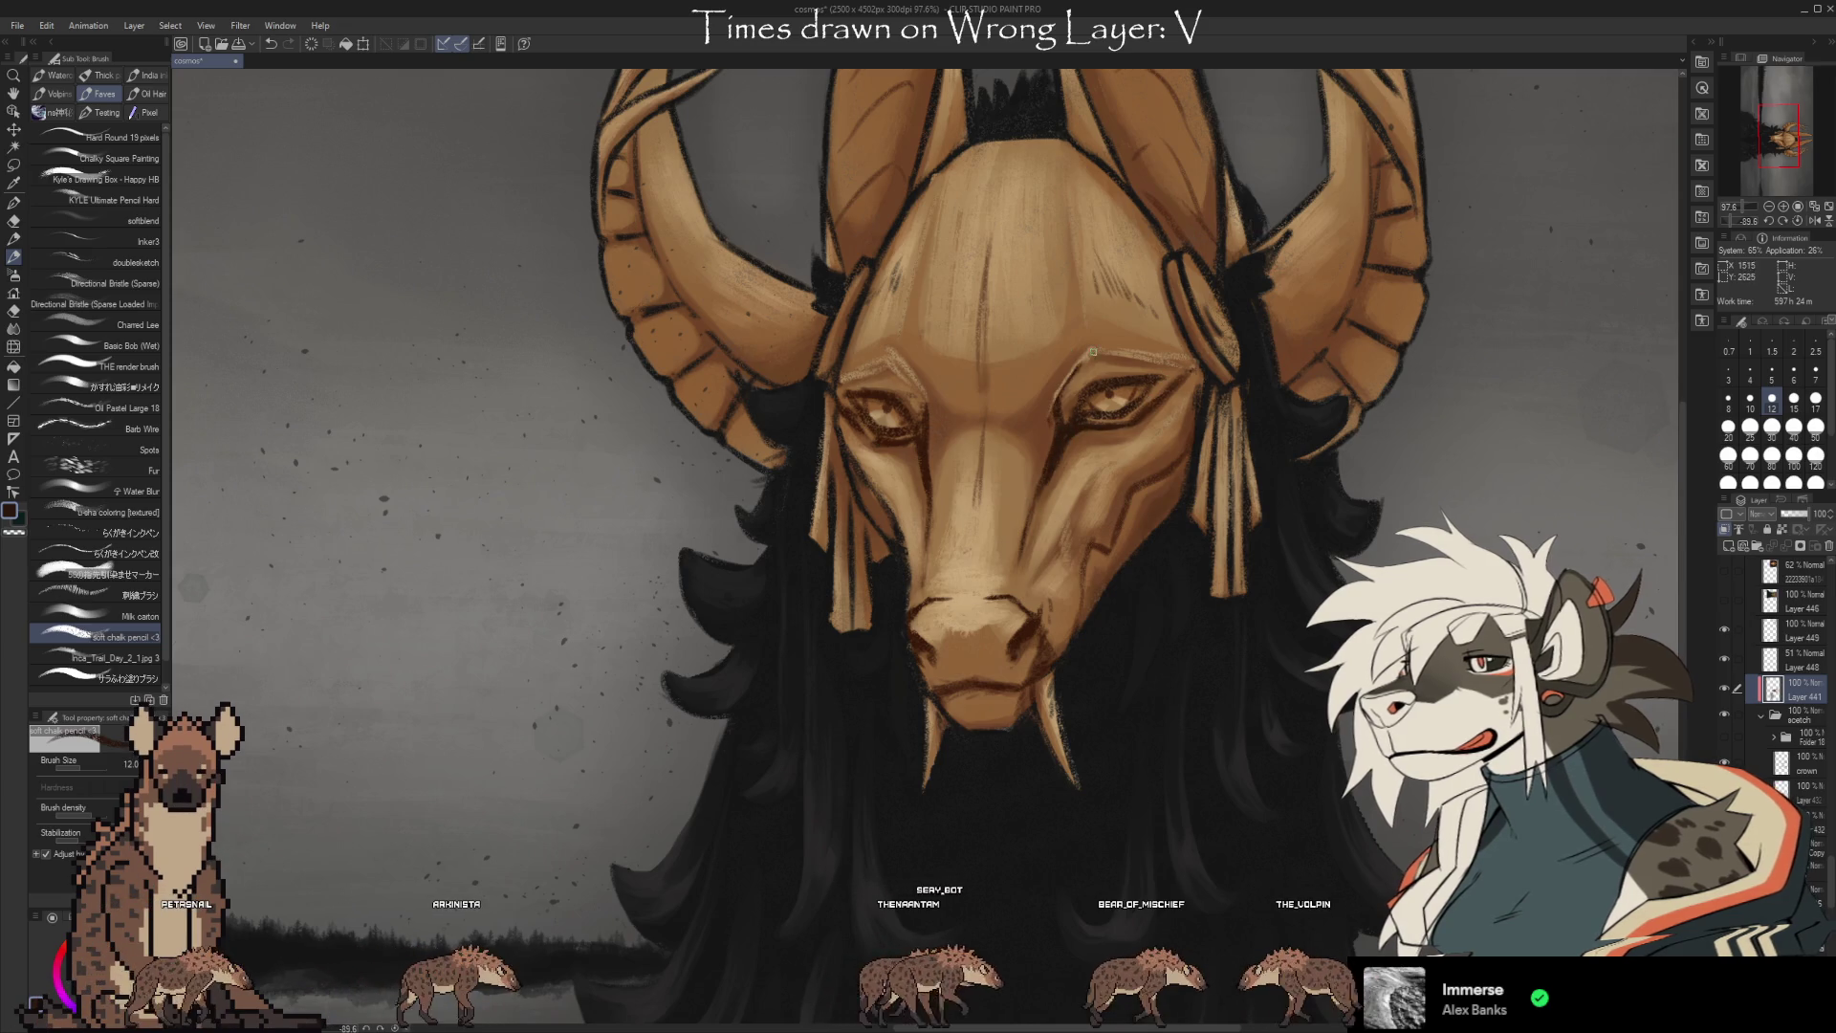
{"action": "left_click_drag", "start_coordinate": [1050, 417], "coordinate": [1083, 355]}
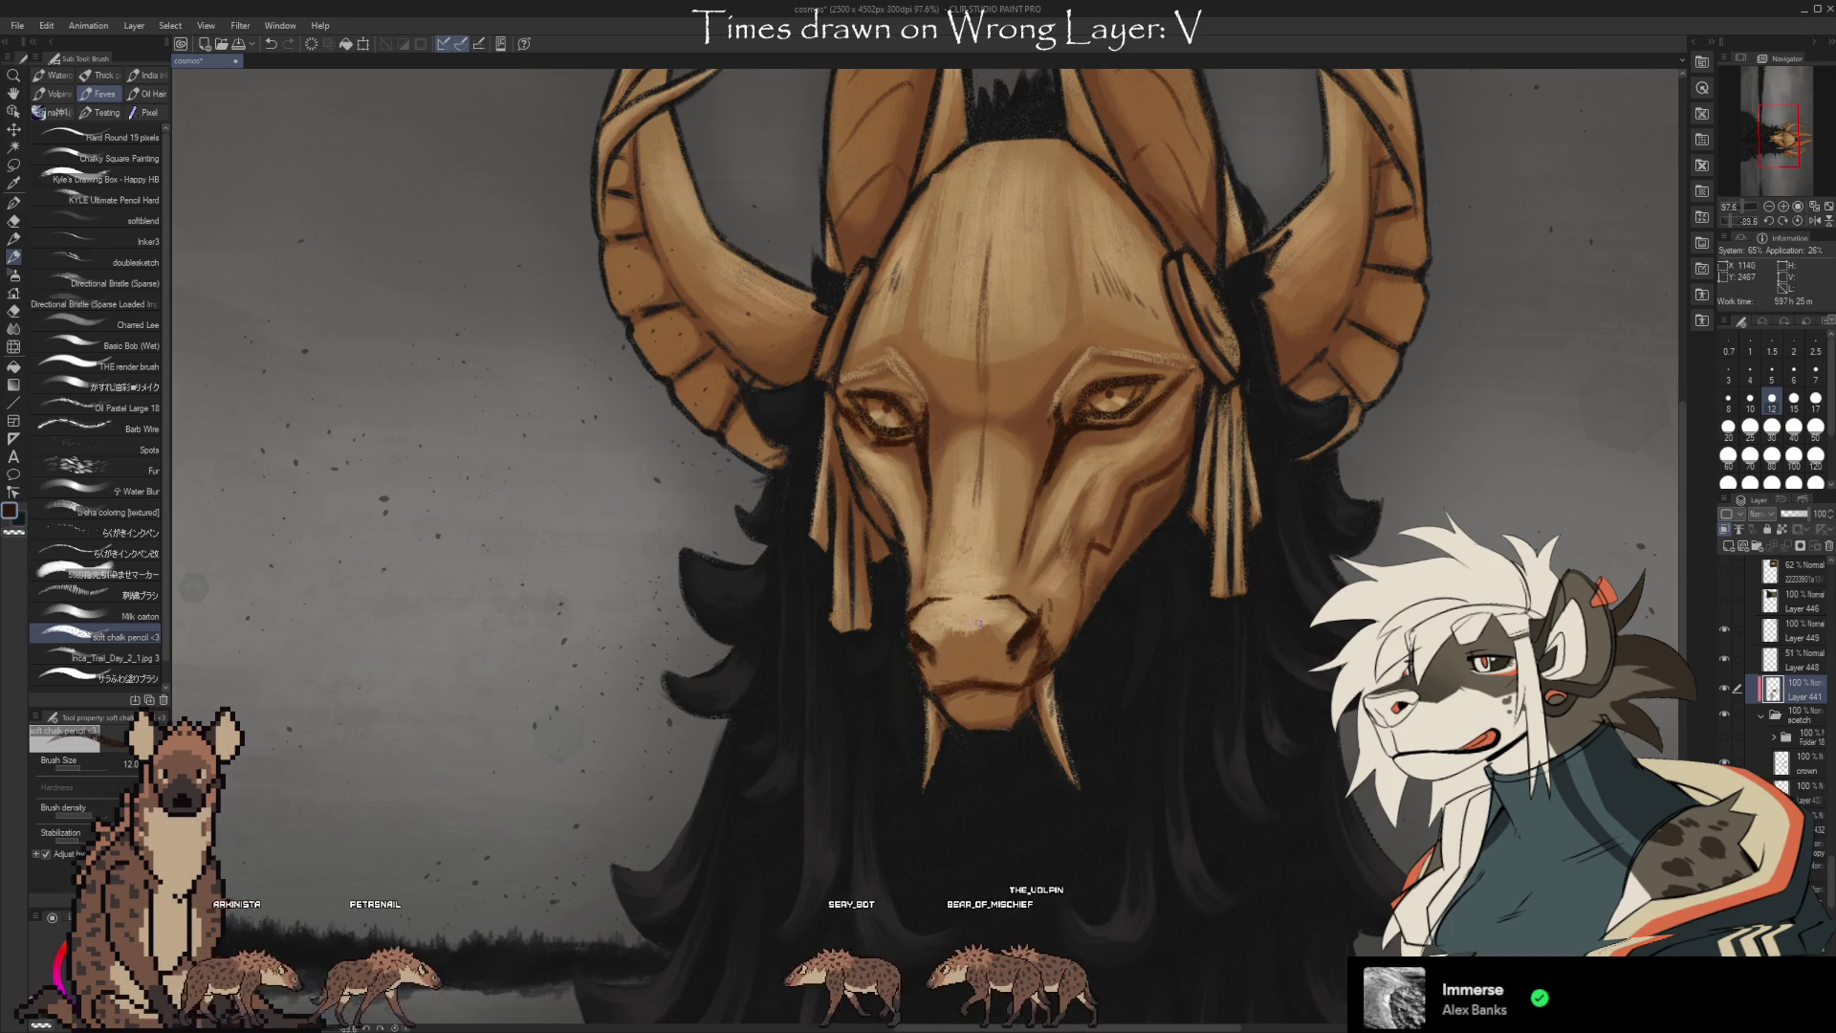
{"action": "mouse_move", "coordinate": [1122, 714]}
{"action": "left_mouse_down"}
{"action": "mouse_move", "coordinate": [1104, 769]}
{"action": "mouse_move", "coordinate": [1098, 691]}
{"action": "left_mouse_up"}
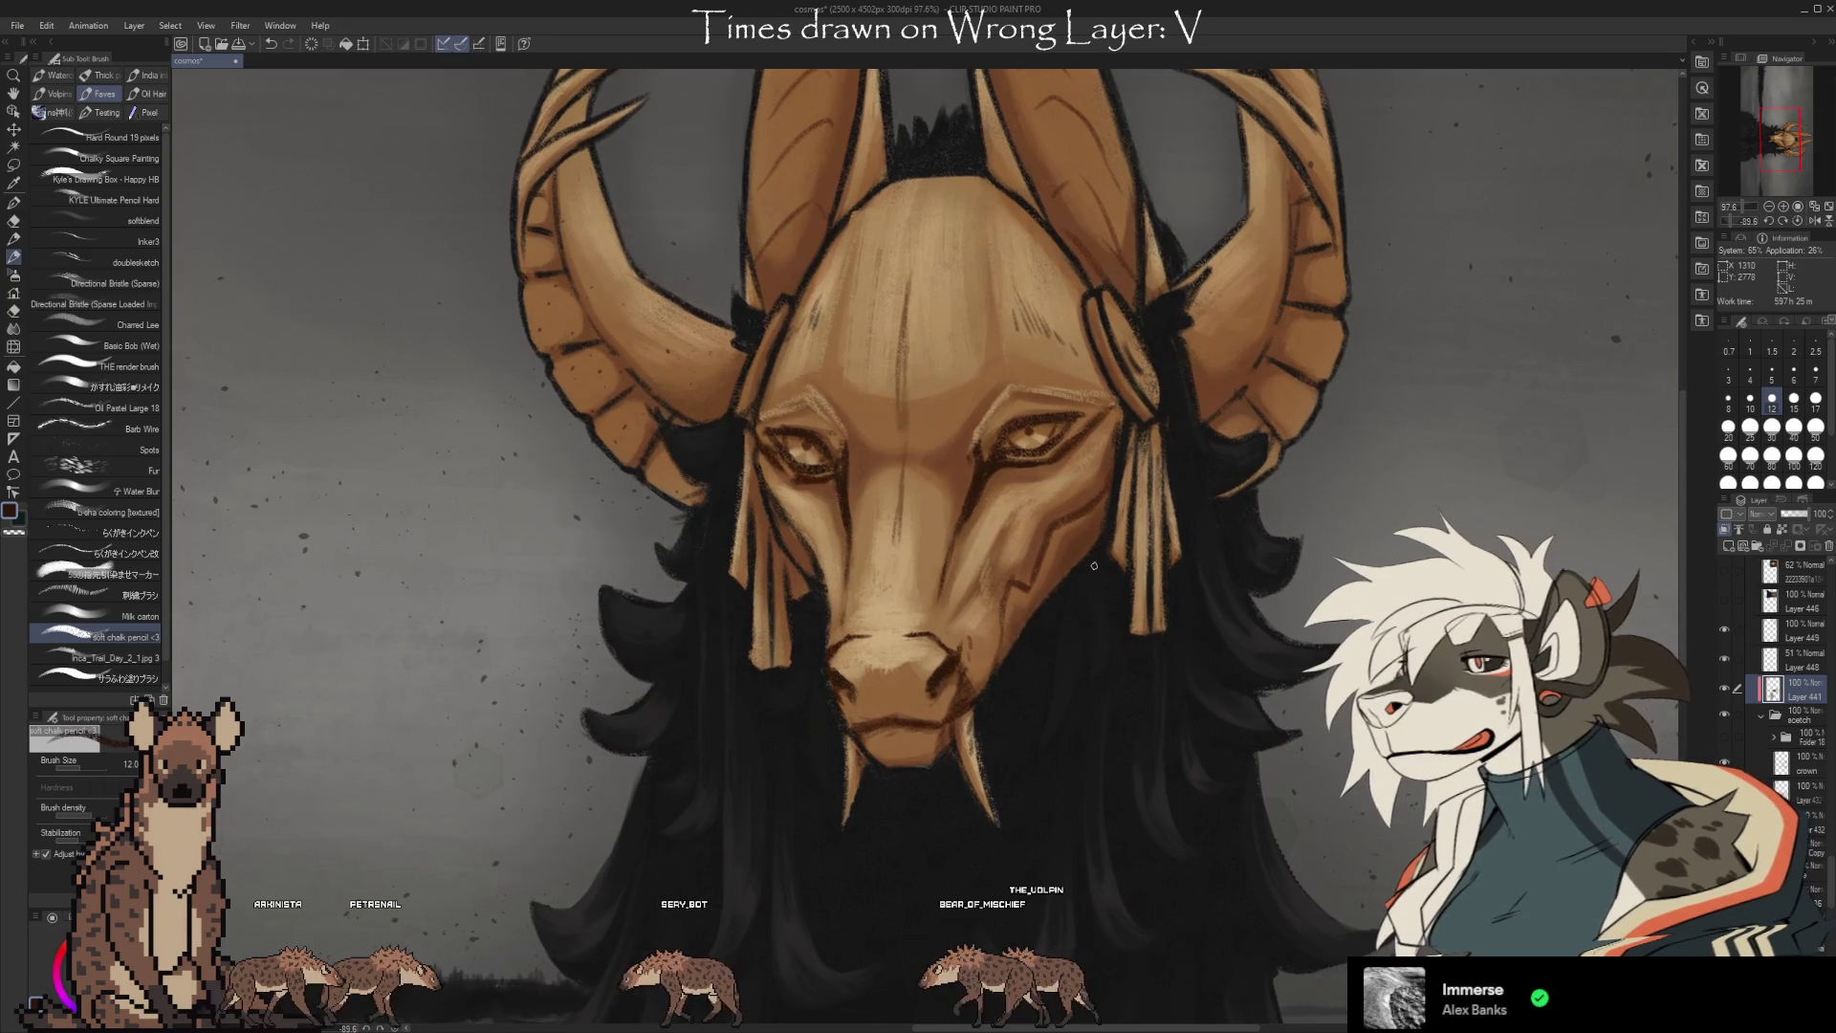
Sample the brow colour and paint fine grain strokes across the forehead, brow and muzzle.
{"action": "key", "text": "i"}
{"action": "left_click", "coordinate": [1092, 404]}
{"action": "key", "text": "b"}
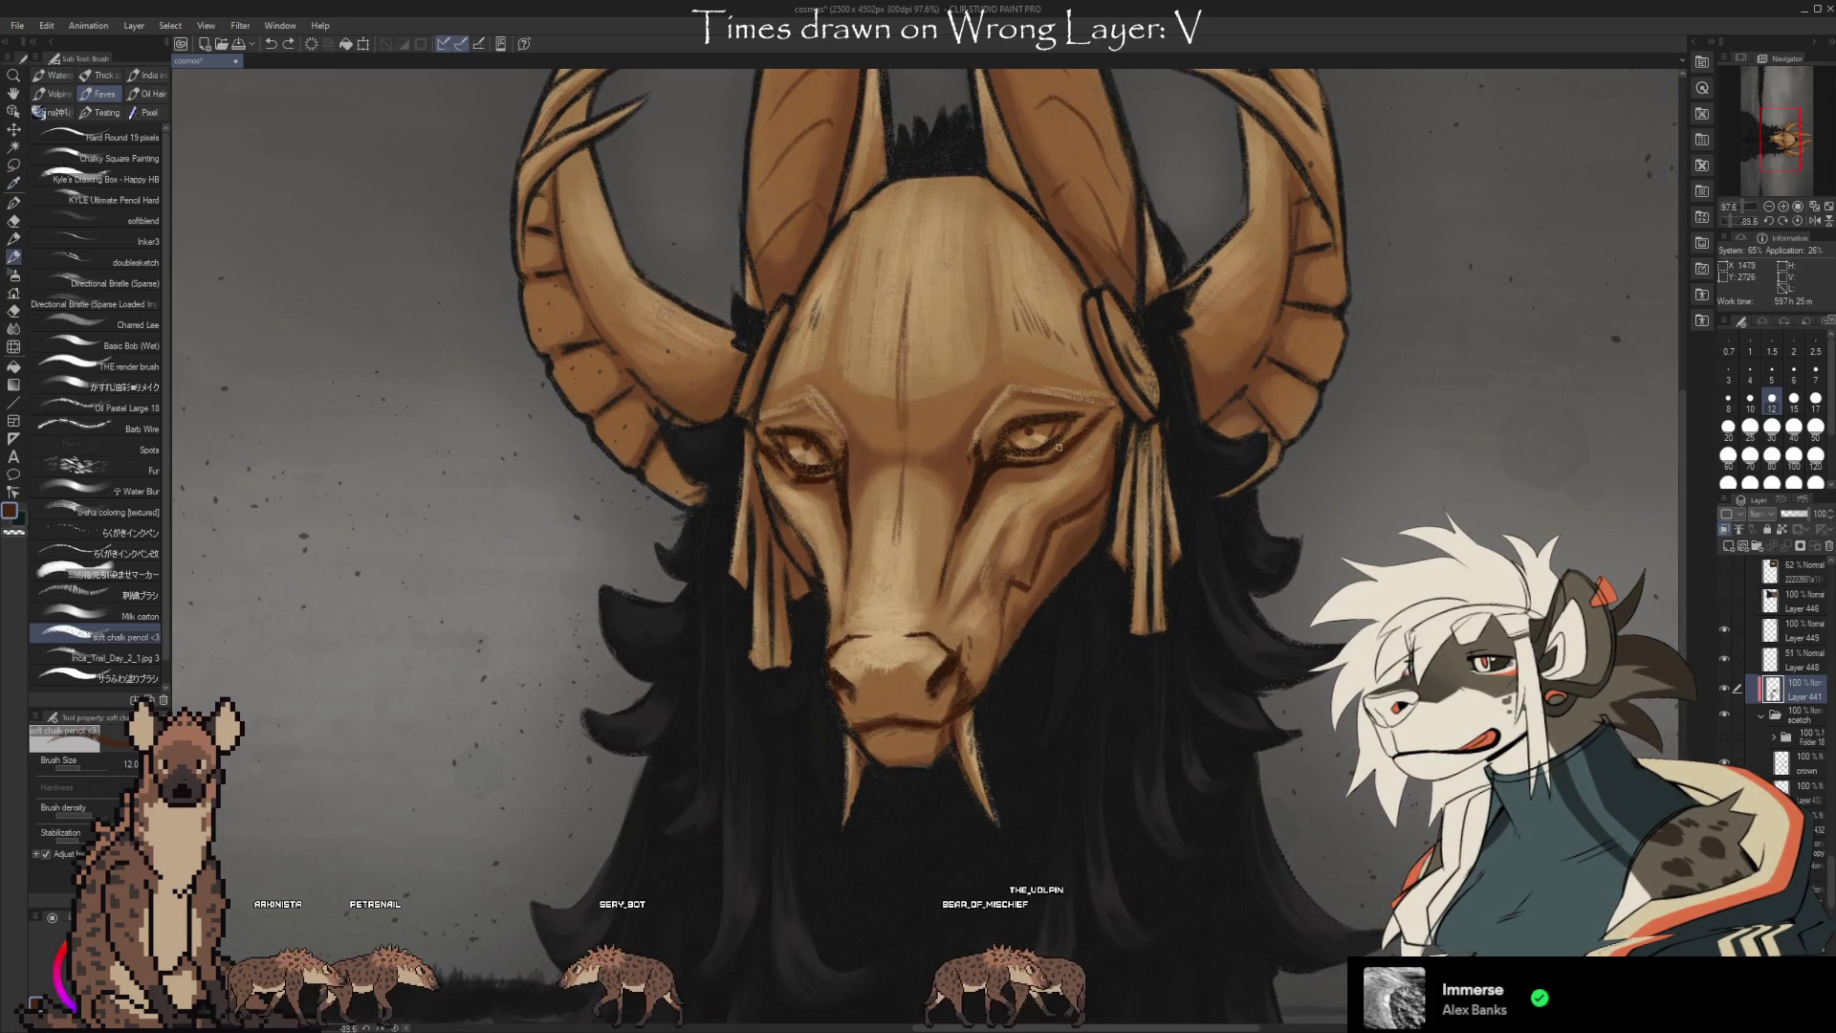
{"action": "scroll", "coordinate": [1086, 477], "scroll_direction": "down", "scroll_amount": 5}
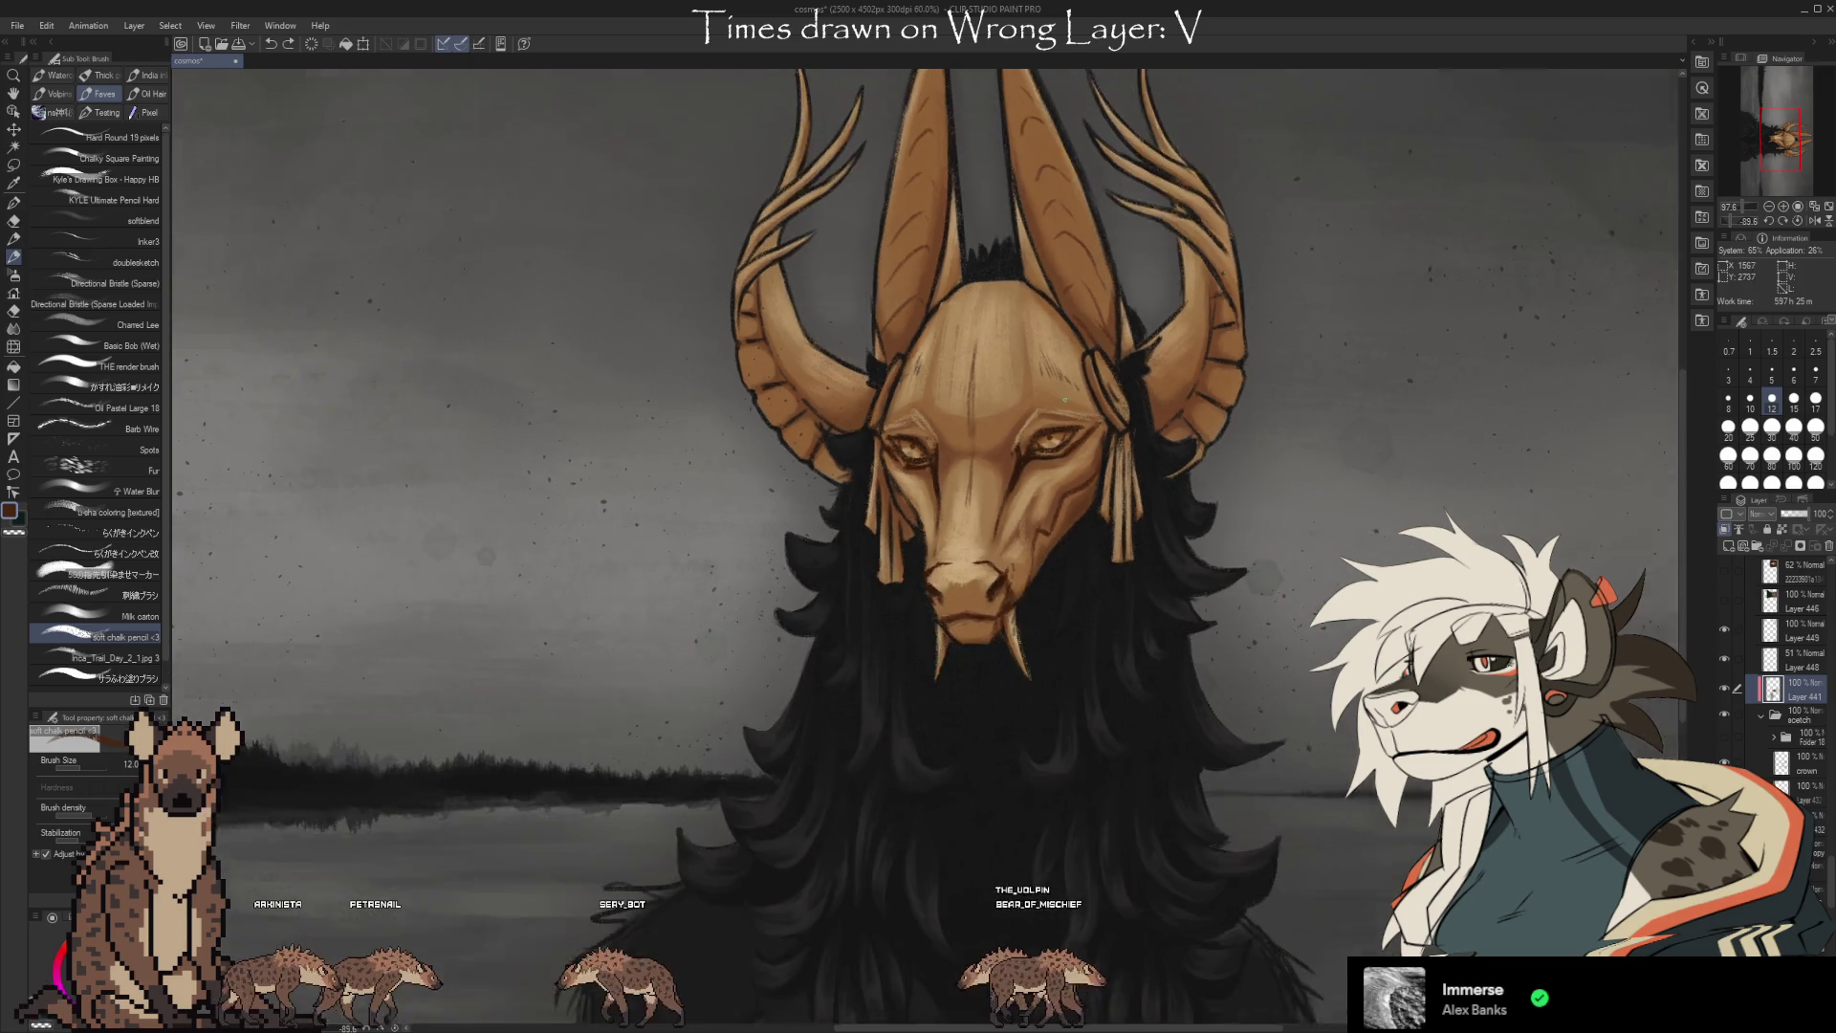
{"action": "scroll", "coordinate": [980, 495], "scroll_direction": "up", "scroll_amount": 5}
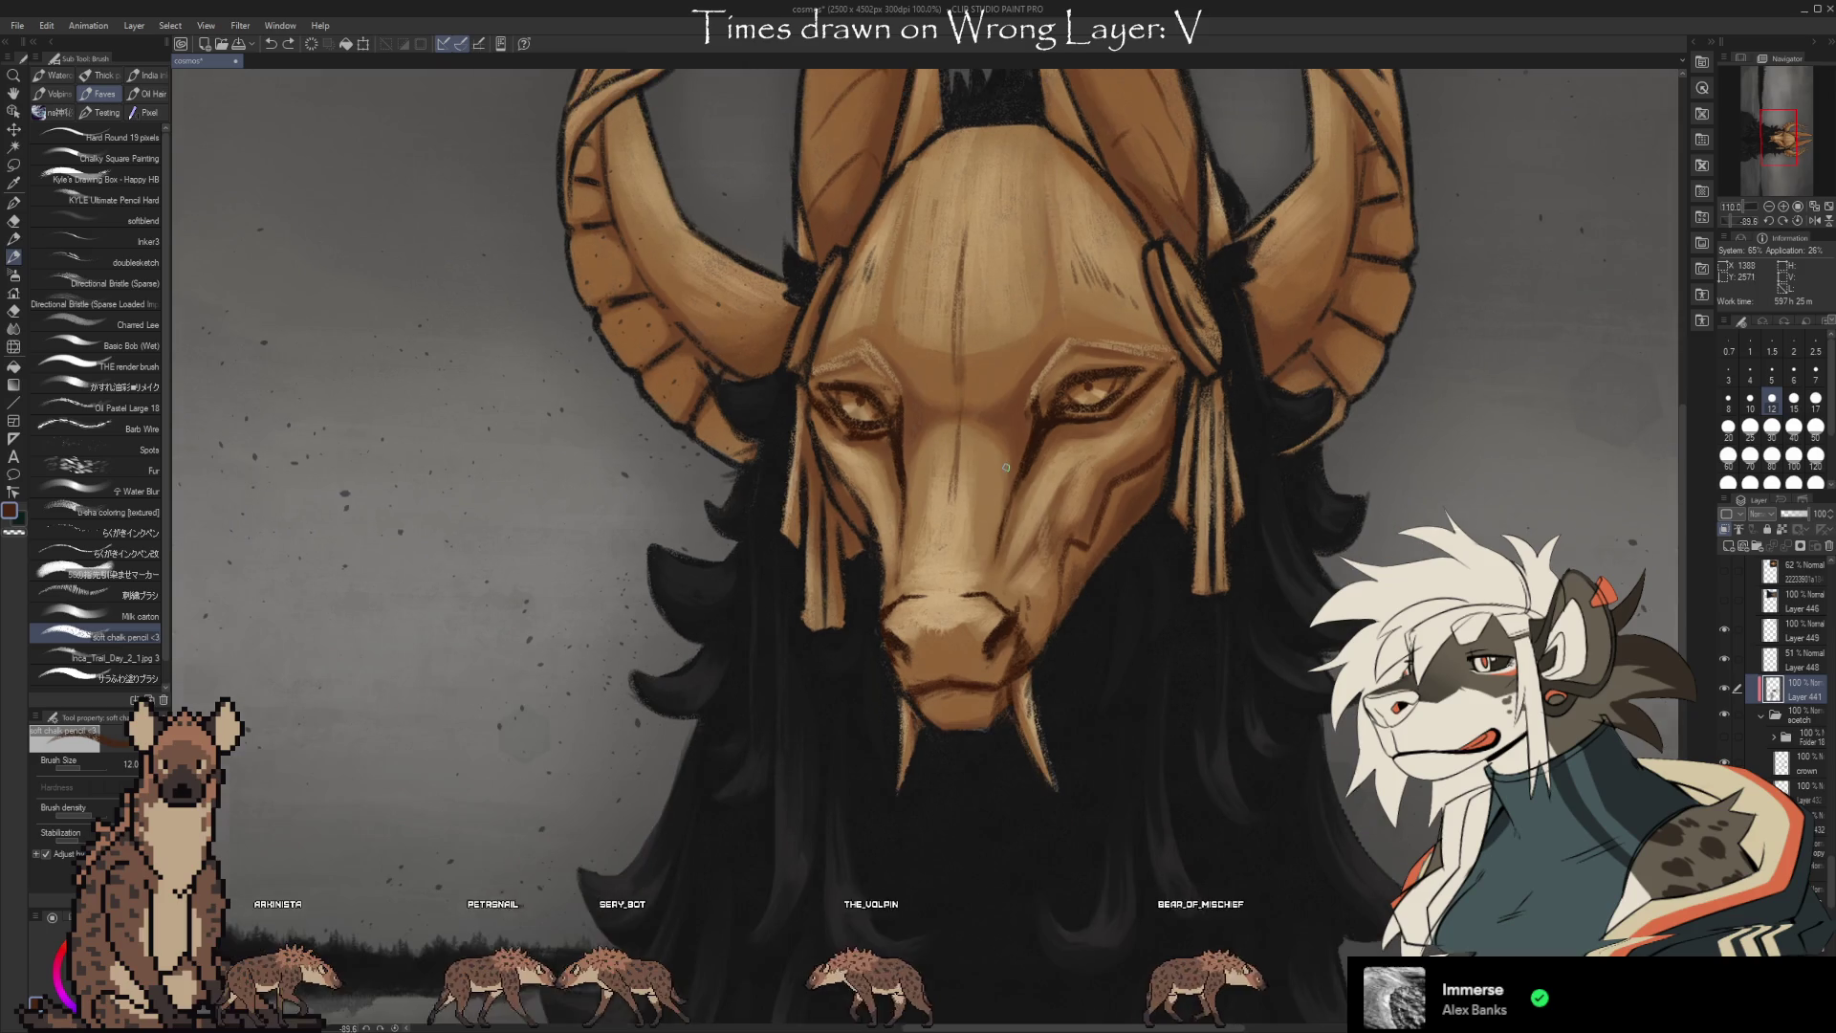
{"action": "scroll", "coordinate": [1162, 734], "scroll_direction": "down", "scroll_amount": 1}
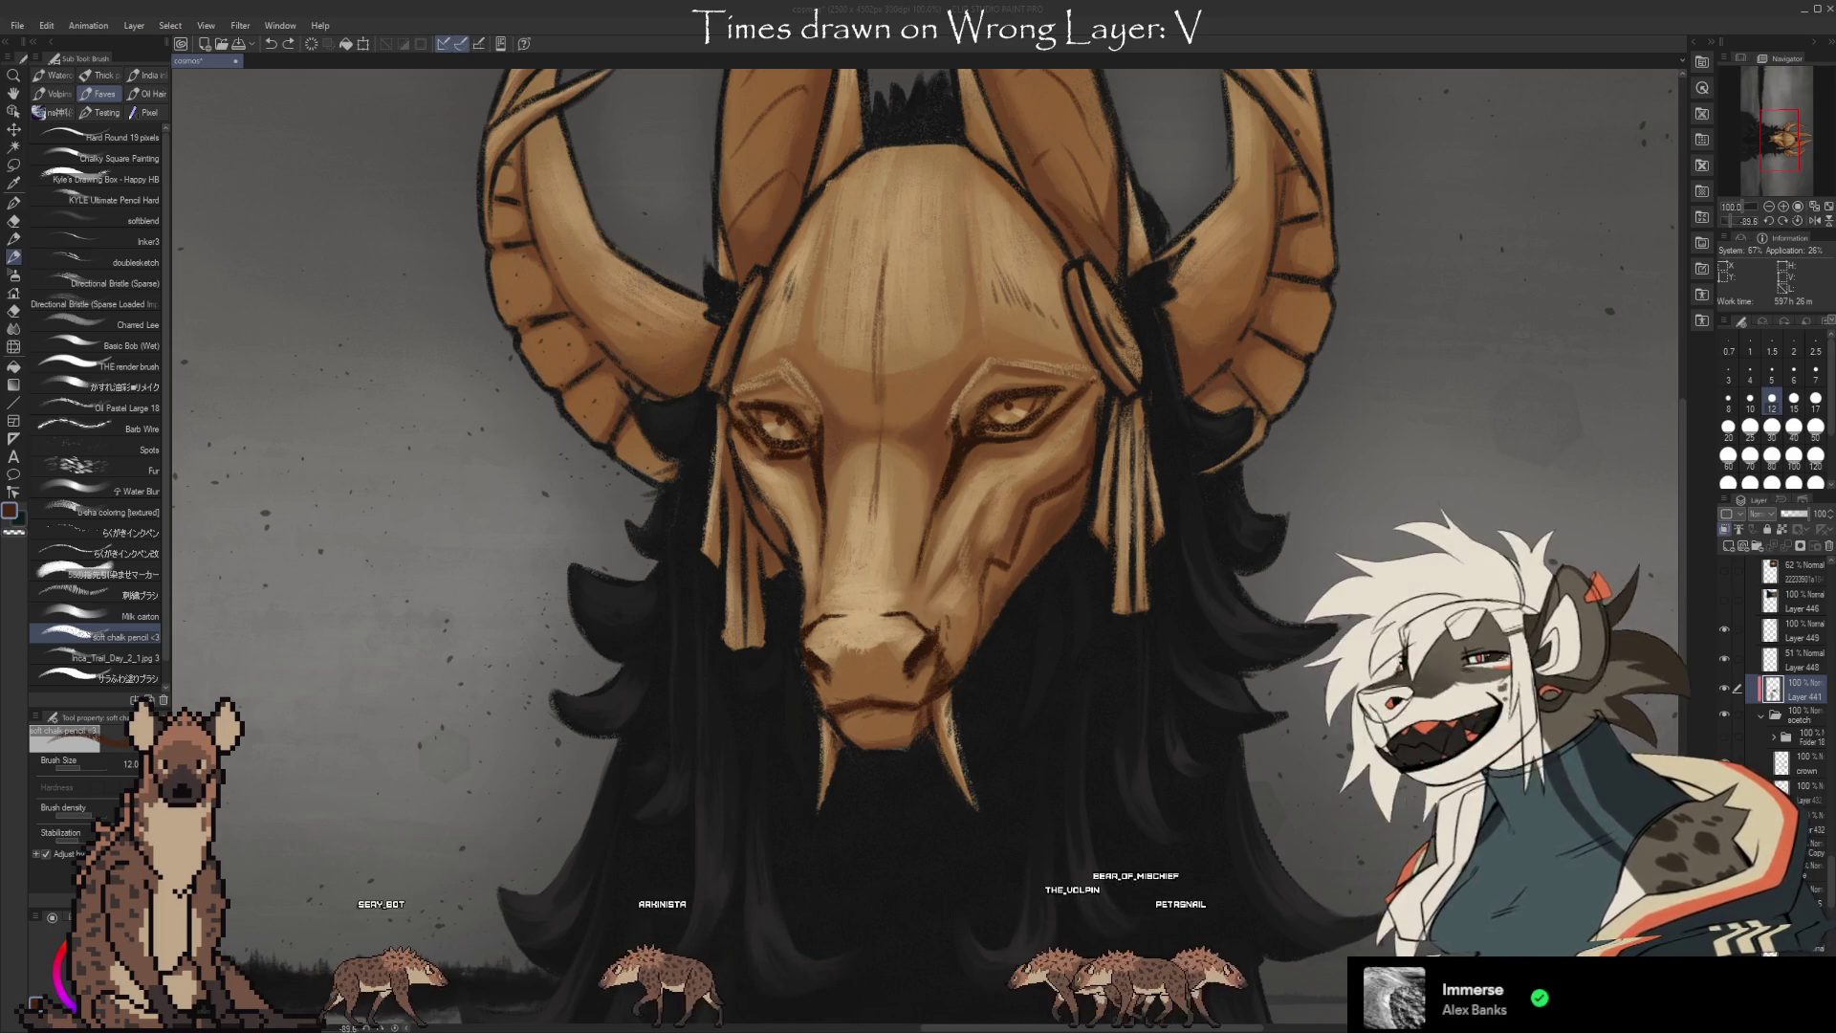
{"action": "scroll", "coordinate": [918, 478], "scroll_direction": "down", "scroll_amount": 5}
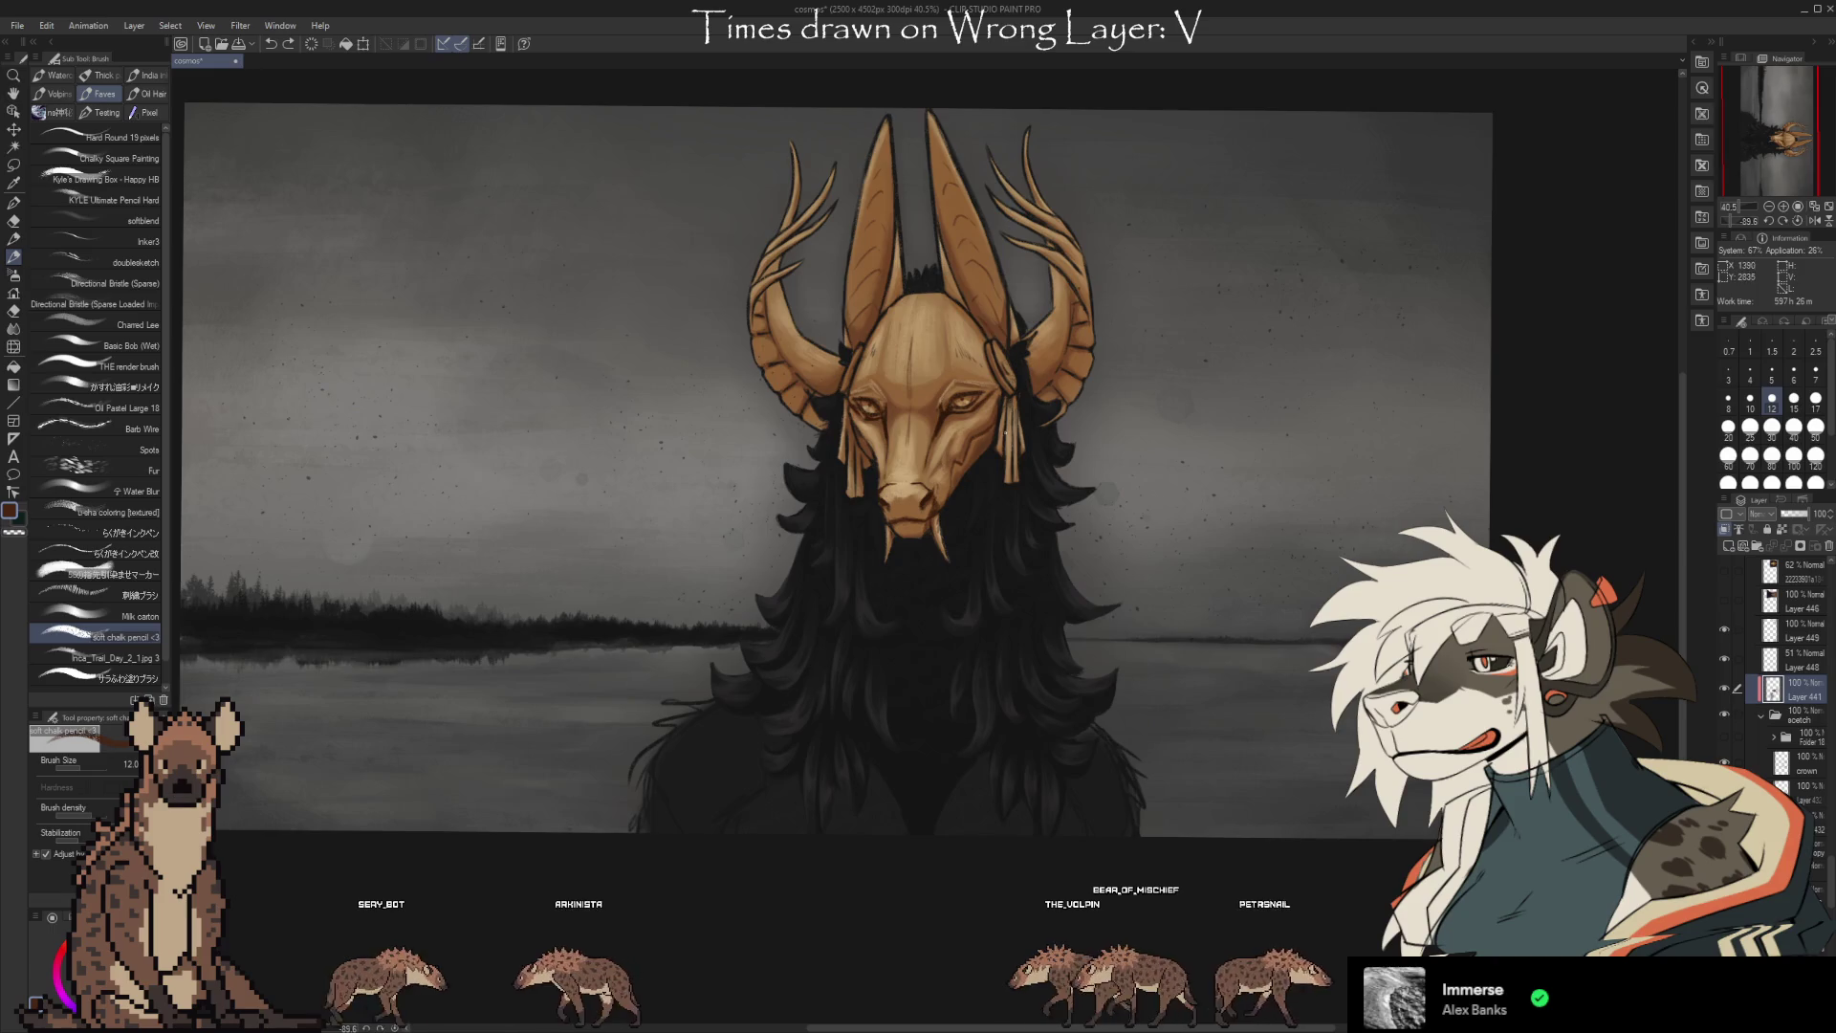
Frame the masked head and raise the brush size to 20.
{"action": "scroll", "coordinate": [1287, 655], "scroll_direction": "up", "scroll_amount": 3}
{"action": "left_click_drag", "start_coordinate": [1287, 655], "coordinate": [1301, 727]}
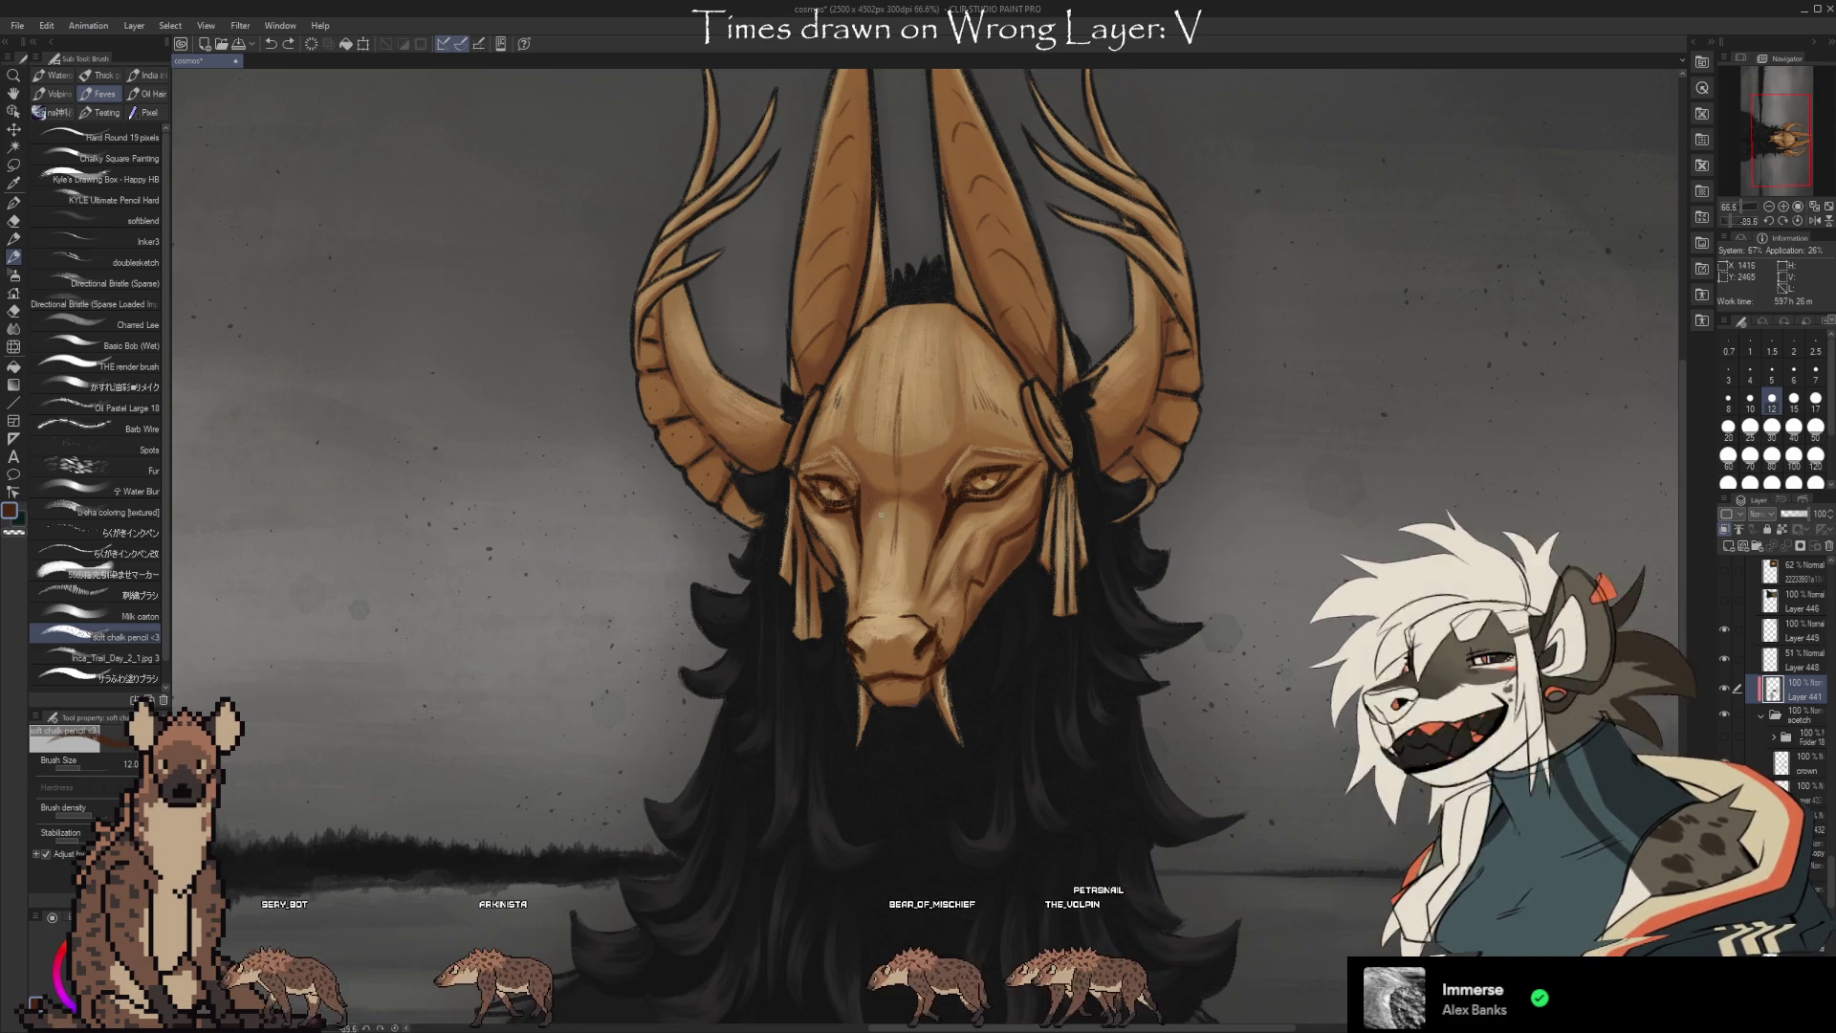
{"action": "key", "text": "bracketright"}
{"action": "key", "text": "bracketright"}
{"action": "key", "text": "bracketright"}
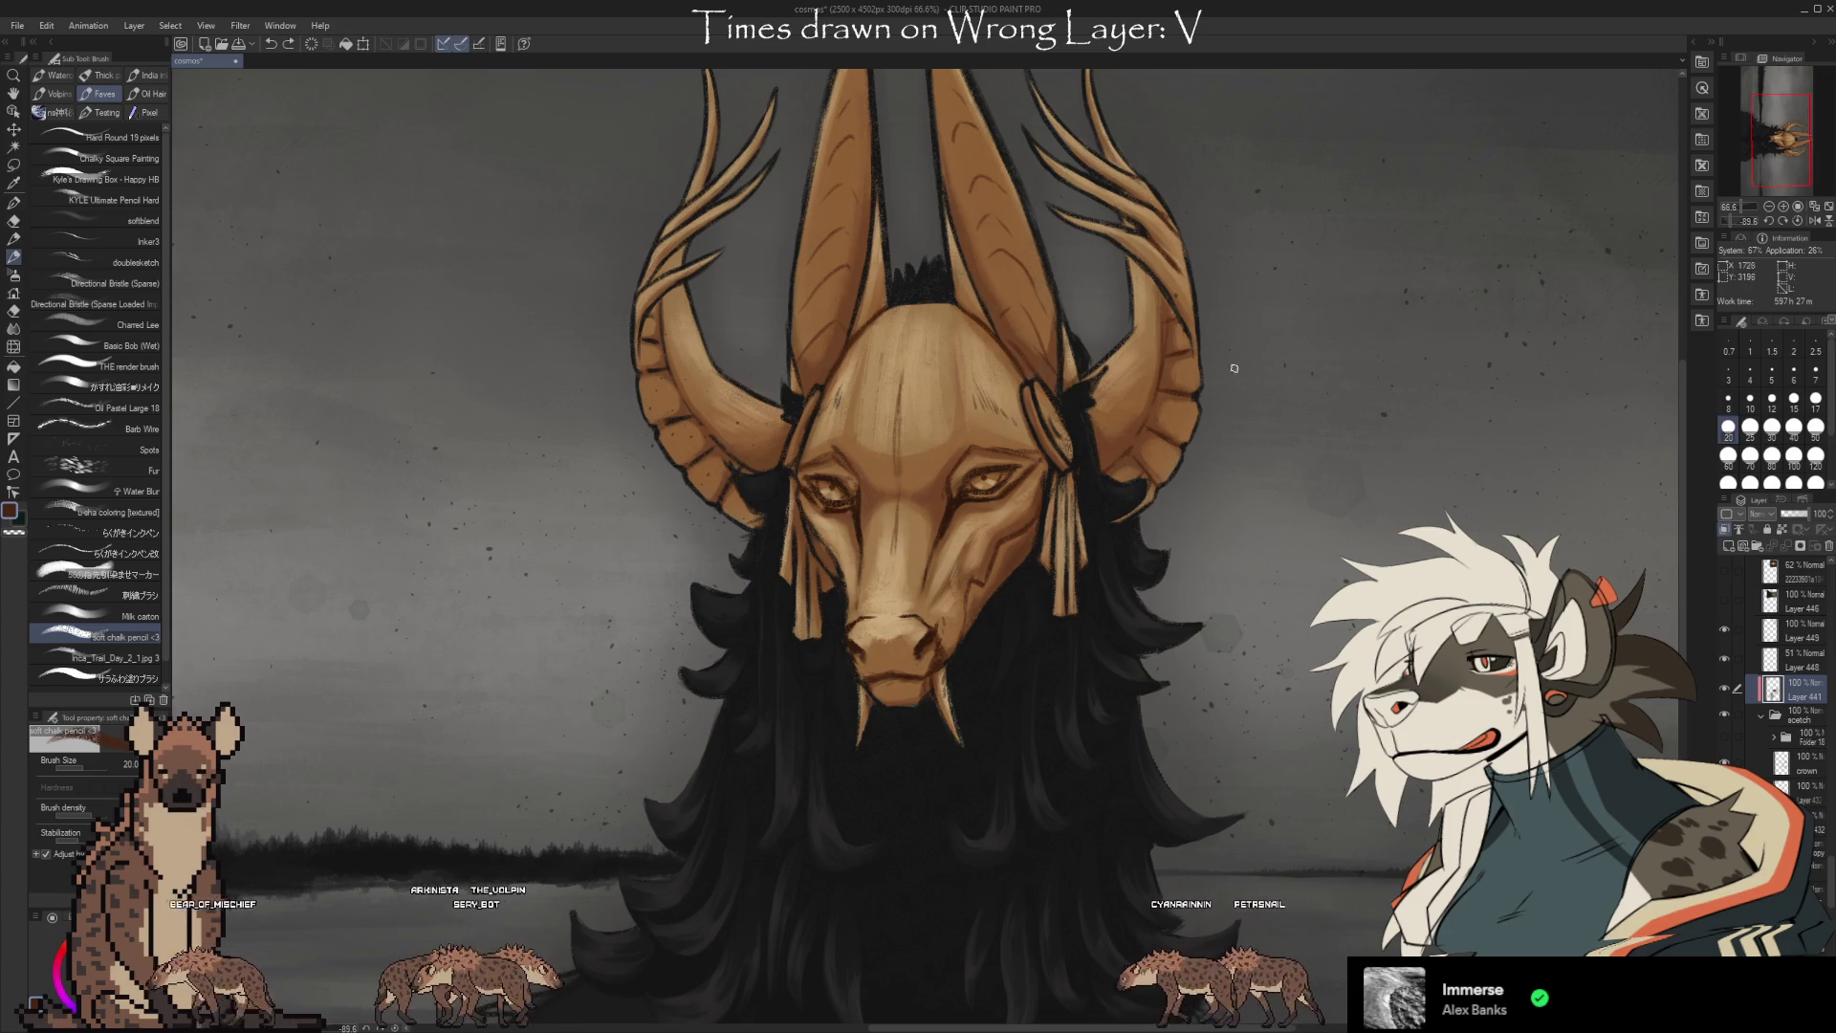
Shade the horns and antler tines while panning up to the horn tips and top edge.
{"action": "scroll", "coordinate": [1234, 368], "scroll_direction": "up", "scroll_amount": 1}
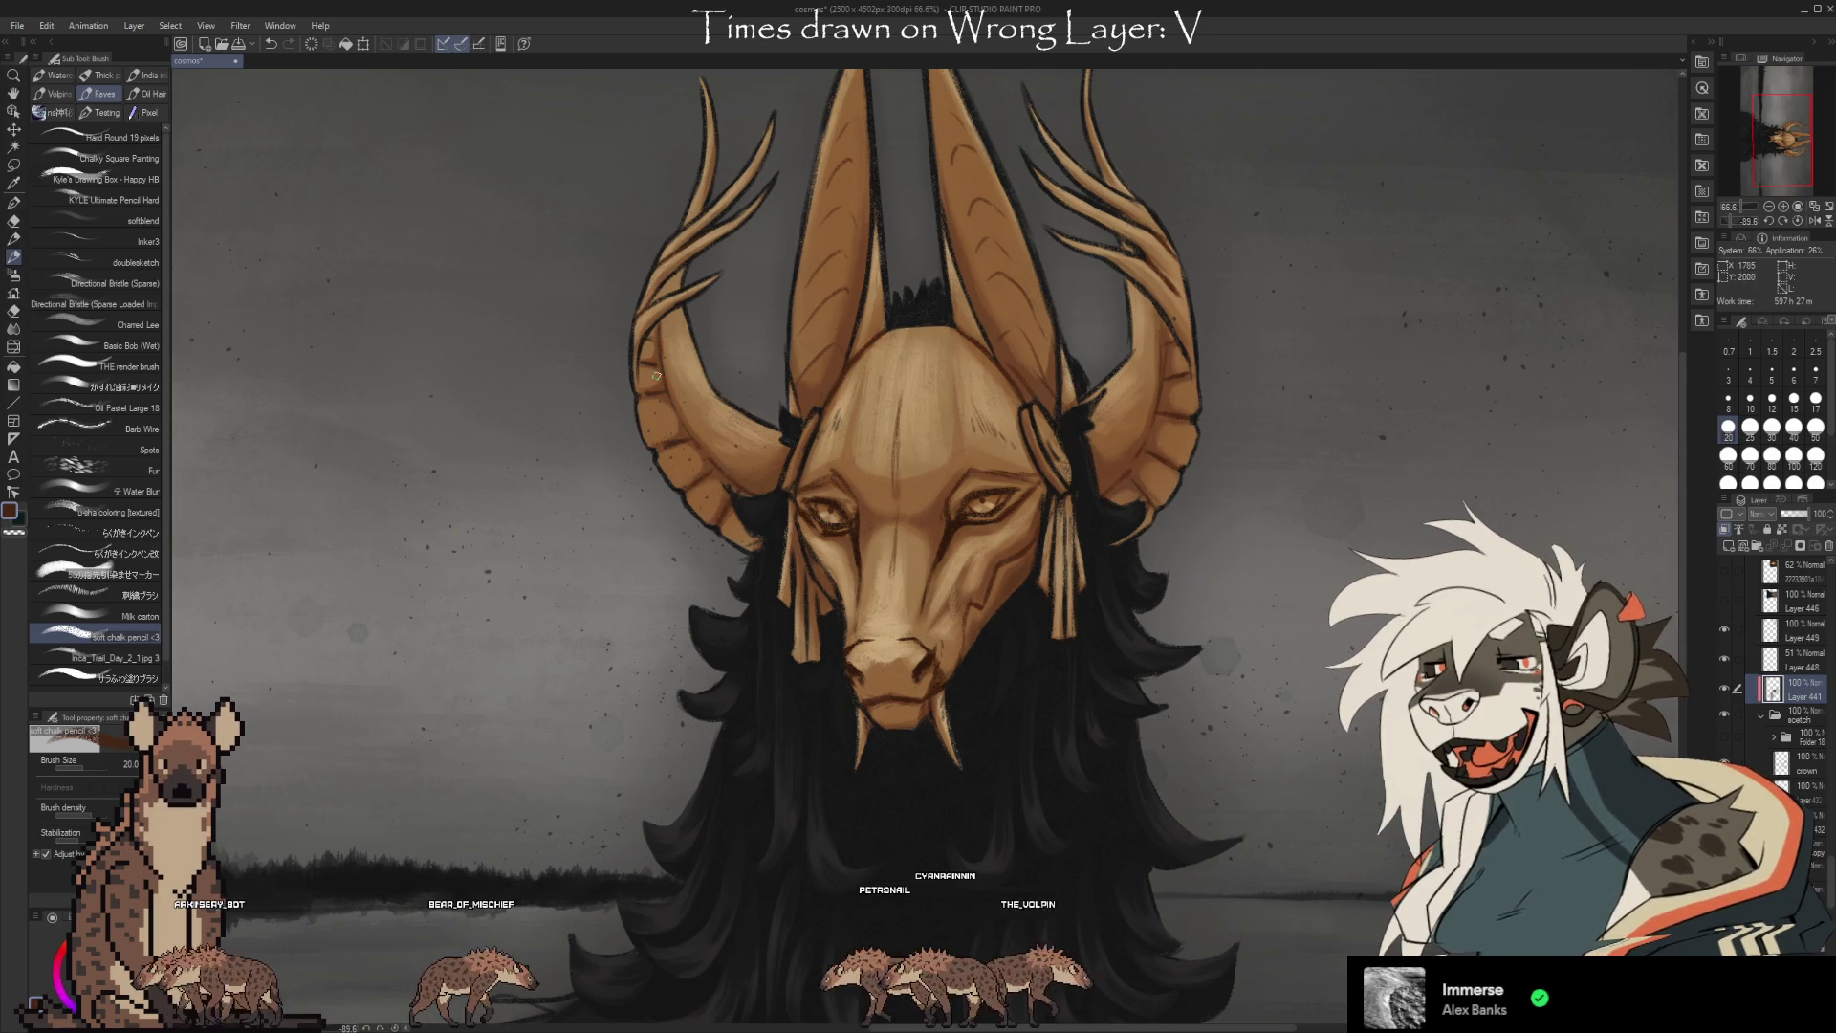
{"action": "left_click_drag", "start_coordinate": [1223, 656], "coordinate": [1169, 642]}
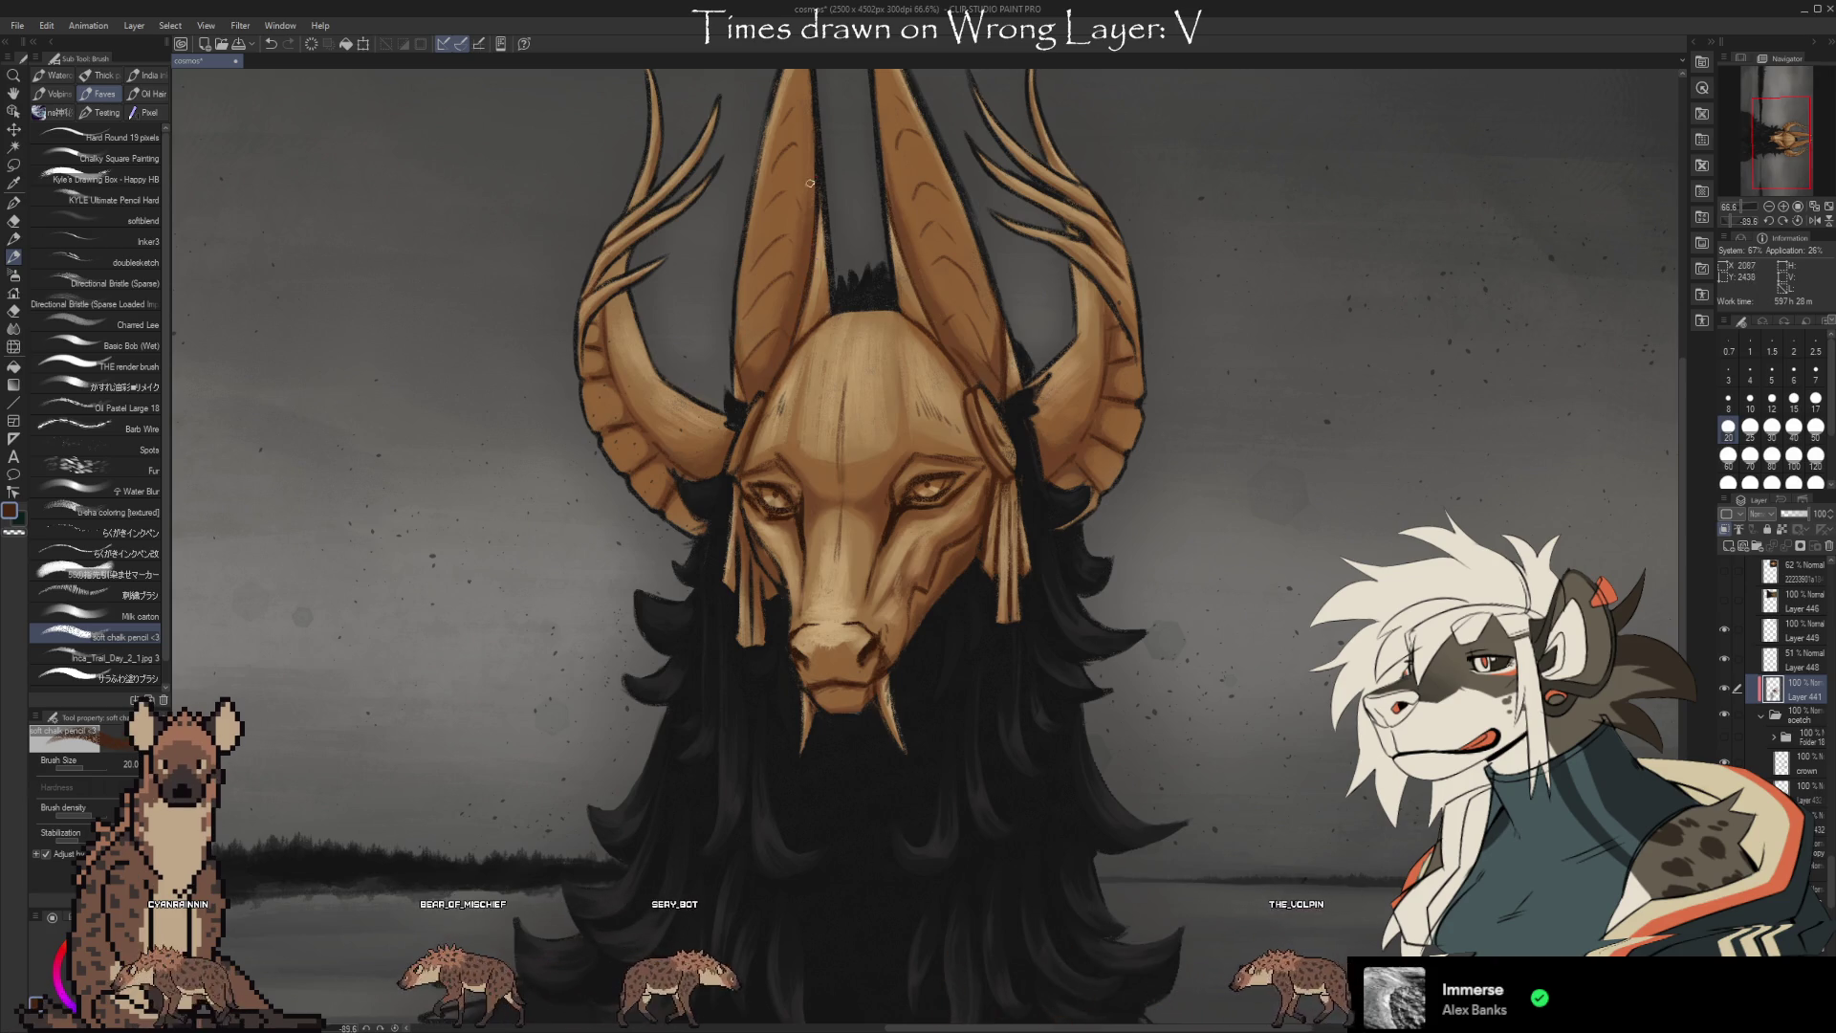
{"action": "mouse_move", "coordinate": [1209, 650]}
{"action": "left_mouse_down"}
{"action": "mouse_move", "coordinate": [1253, 695]}
{"action": "mouse_move", "coordinate": [1262, 755]}
{"action": "left_mouse_up"}
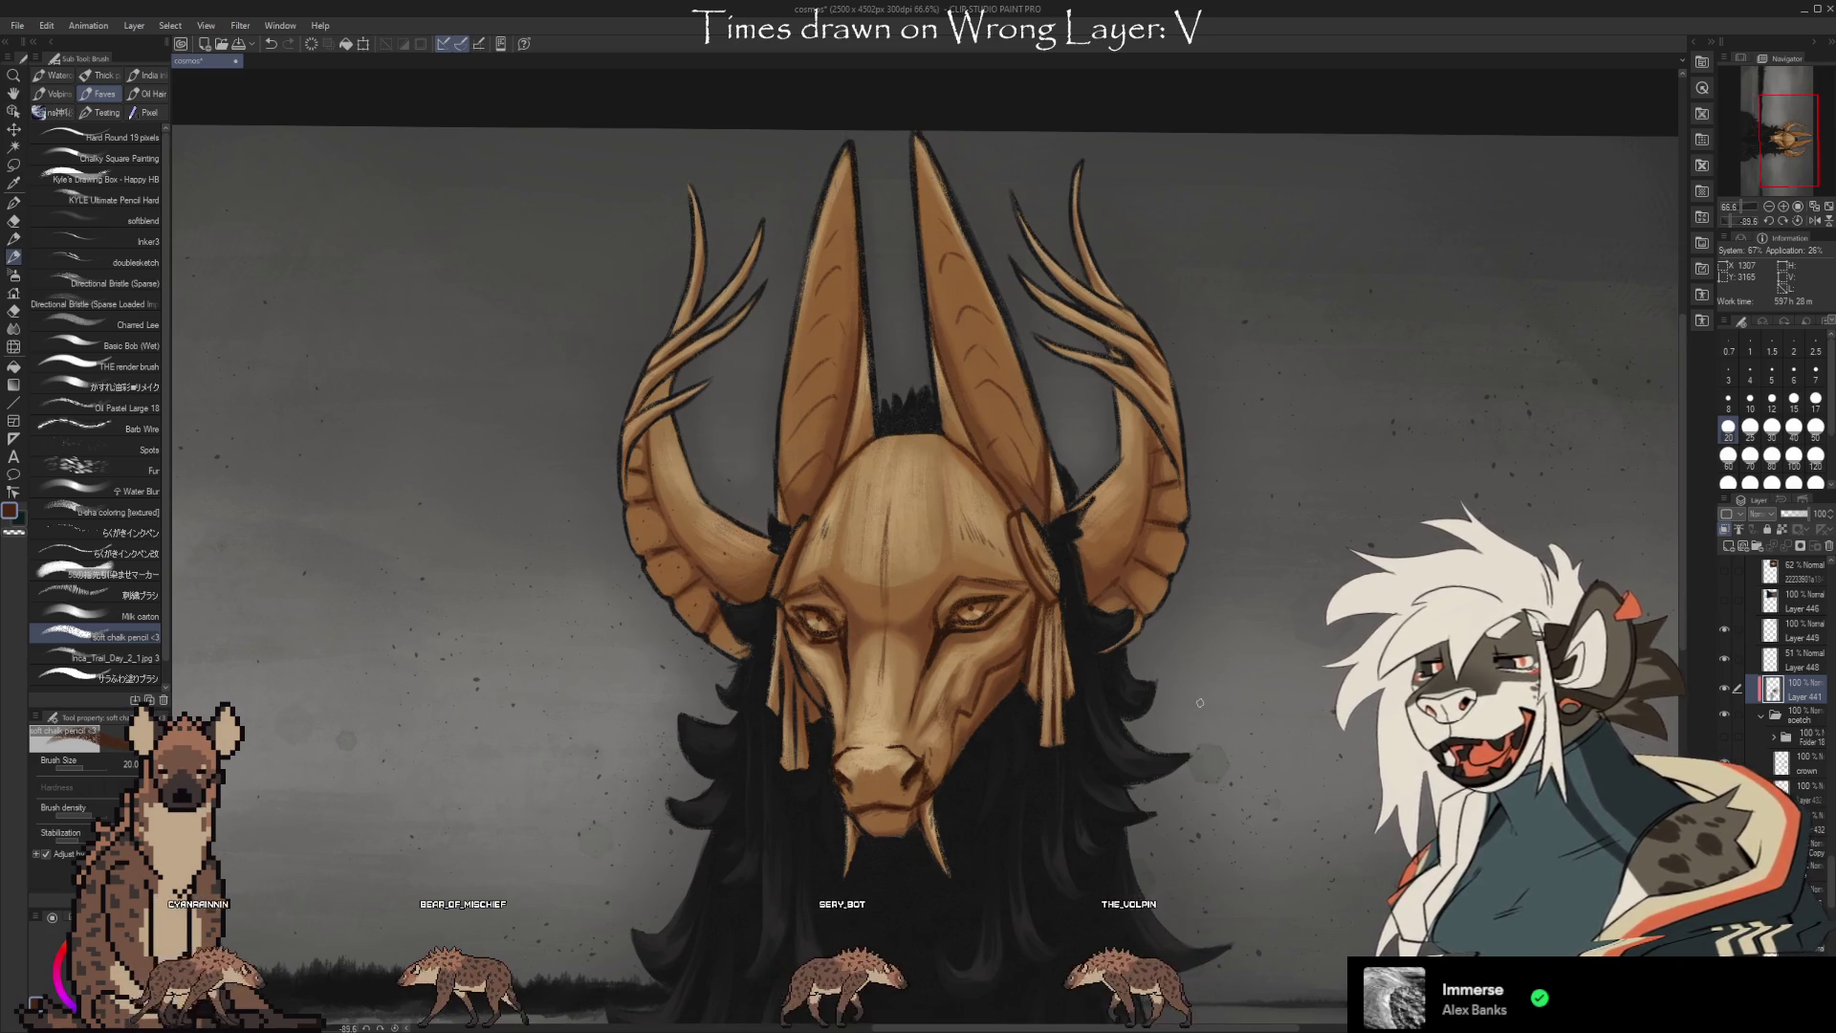
Paint antler details, then zoom out and shift down onto the mask to check them.
{"action": "scroll", "coordinate": [1293, 755], "scroll_direction": "down", "scroll_amount": 1}
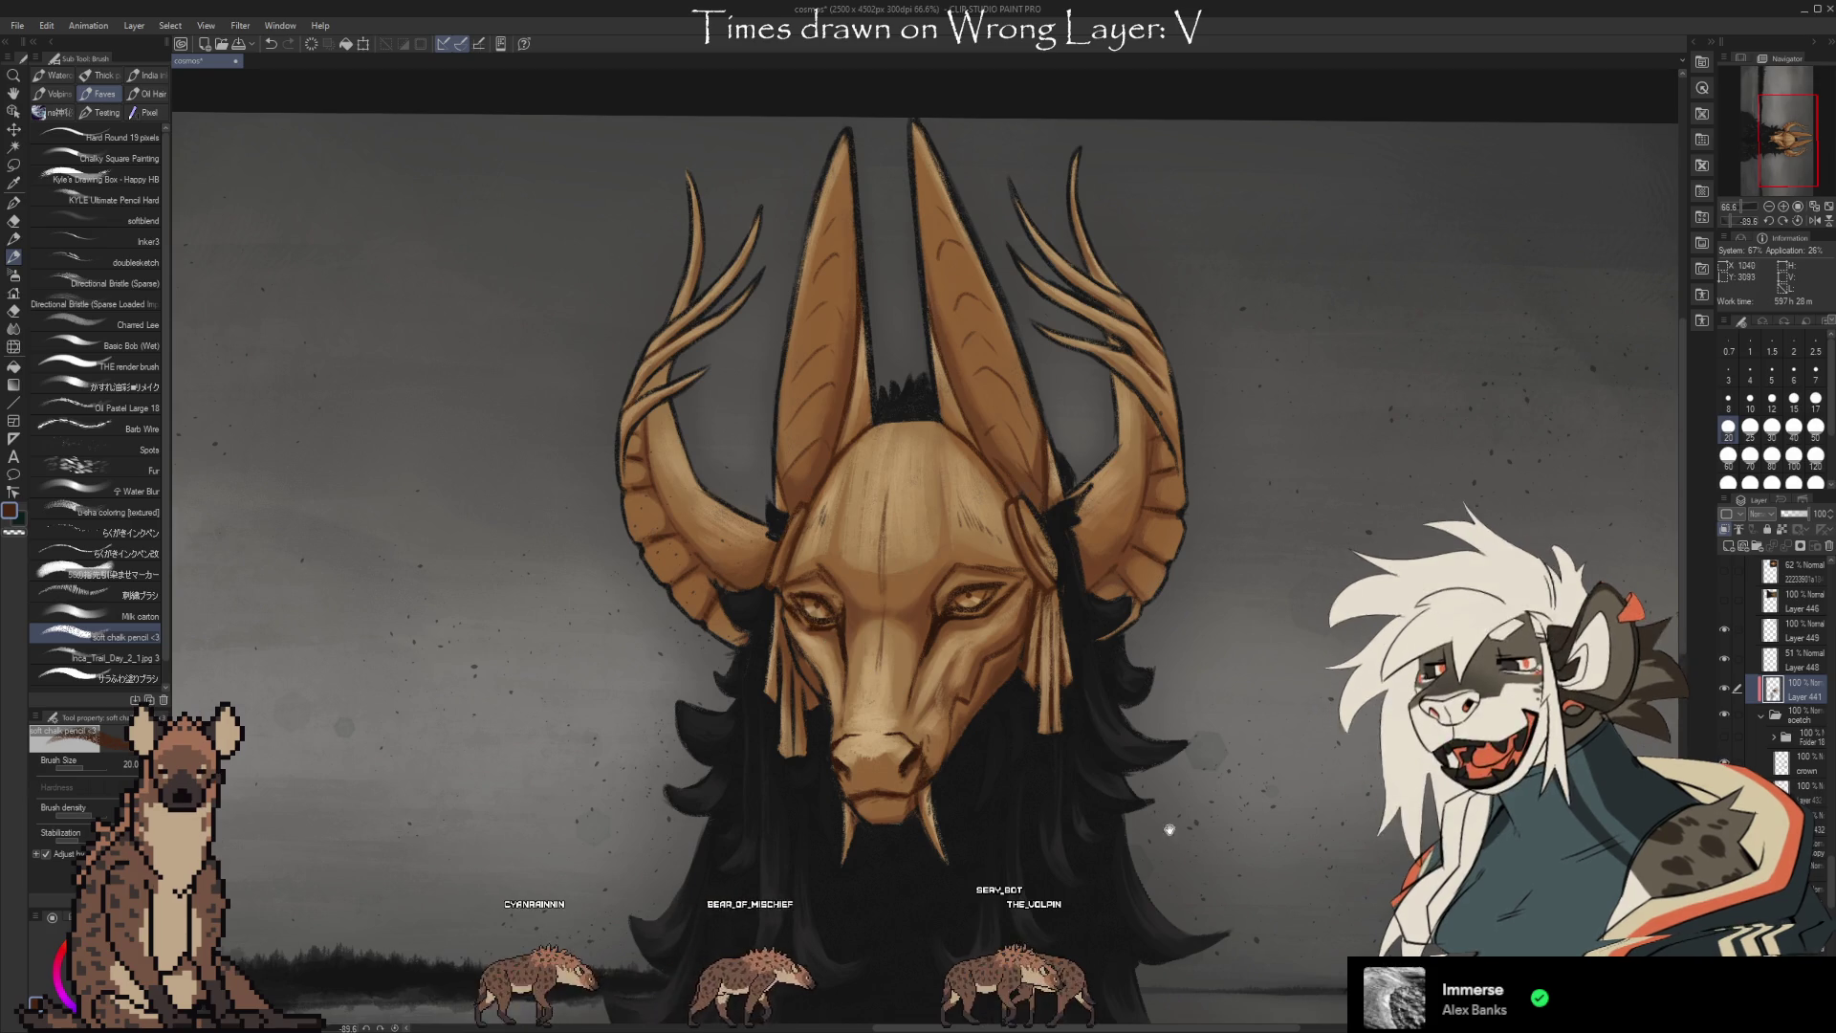
{"action": "scroll", "coordinate": [791, 610], "scroll_direction": "down", "scroll_amount": 3}
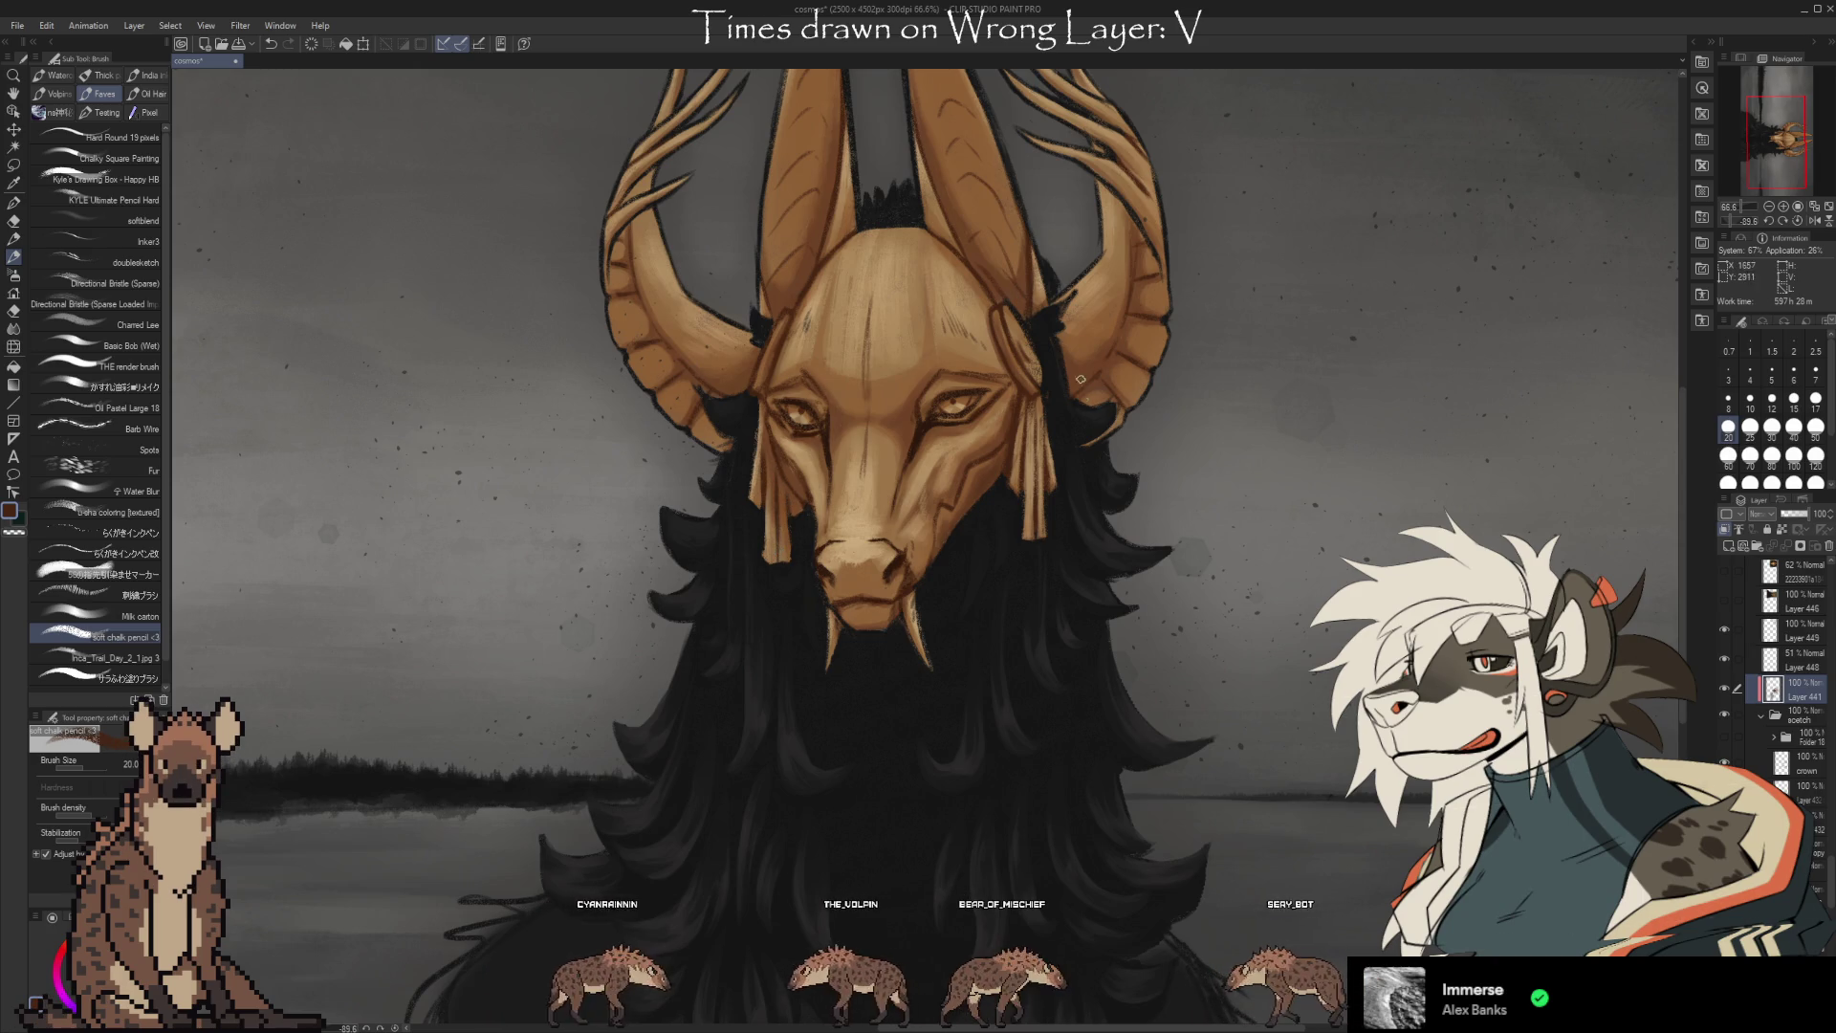
{"action": "left_click_drag", "start_coordinate": [1047, 594], "coordinate": [1033, 665]}
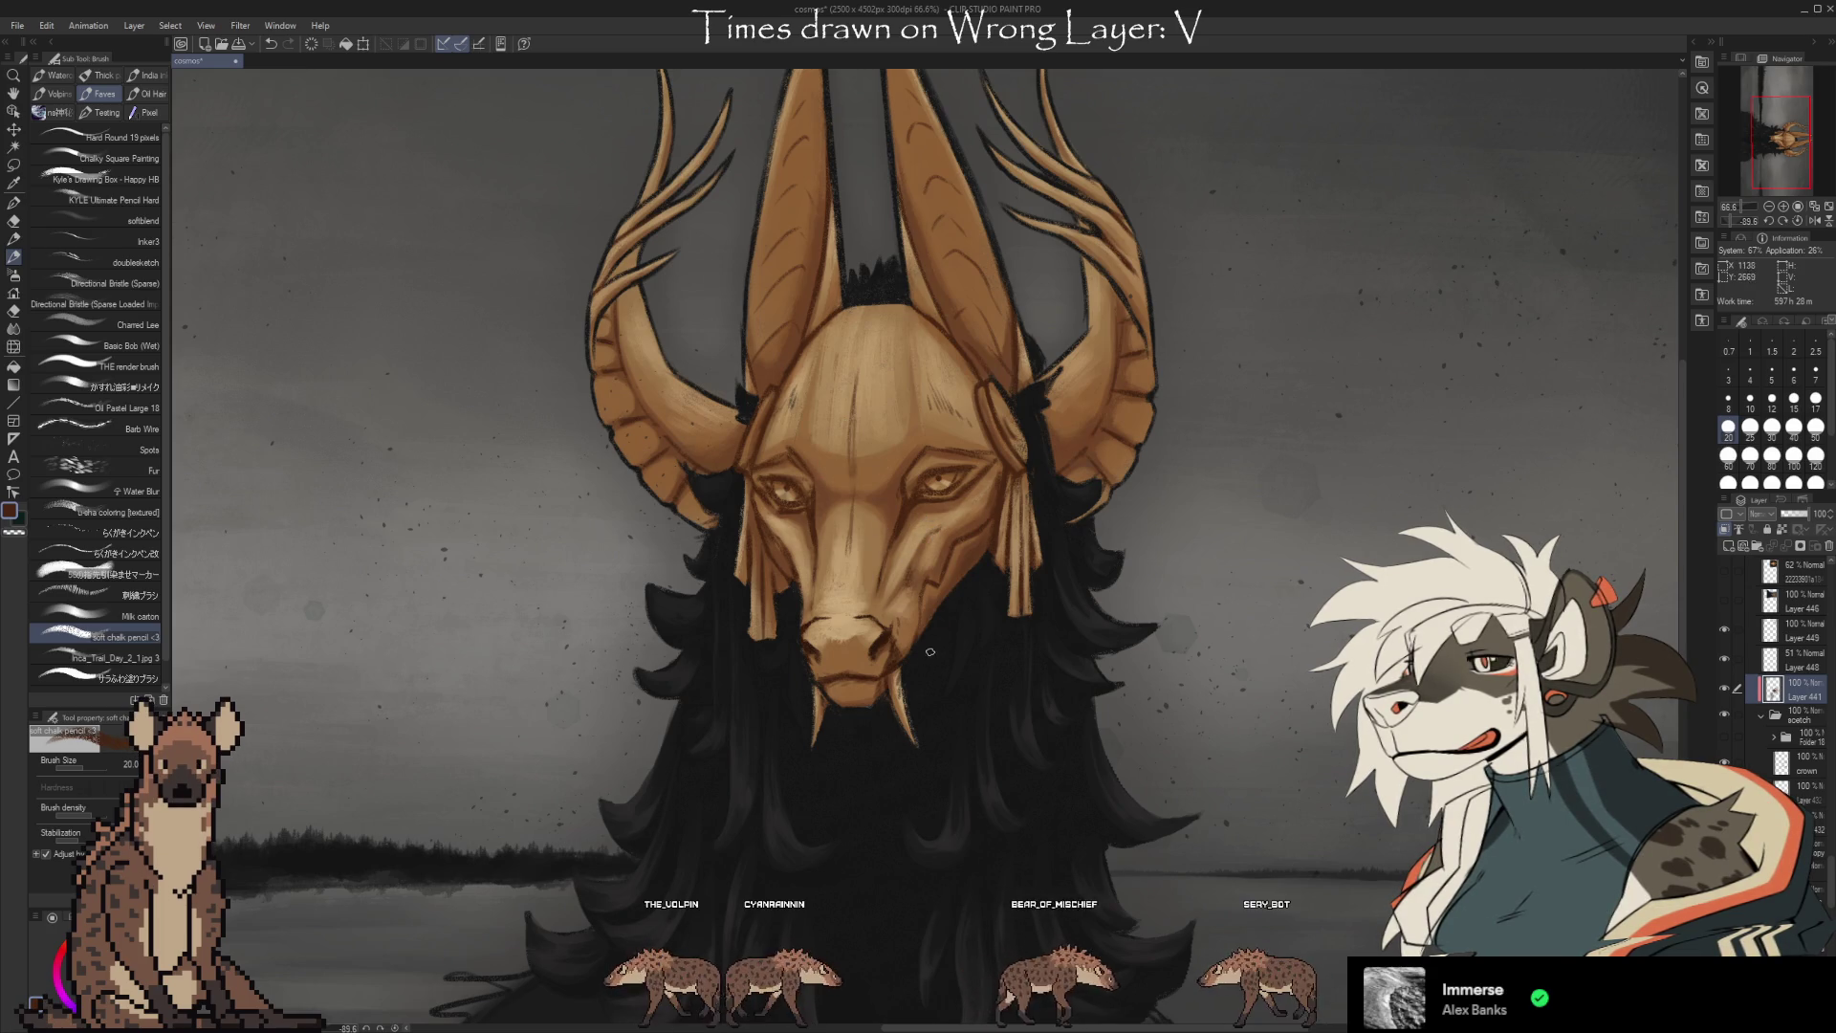
{"action": "scroll", "coordinate": [957, 421], "scroll_direction": "down", "scroll_amount": 2}
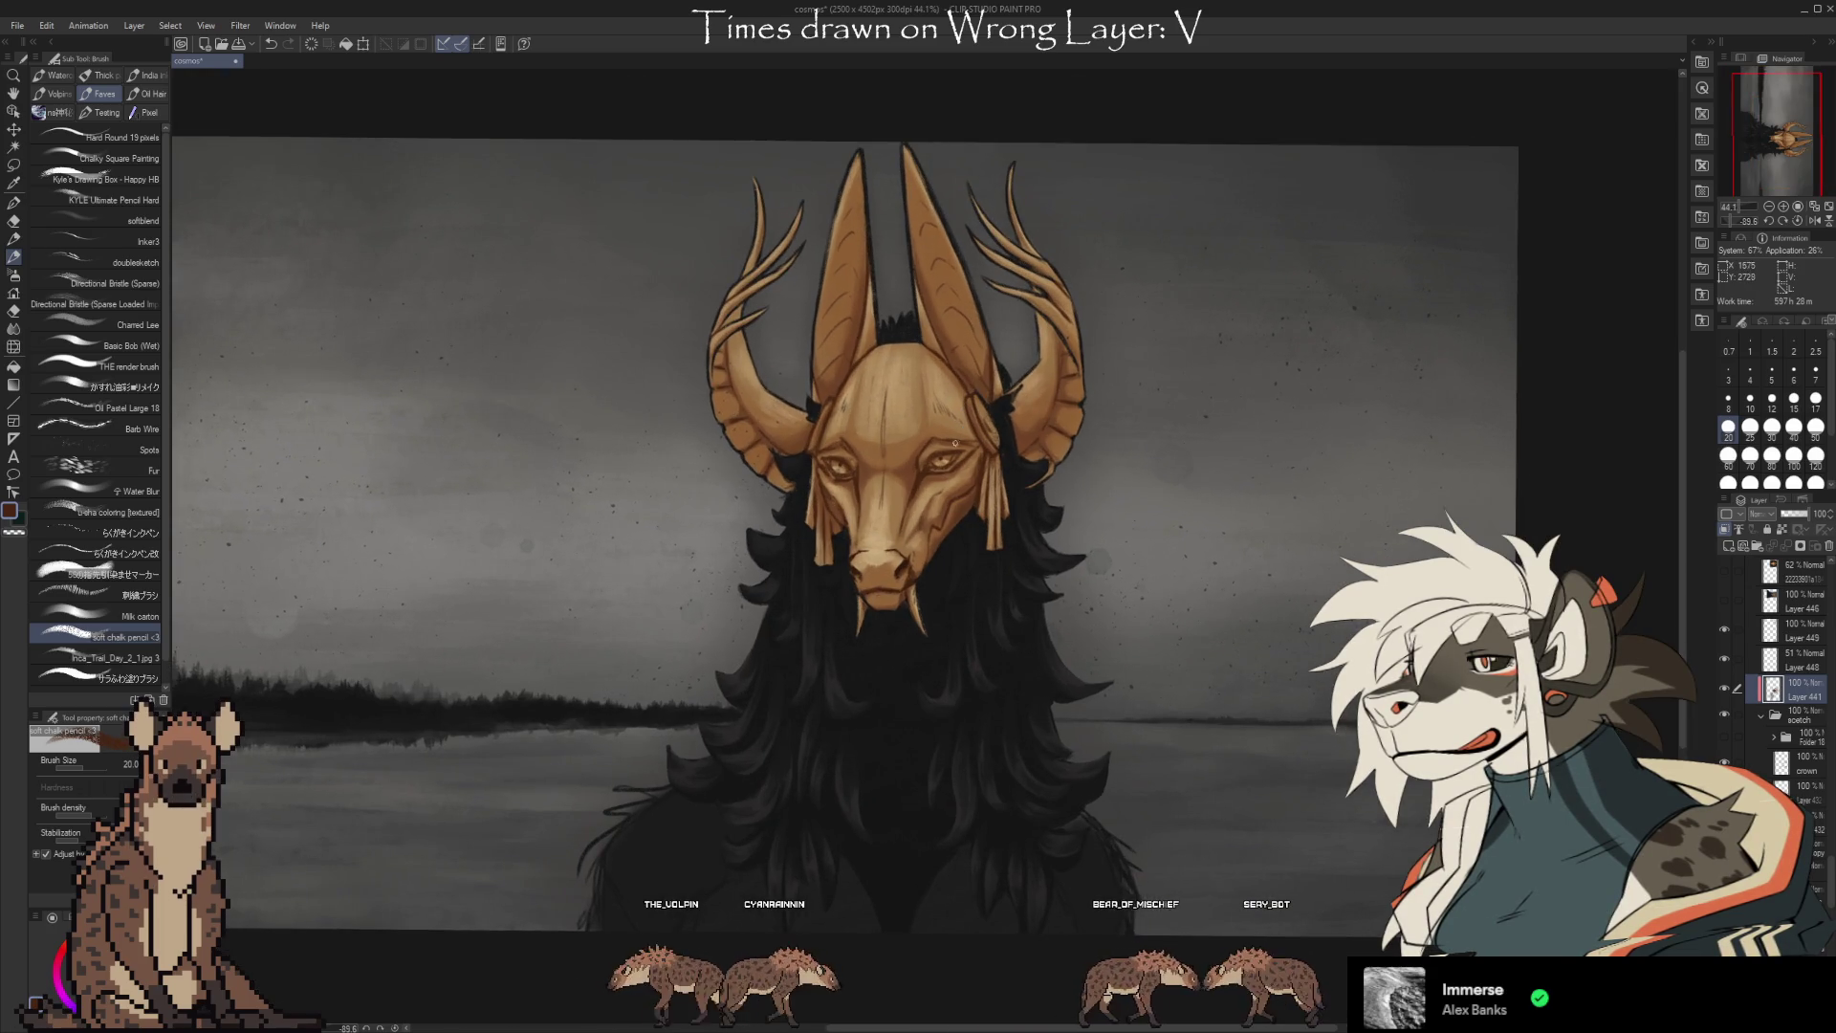
Reposition the view and compare the mask with and without Layer 441.
{"action": "scroll", "coordinate": [955, 438], "scroll_direction": "up", "scroll_amount": 2}
{"action": "scroll", "coordinate": [1231, 471], "scroll_direction": "down", "scroll_amount": 1}
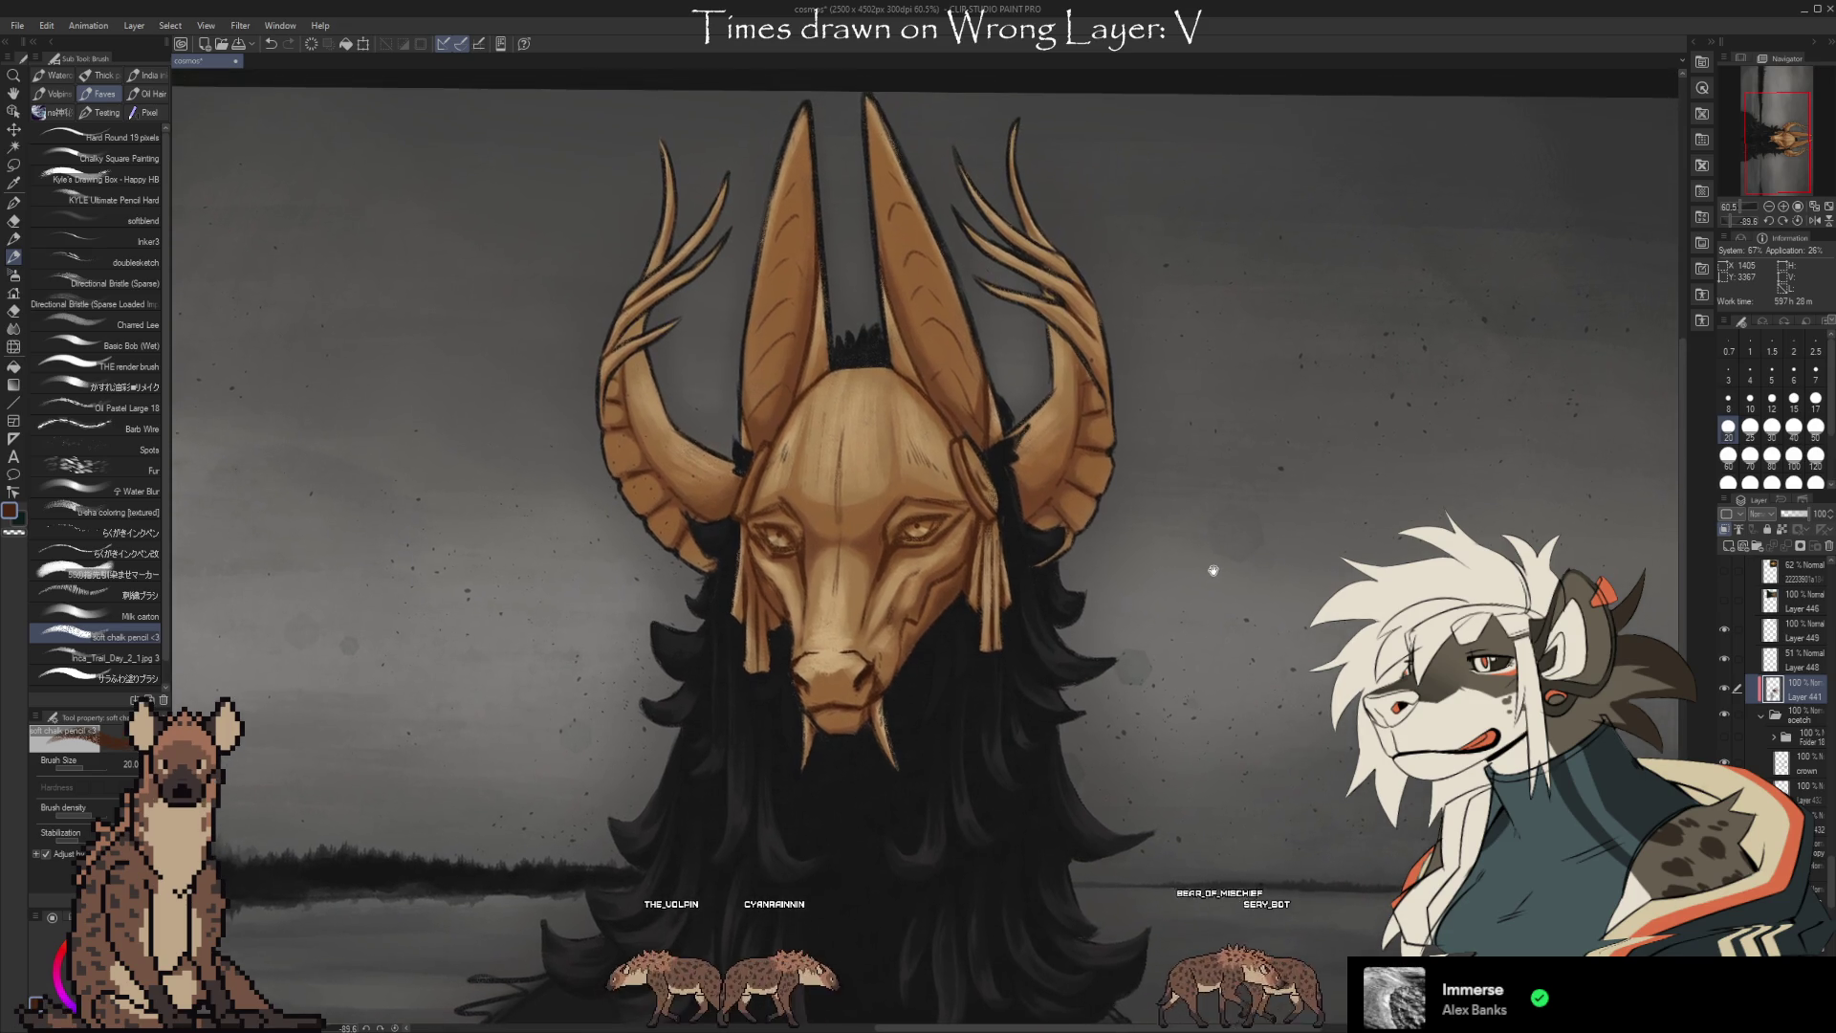
{"action": "scroll", "coordinate": [1225, 488], "scroll_direction": "down", "scroll_amount": 1}
{"action": "left_click_drag", "start_coordinate": [1219, 502], "coordinate": [1129, 445]}
{"action": "left_click", "coordinate": [1725, 689]}
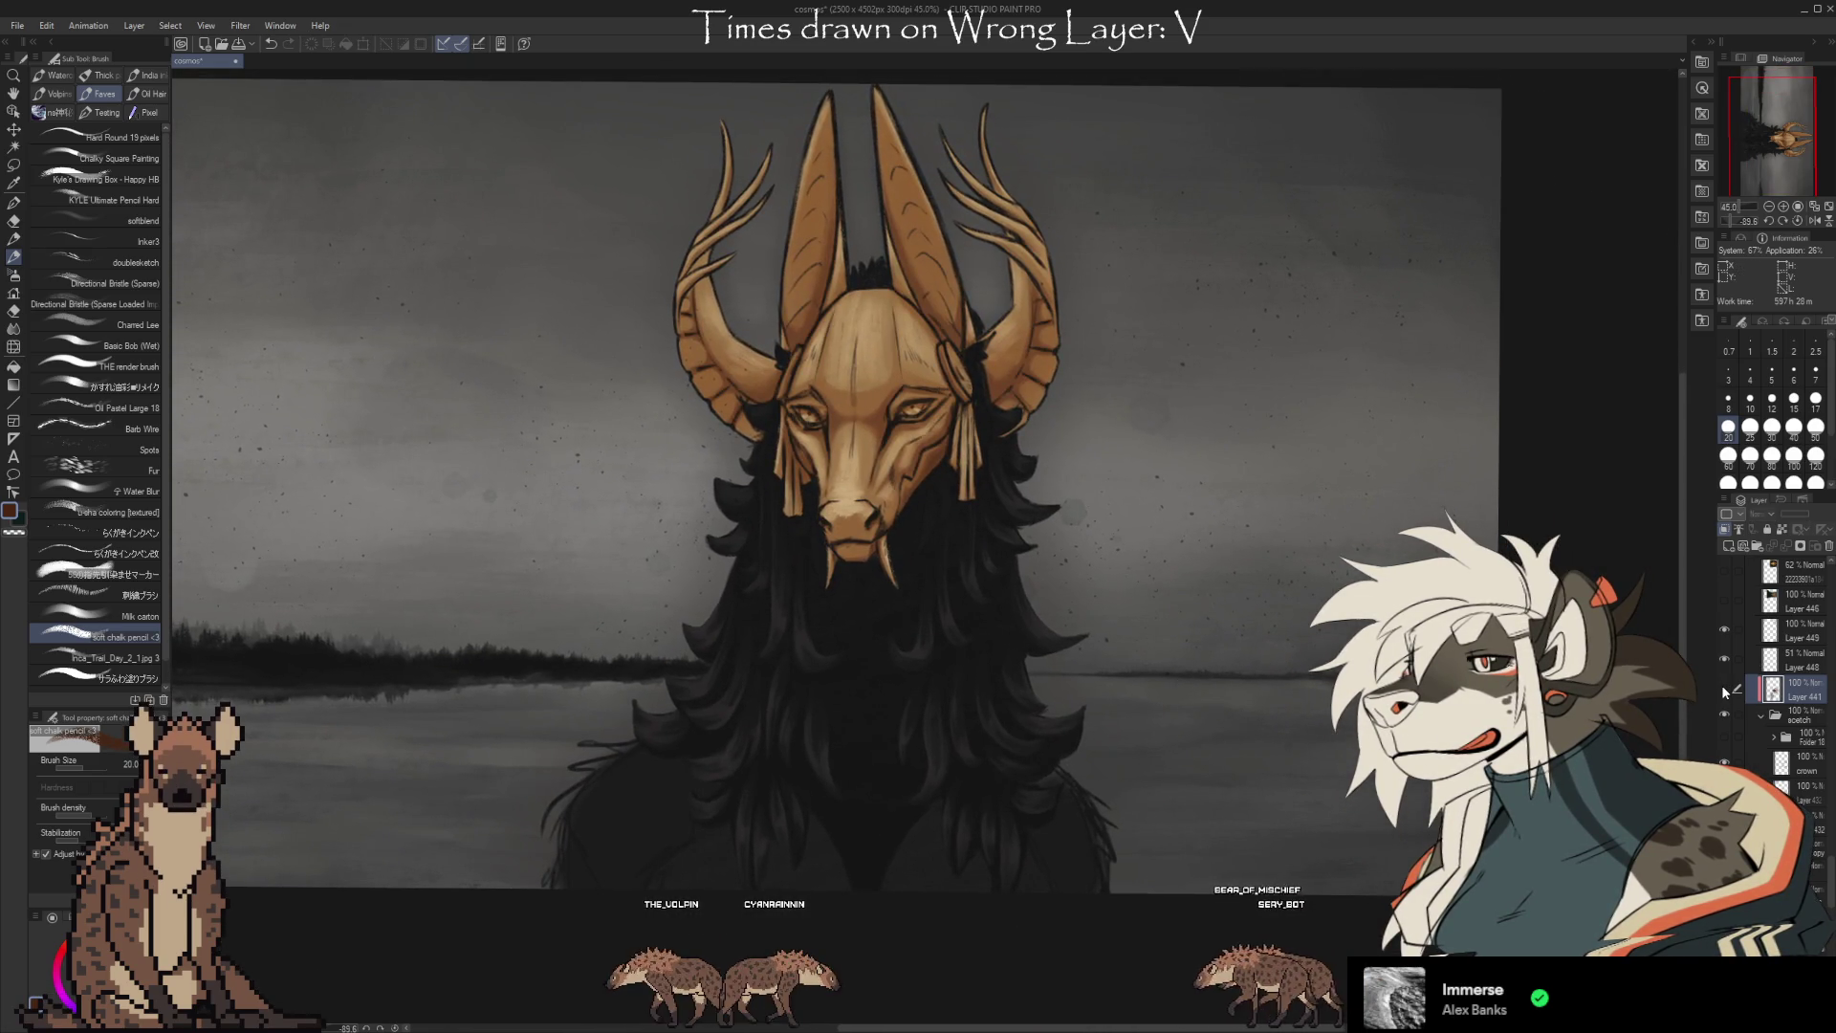
{"action": "left_click", "coordinate": [1724, 689]}
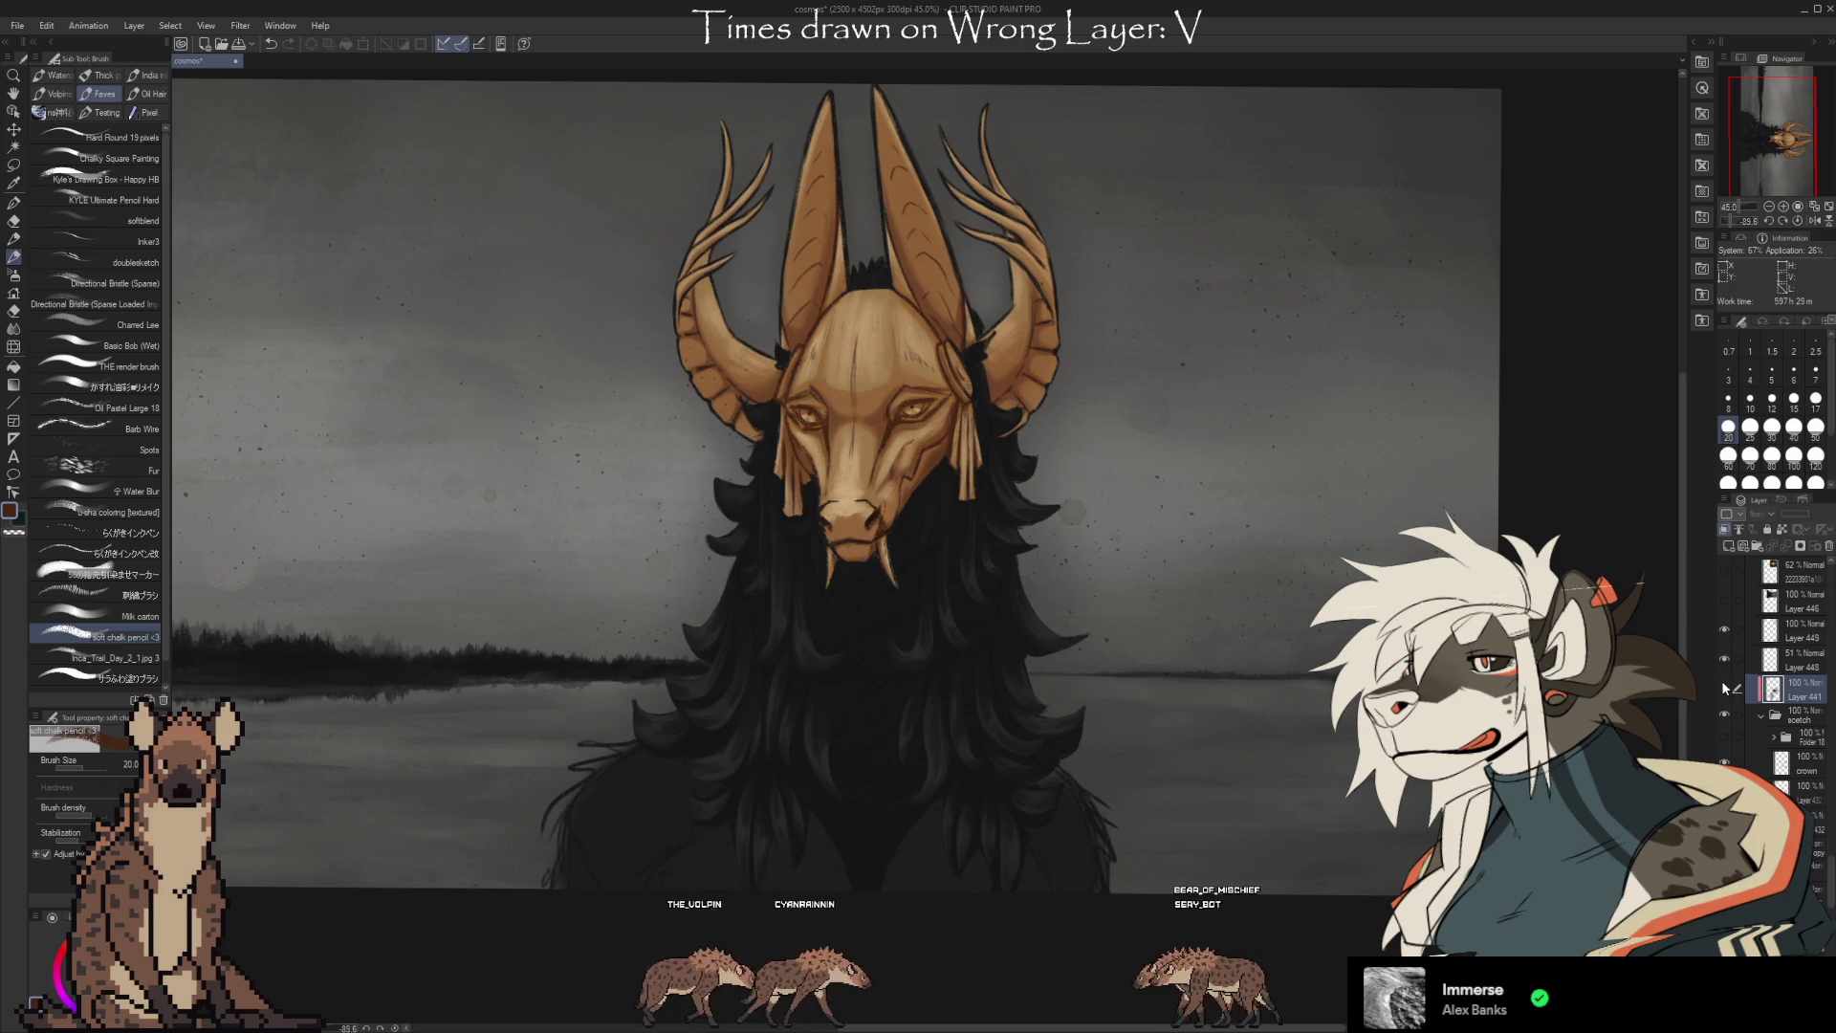
{"action": "left_click", "coordinate": [1722, 686]}
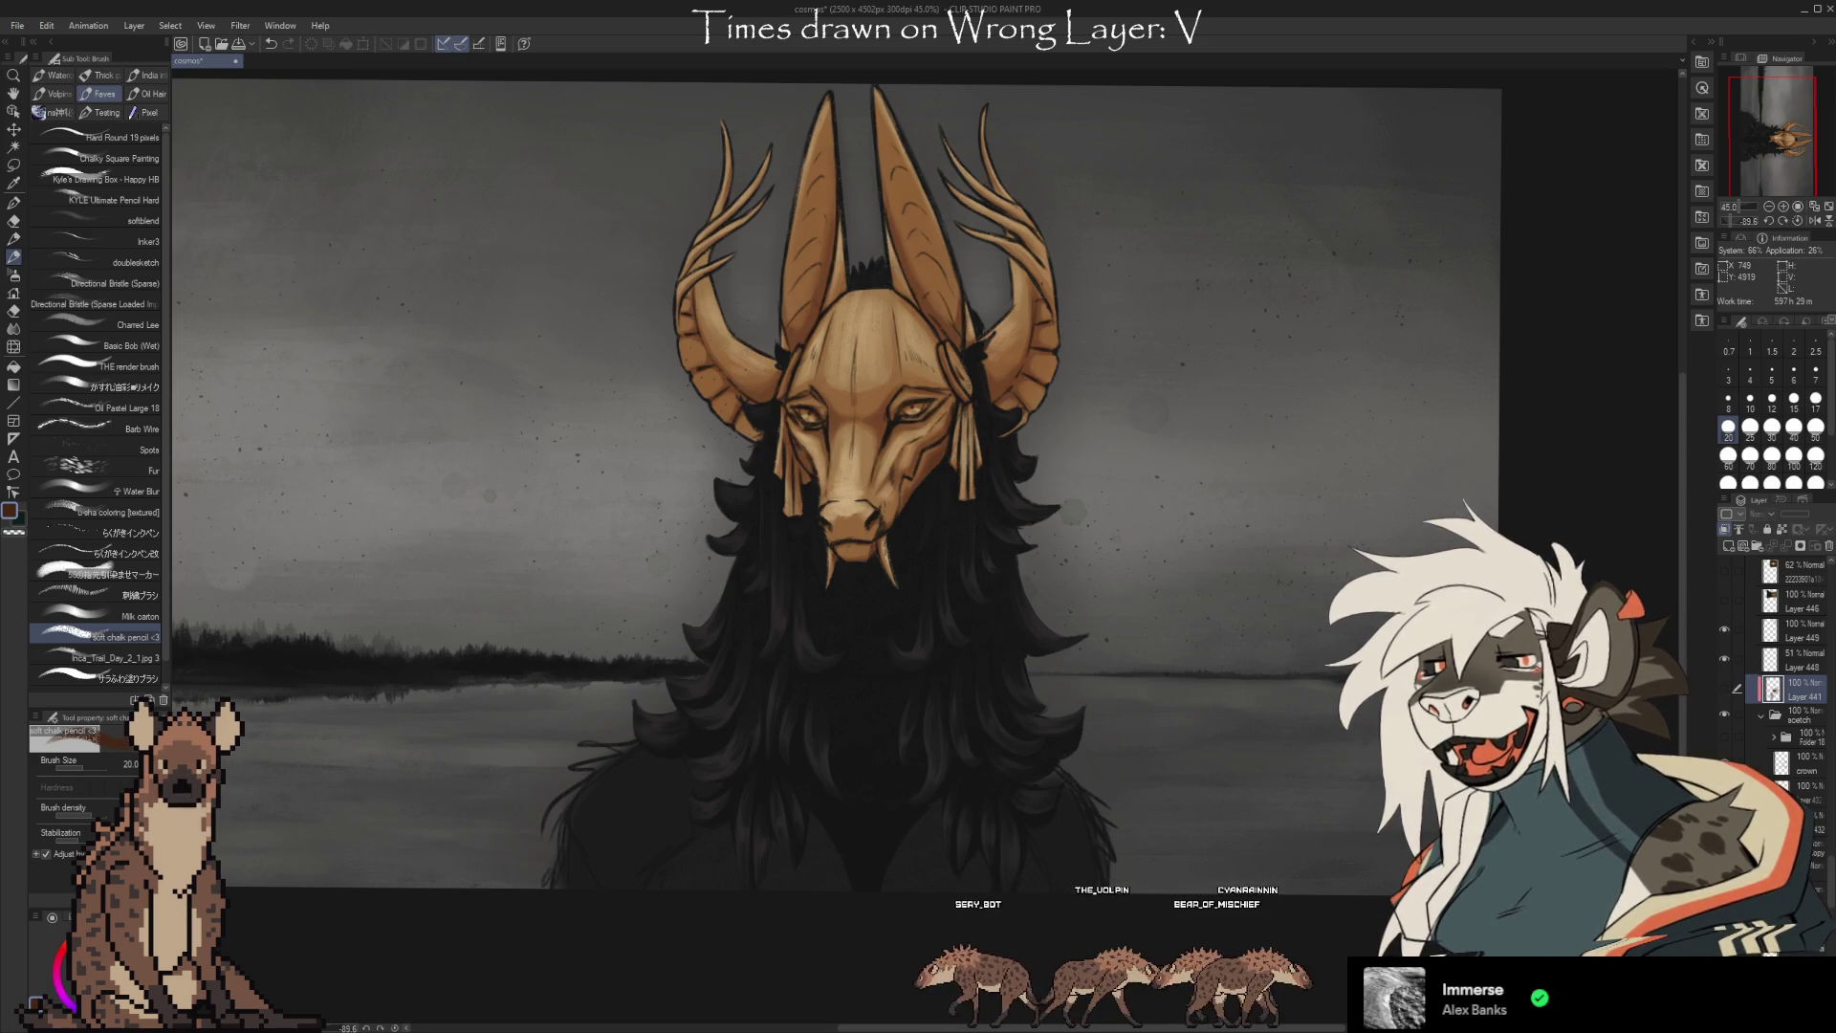
Show the antler strokes on Layer 441 and switch to the Kneaded eraser.
{"action": "scroll", "coordinate": [874, 474], "scroll_direction": "up", "scroll_amount": 4}
{"action": "scroll", "coordinate": [873, 474], "scroll_direction": "up", "scroll_amount": 2}
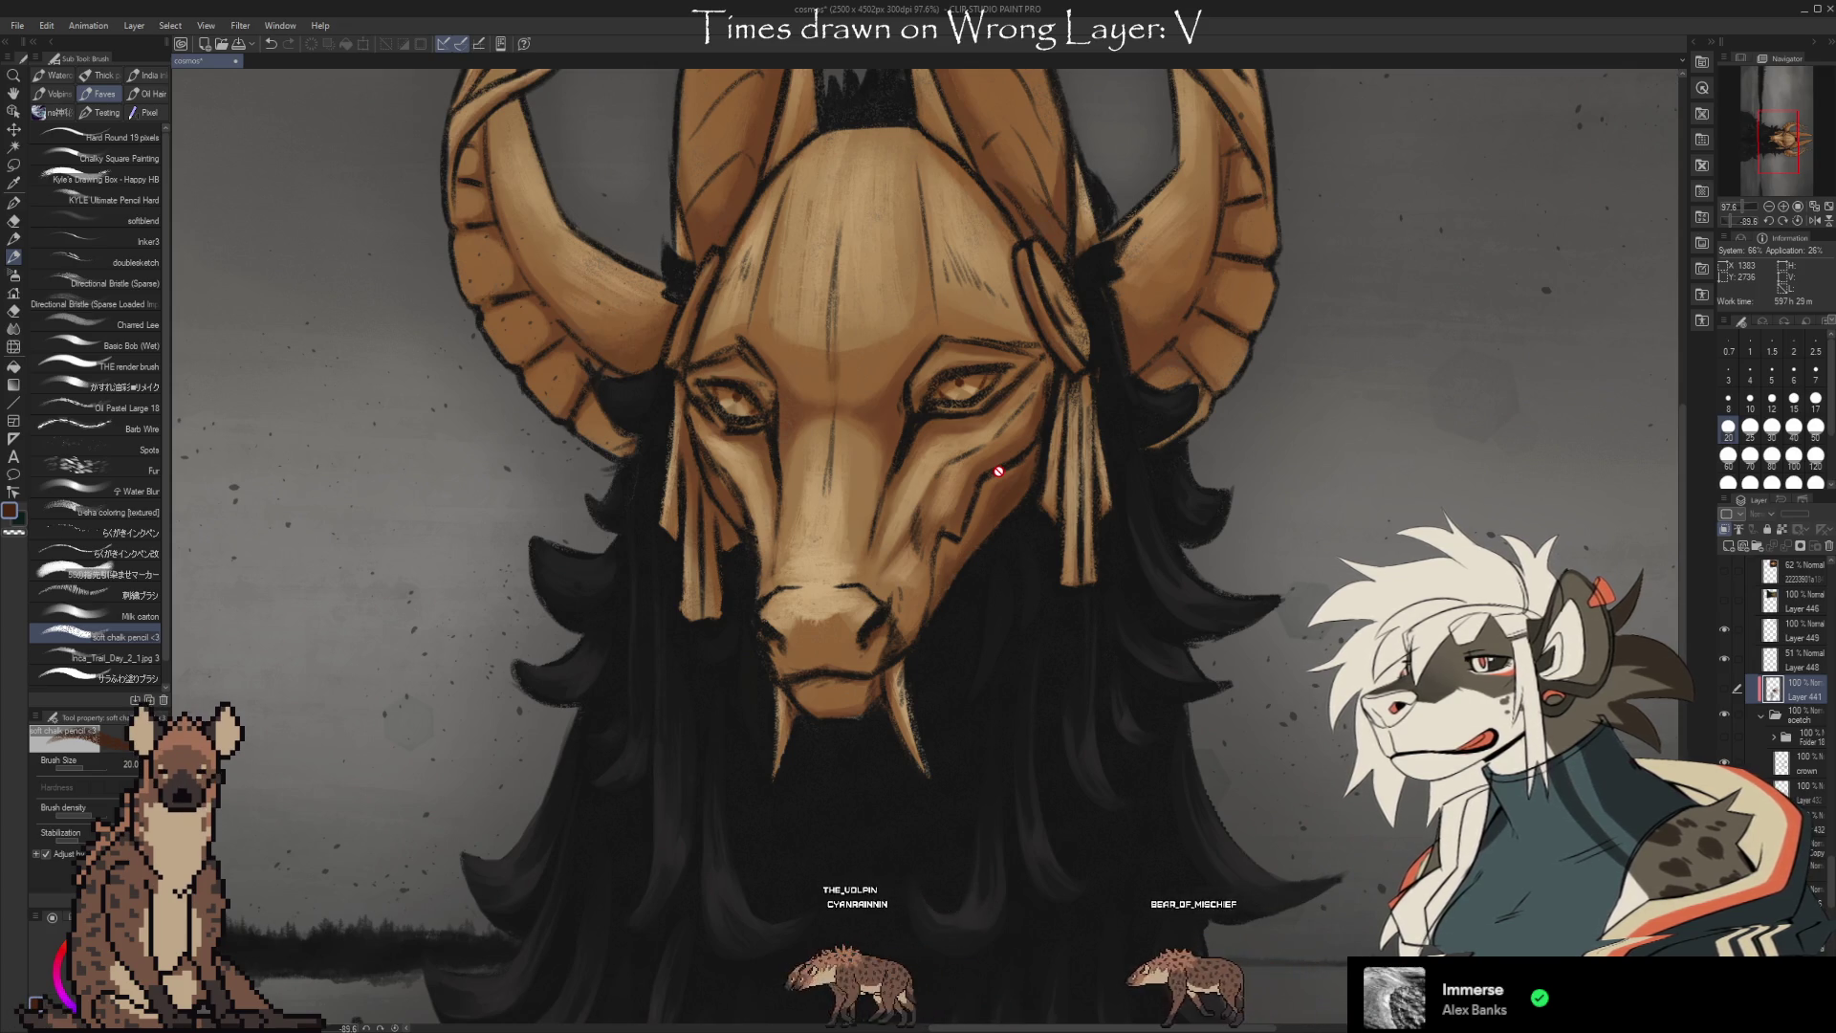
{"action": "scroll", "coordinate": [1088, 383], "scroll_direction": "down", "scroll_amount": 2}
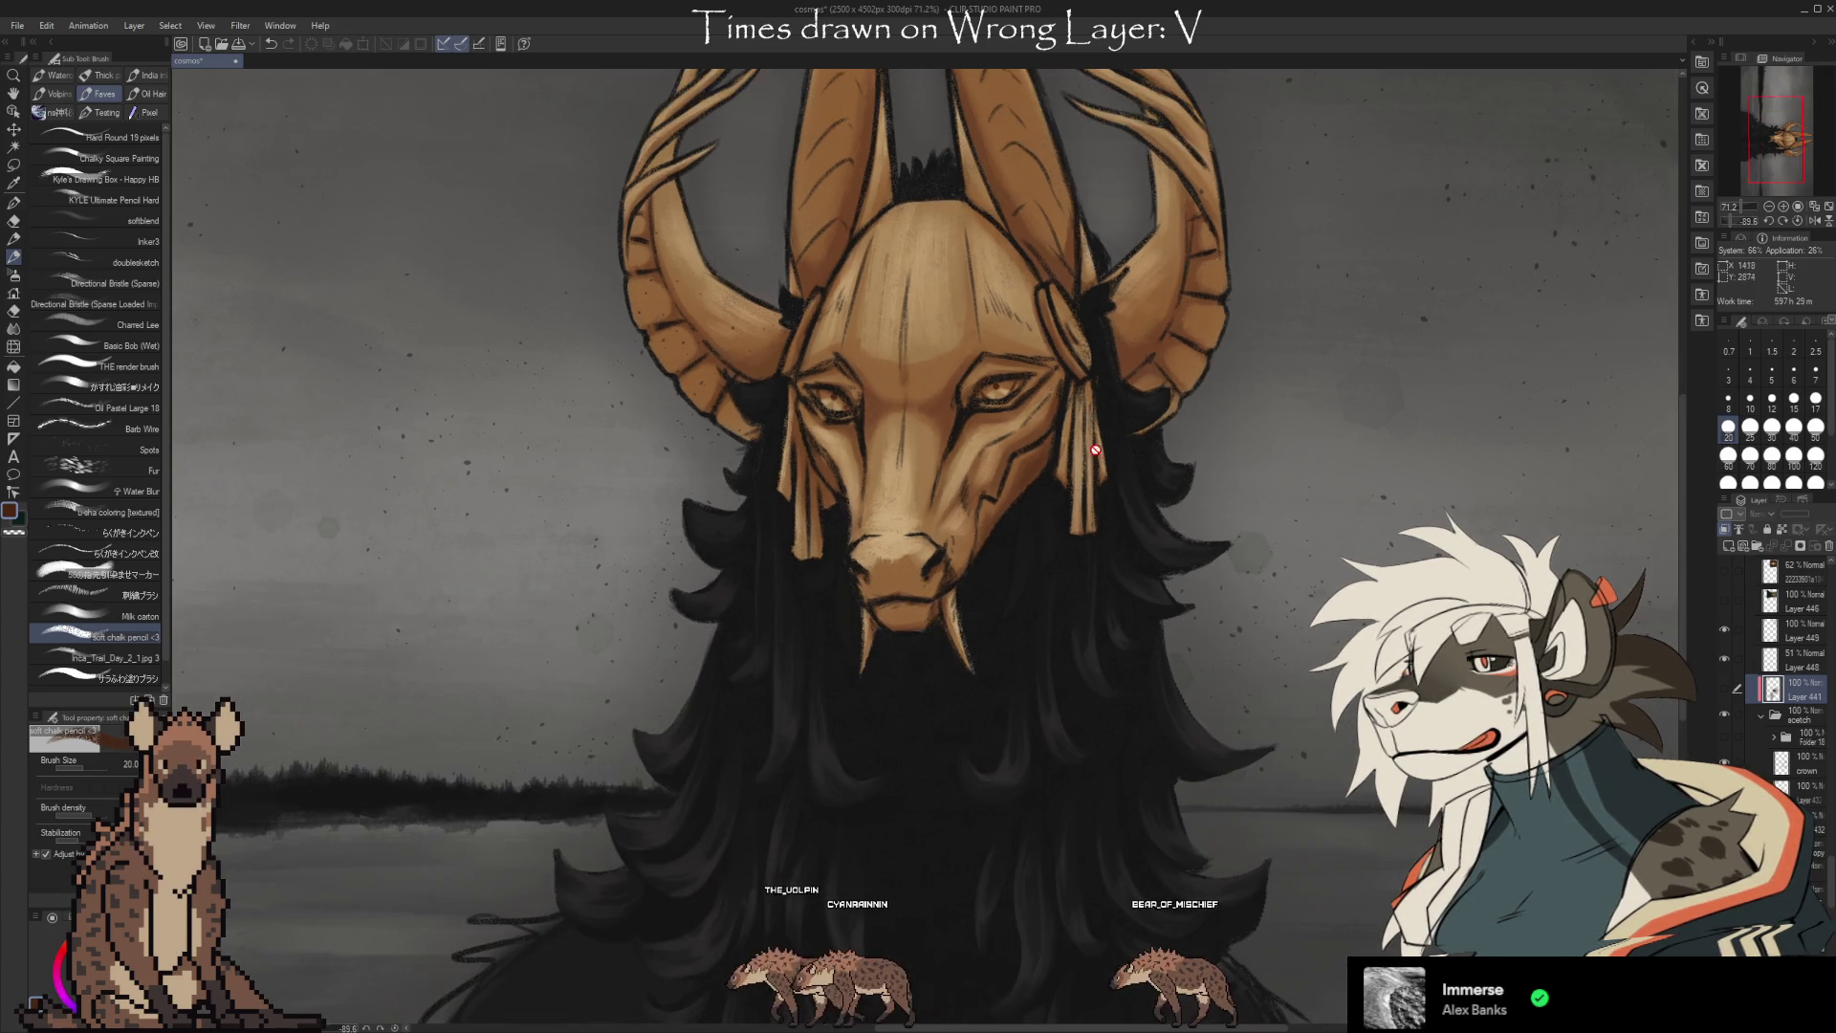
{"action": "left_click", "coordinate": [1724, 688]}
{"action": "key", "text": "e"}
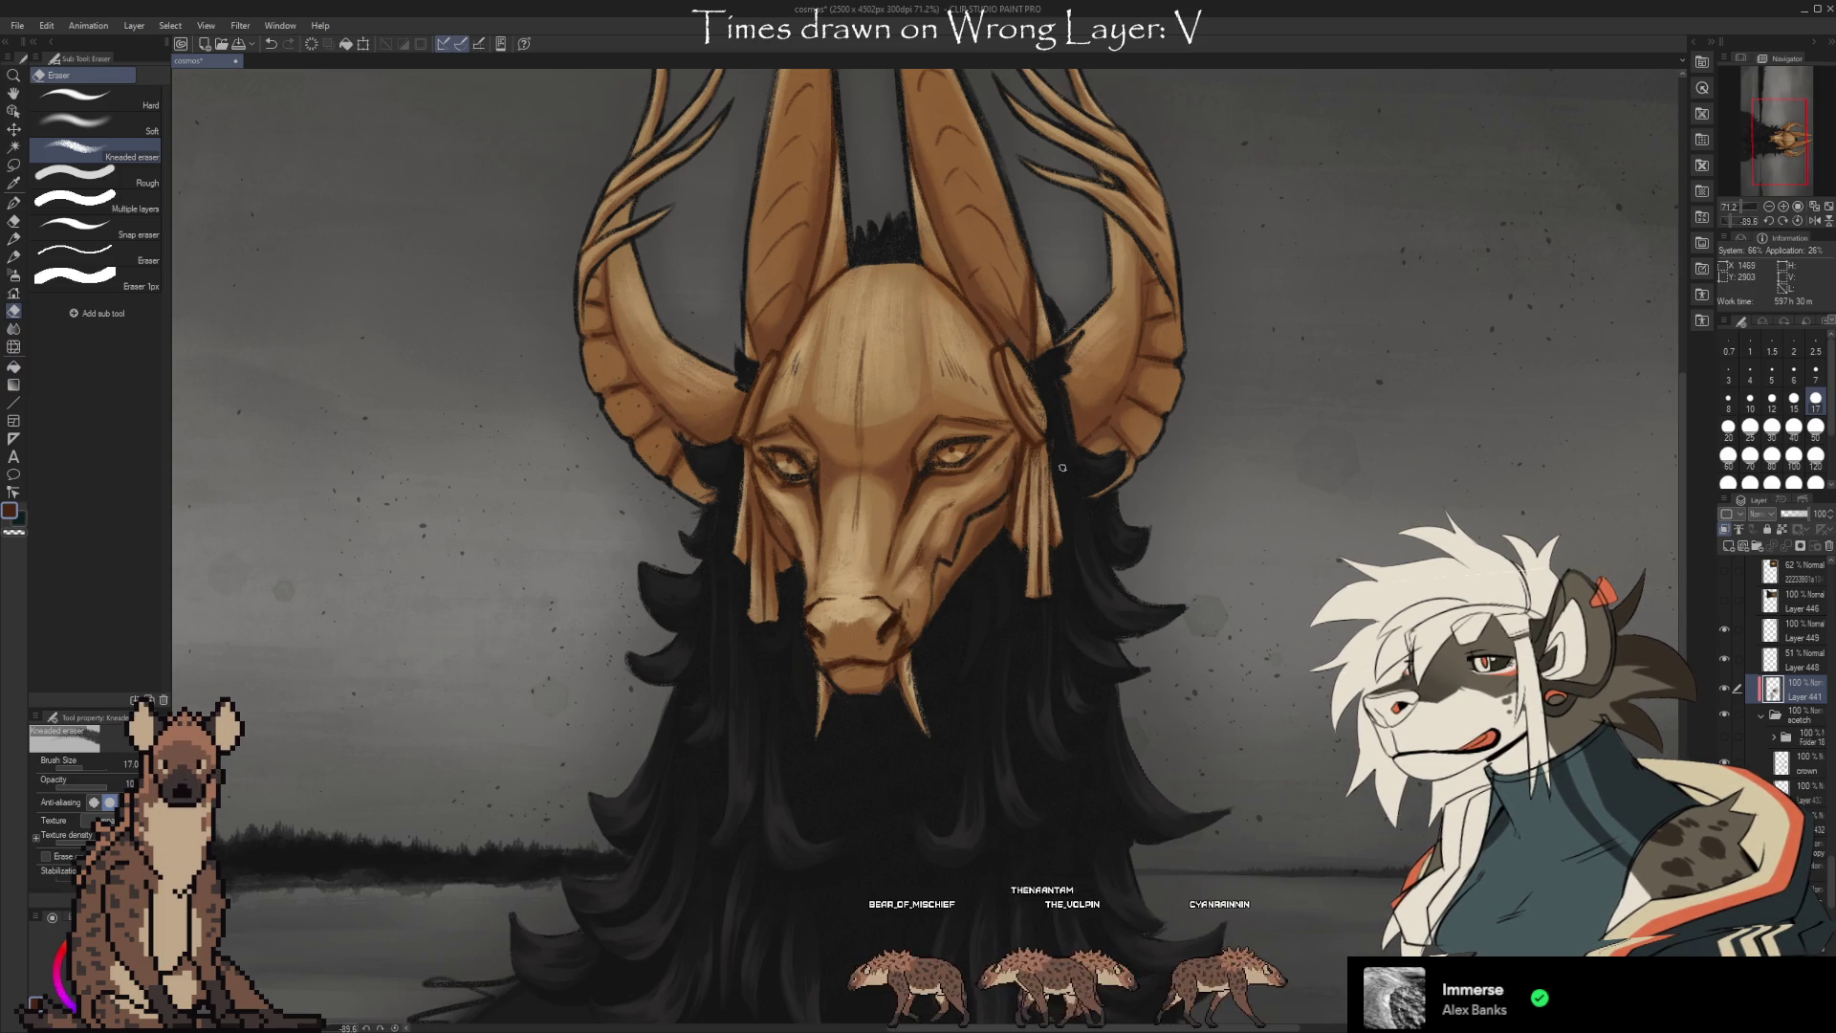
Erase stray parts of the antler tines, shift the view left, and return to the chalk pencil brush.
{"action": "scroll", "coordinate": [1060, 473], "scroll_direction": "down", "scroll_amount": 3}
{"action": "scroll", "coordinate": [1009, 545], "scroll_direction": "up", "scroll_amount": 2}
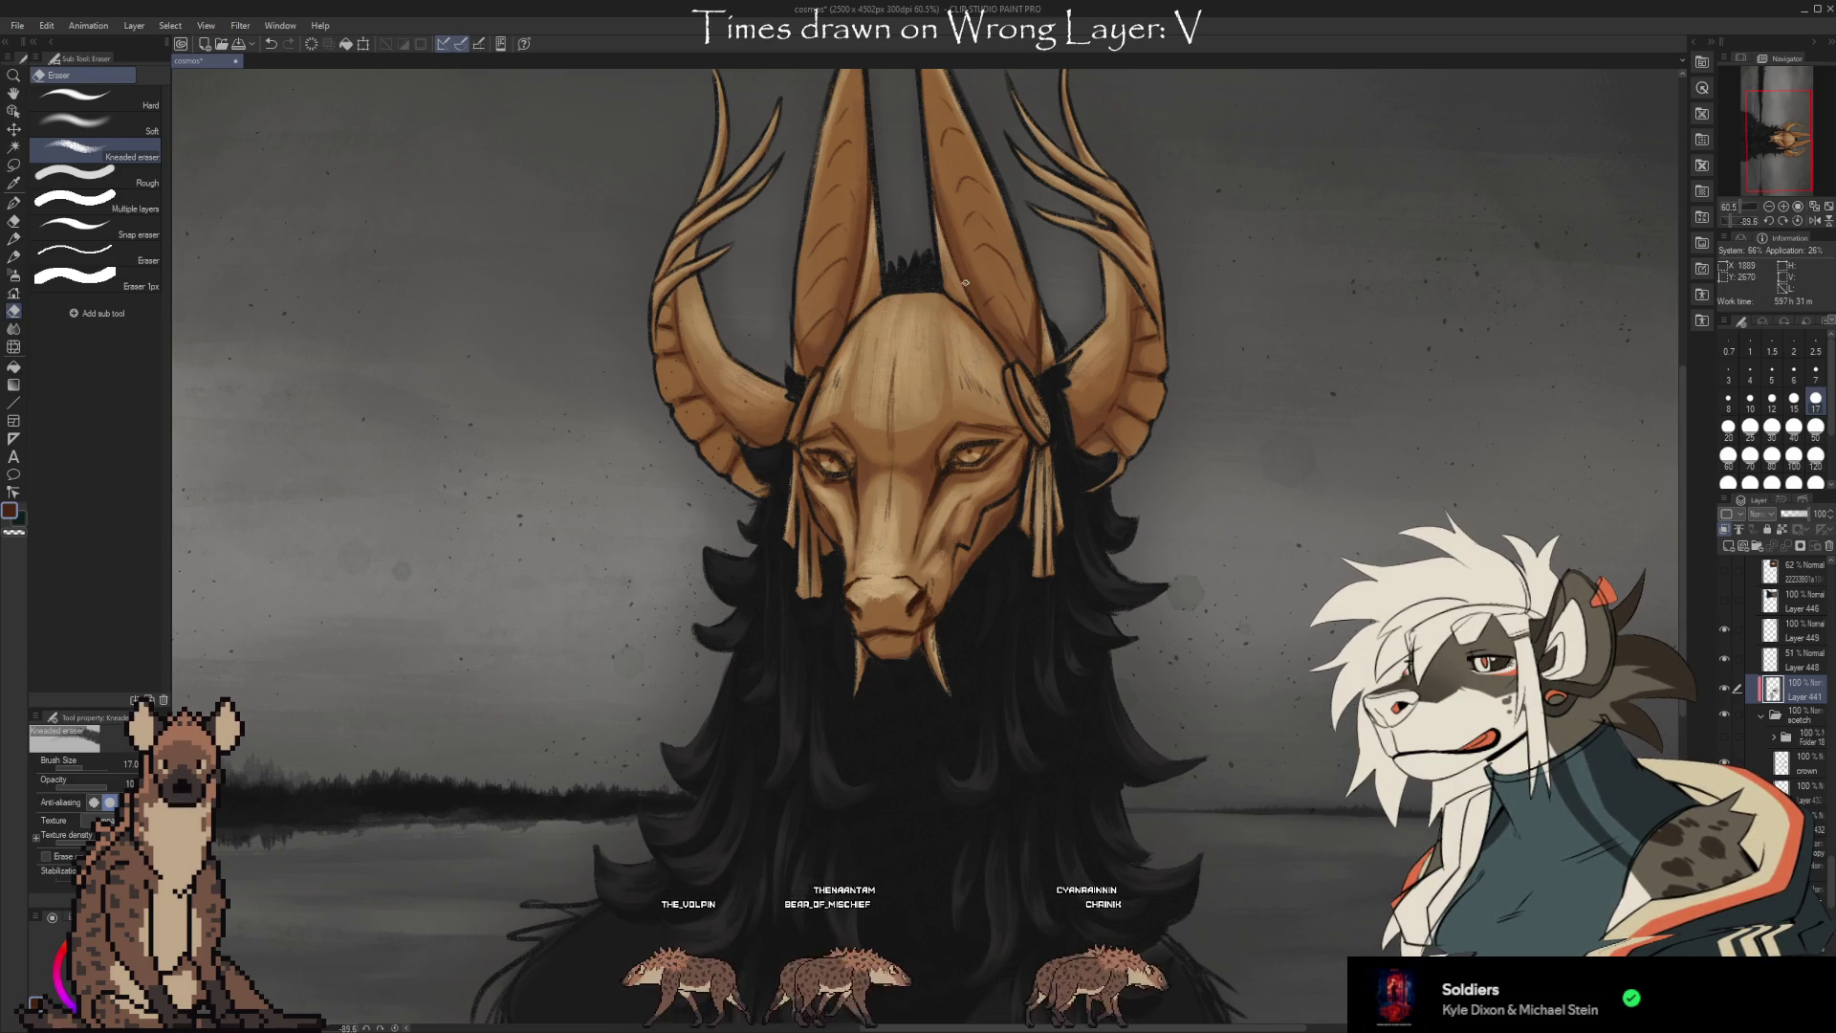
{"action": "left_click_drag", "start_coordinate": [1339, 745], "coordinate": [1310, 744]}
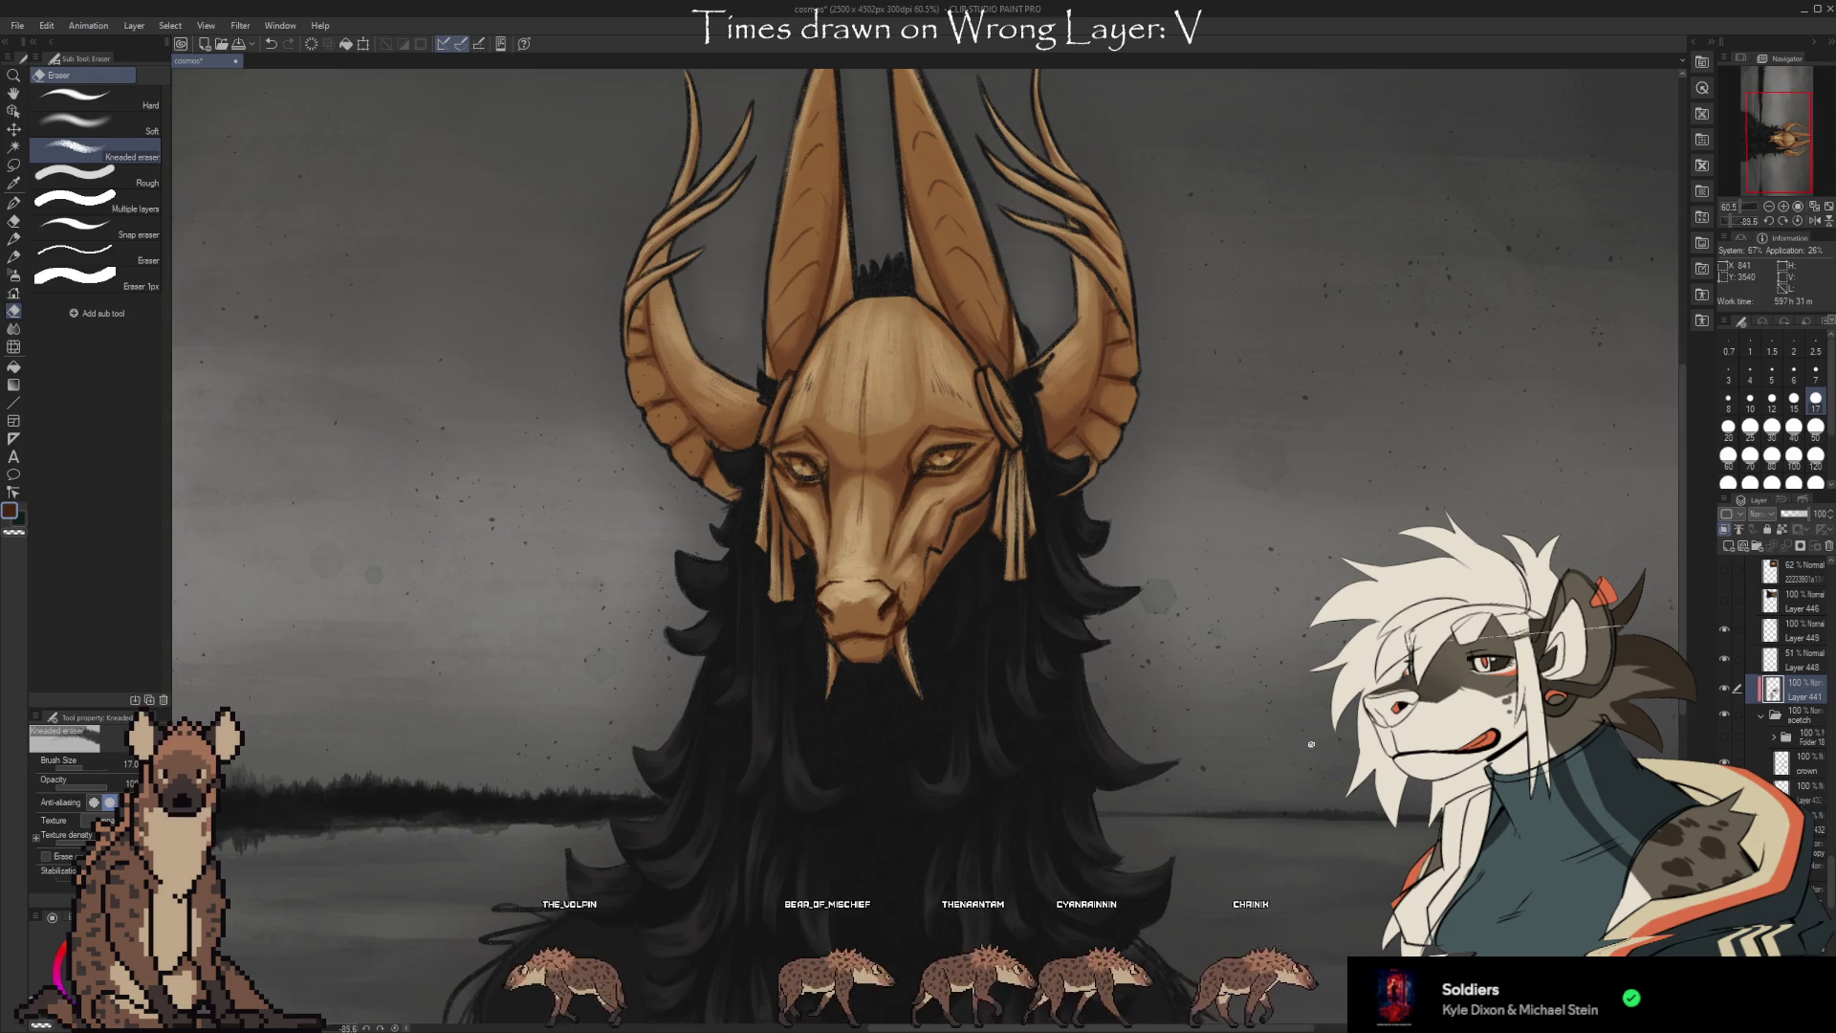
{"action": "key", "text": "b"}
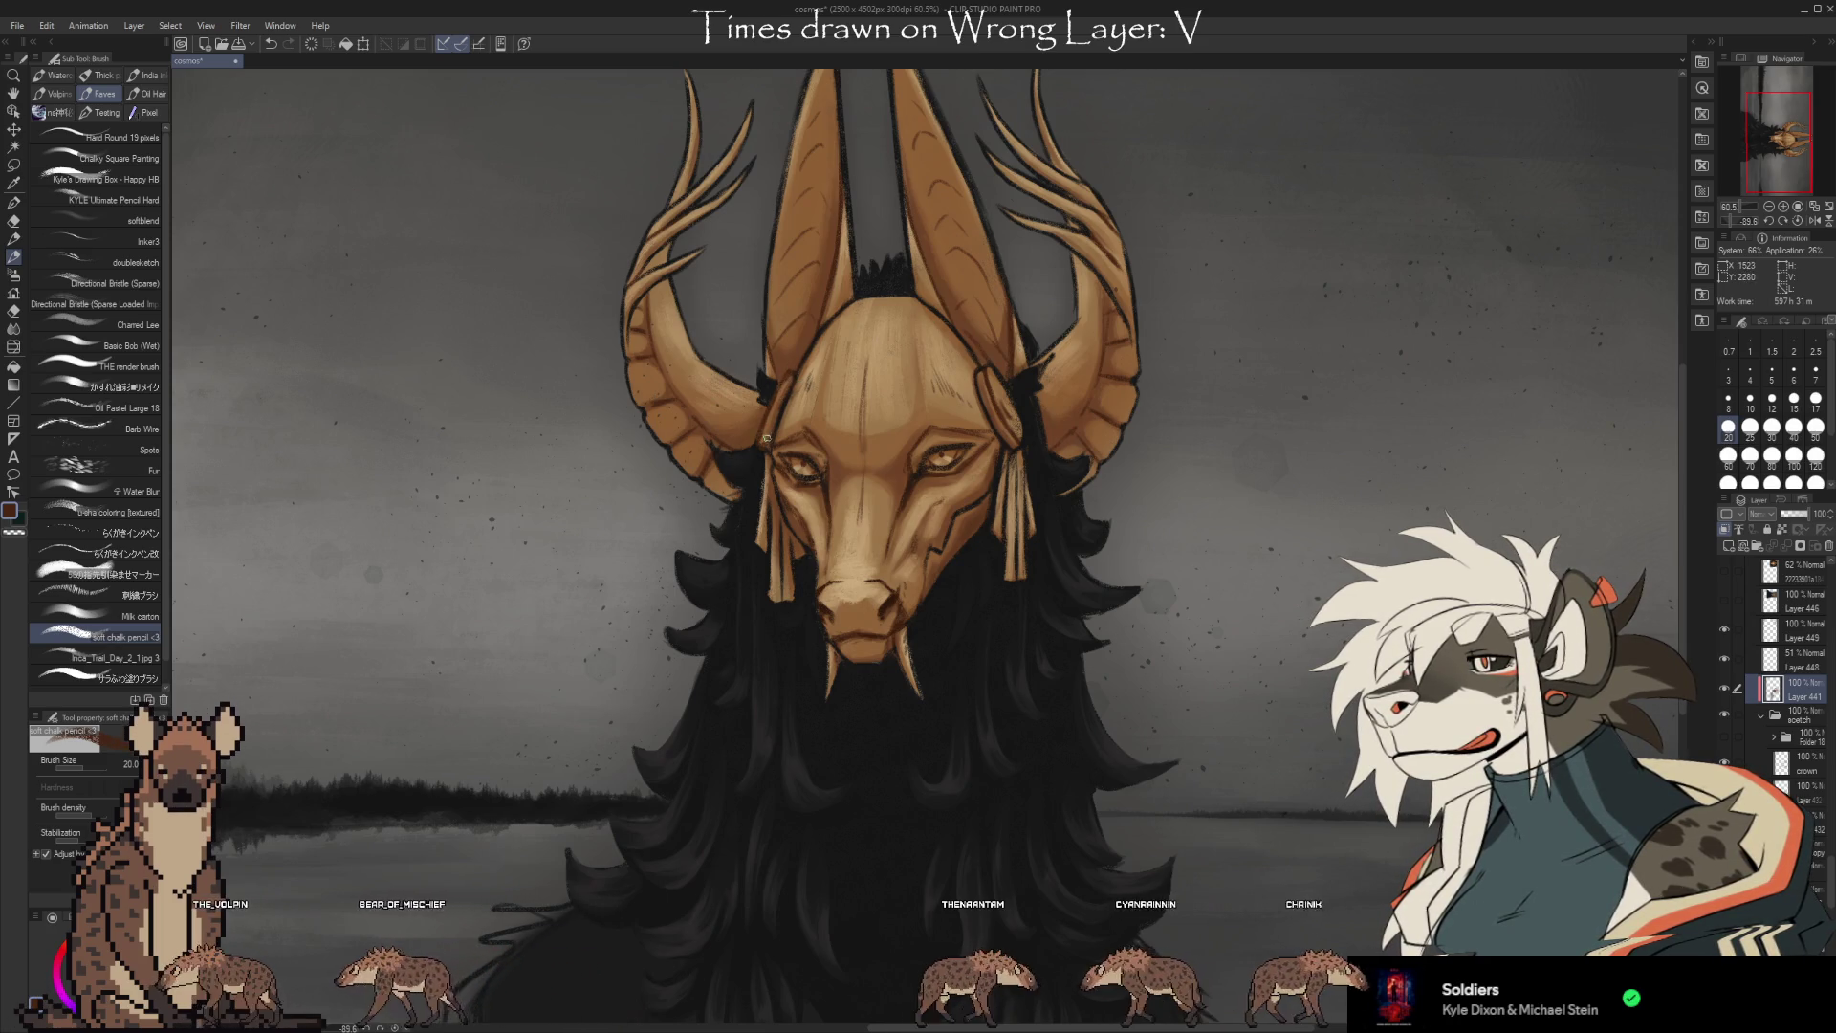
Rotate and recentre on the masked head, then review the painting desaturated by the Hue/Saturation layer.
{"action": "mouse_move", "coordinate": [1159, 844]}
{"action": "left_mouse_down"}
{"action": "mouse_move", "coordinate": [1234, 841]}
{"action": "mouse_move", "coordinate": [1251, 802]}
{"action": "left_mouse_up"}
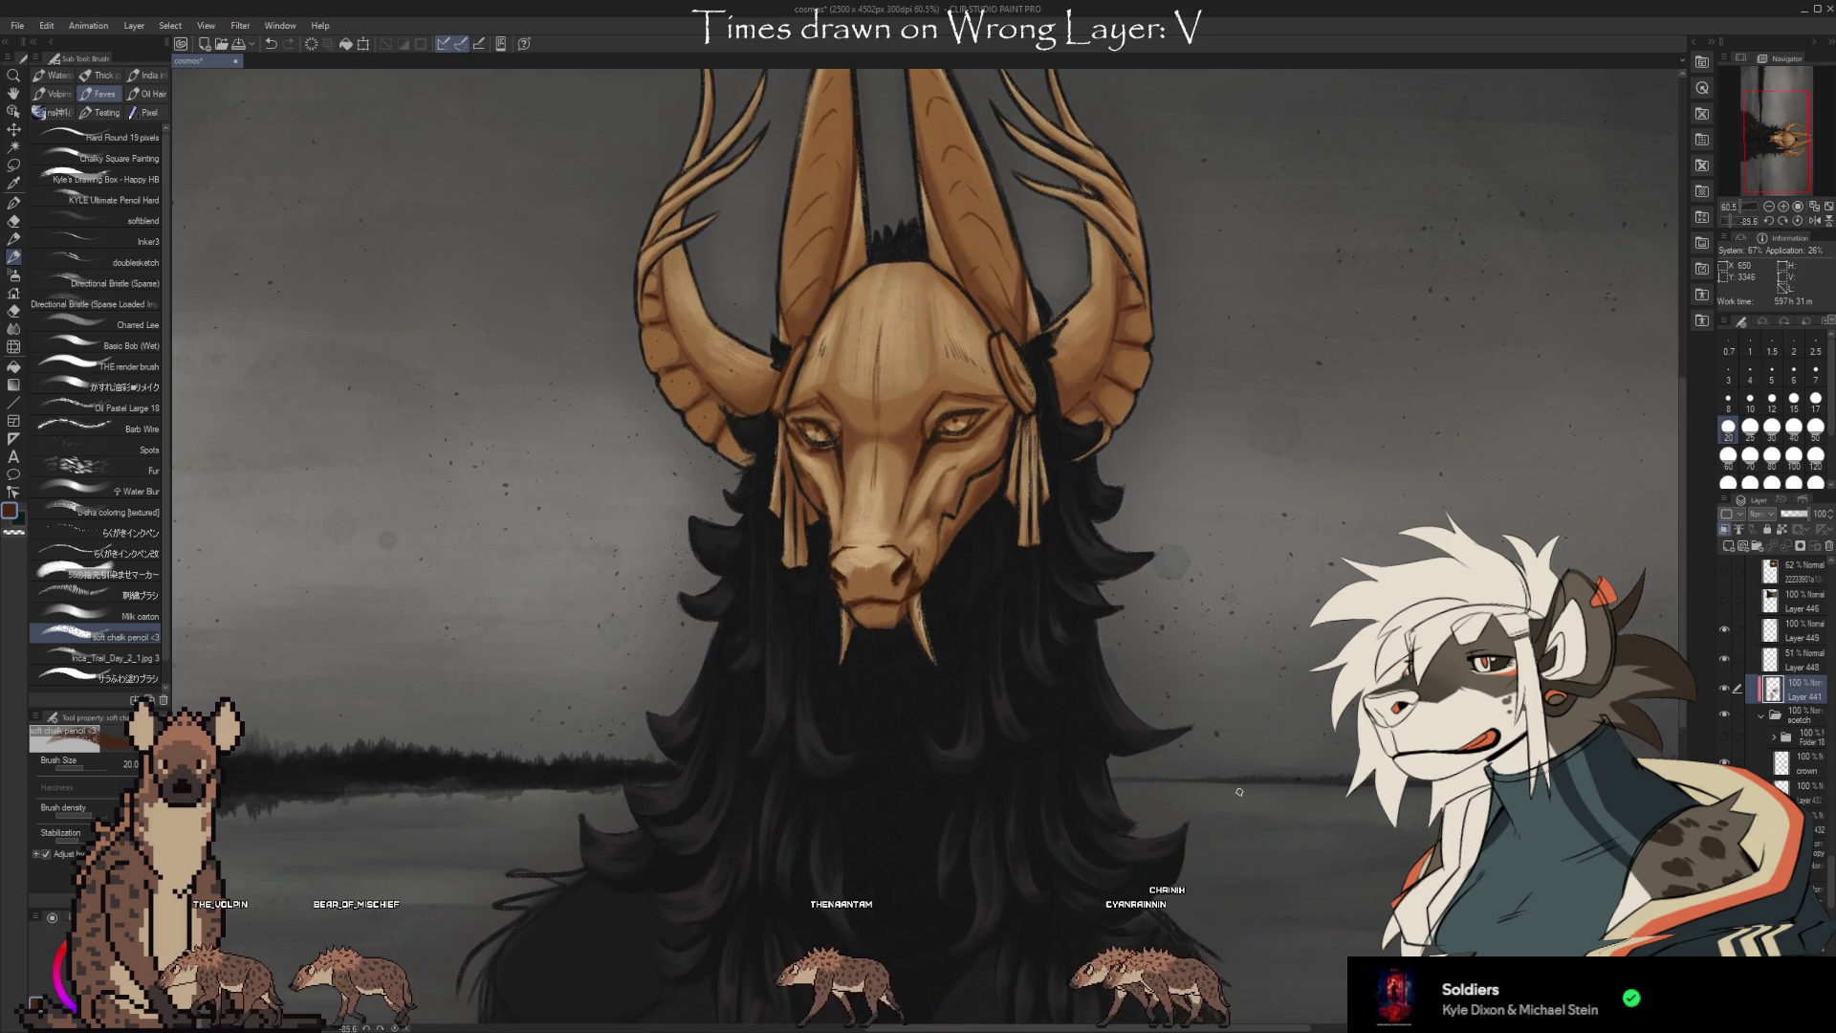
{"action": "scroll", "coordinate": [1241, 793], "scroll_direction": "down", "scroll_amount": 5}
{"action": "scroll", "coordinate": [1241, 793], "scroll_direction": "up", "scroll_amount": 2}
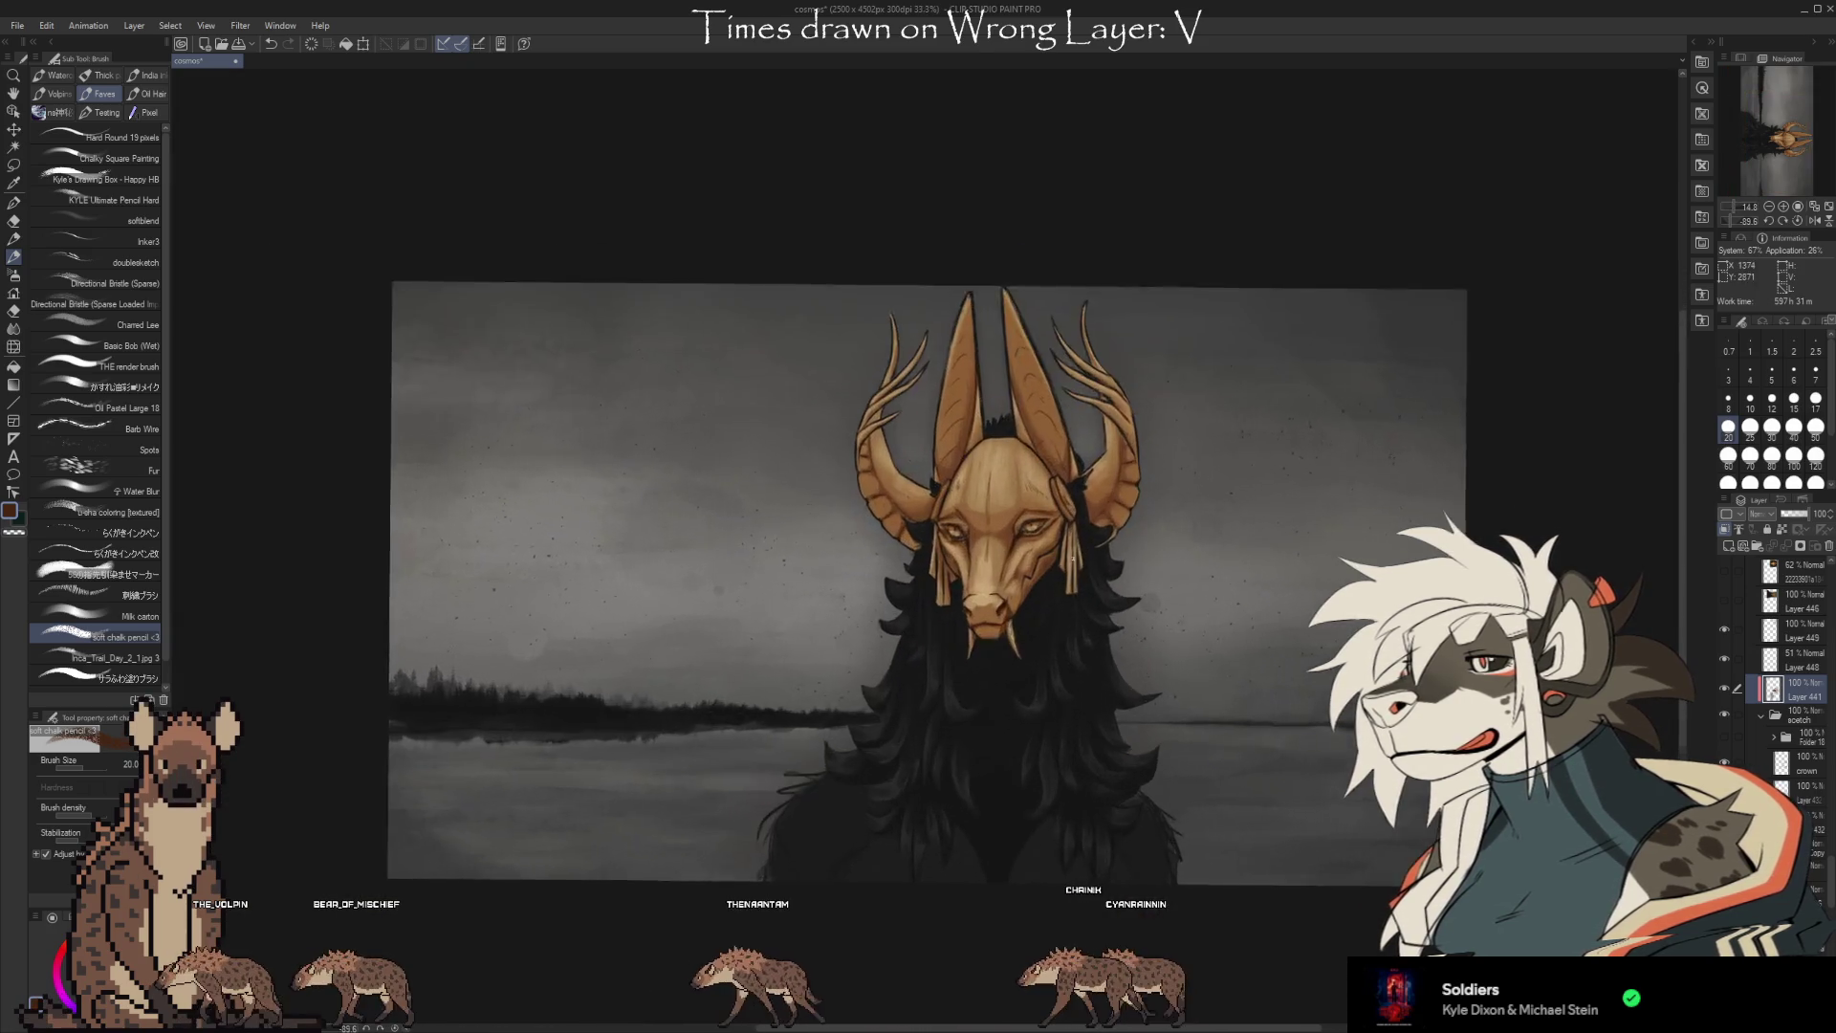
{"action": "scroll", "coordinate": [1062, 563], "scroll_direction": "up", "scroll_amount": 2}
{"action": "left_click_drag", "start_coordinate": [1106, 556], "coordinate": [1122, 722]}
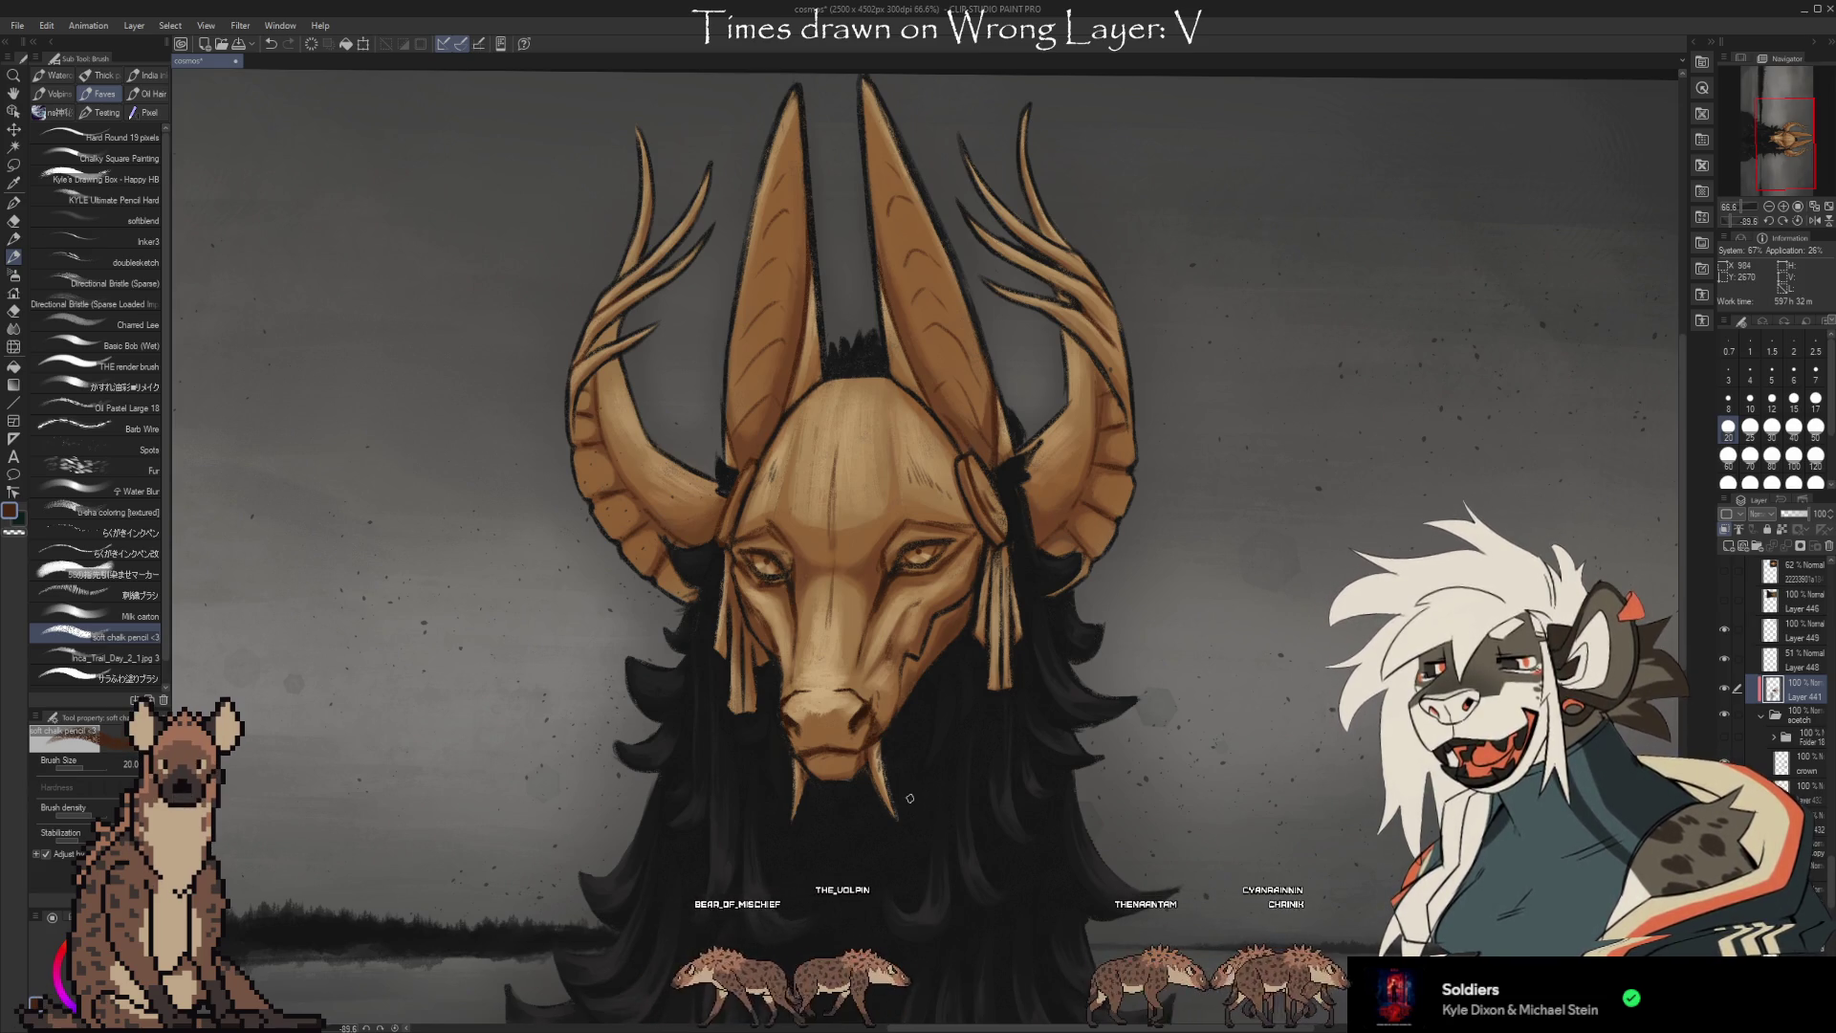
{"action": "scroll", "coordinate": [1129, 430], "scroll_direction": "down", "scroll_amount": 3}
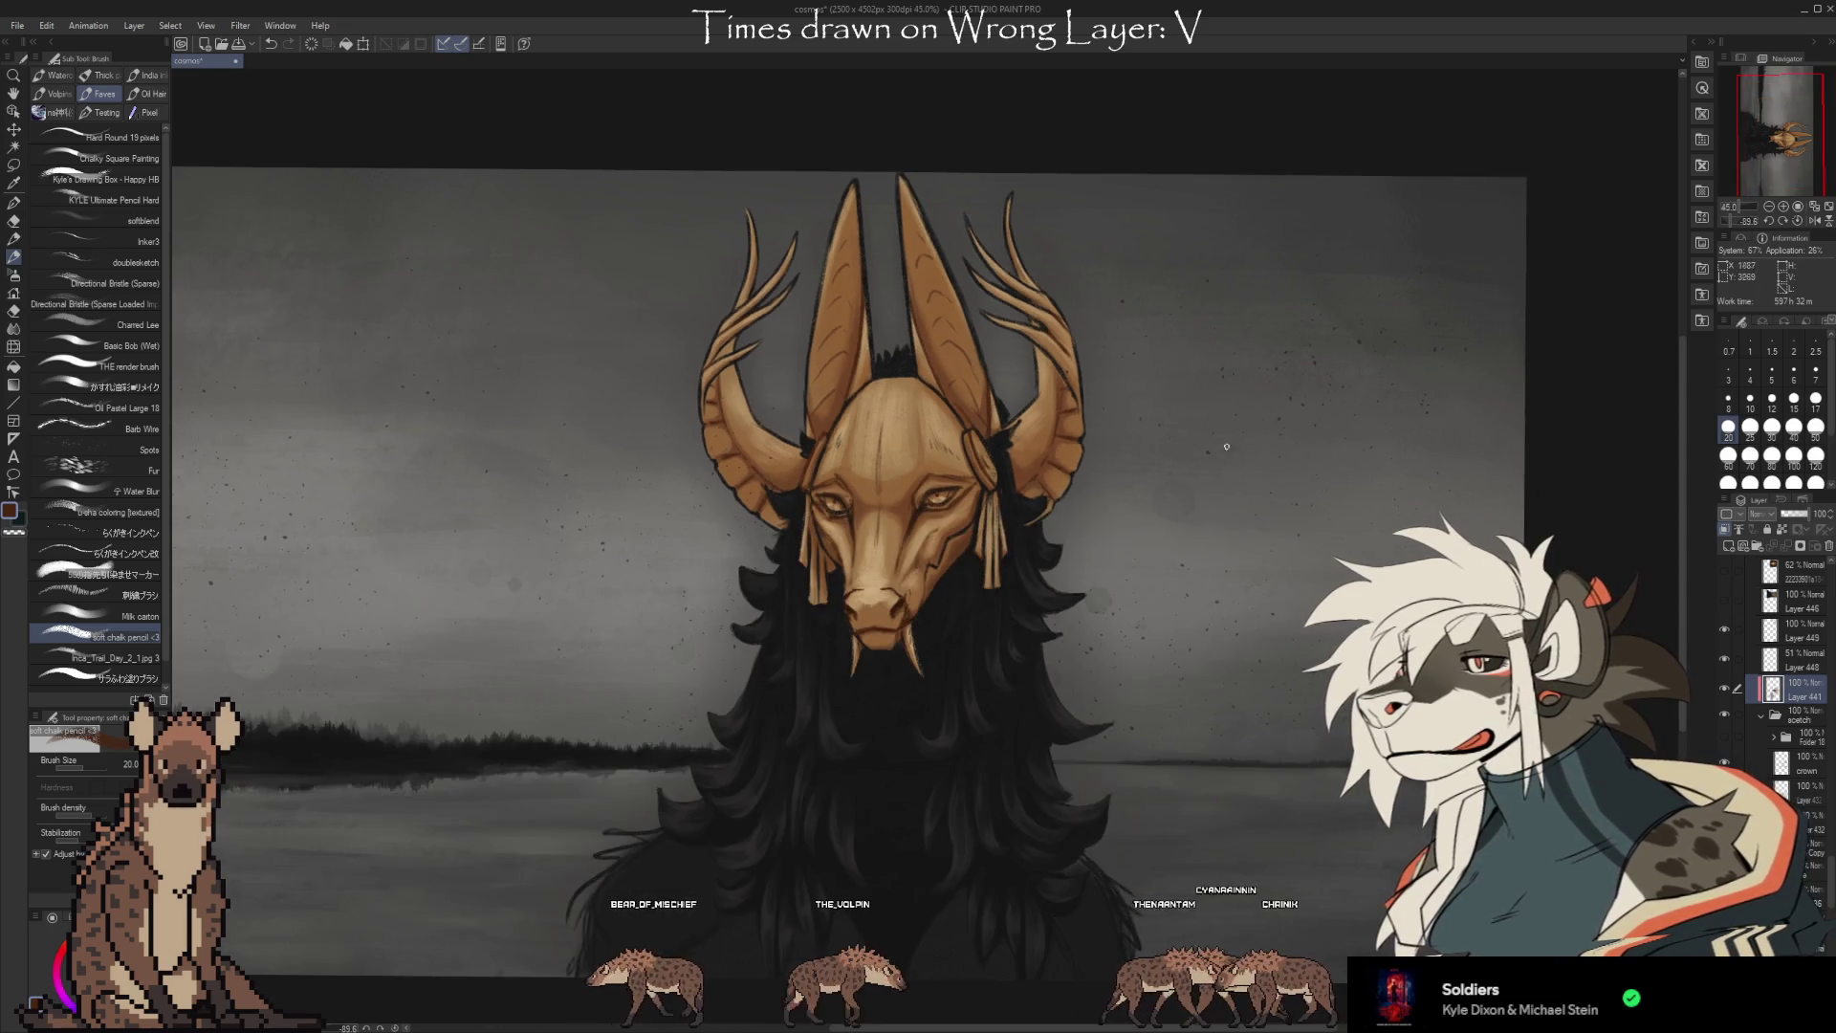
{"action": "scroll", "coordinate": [1774, 749], "scroll_direction": "down", "scroll_amount": 5}
{"action": "scroll", "coordinate": [1777, 749], "scroll_direction": "down", "scroll_amount": 5}
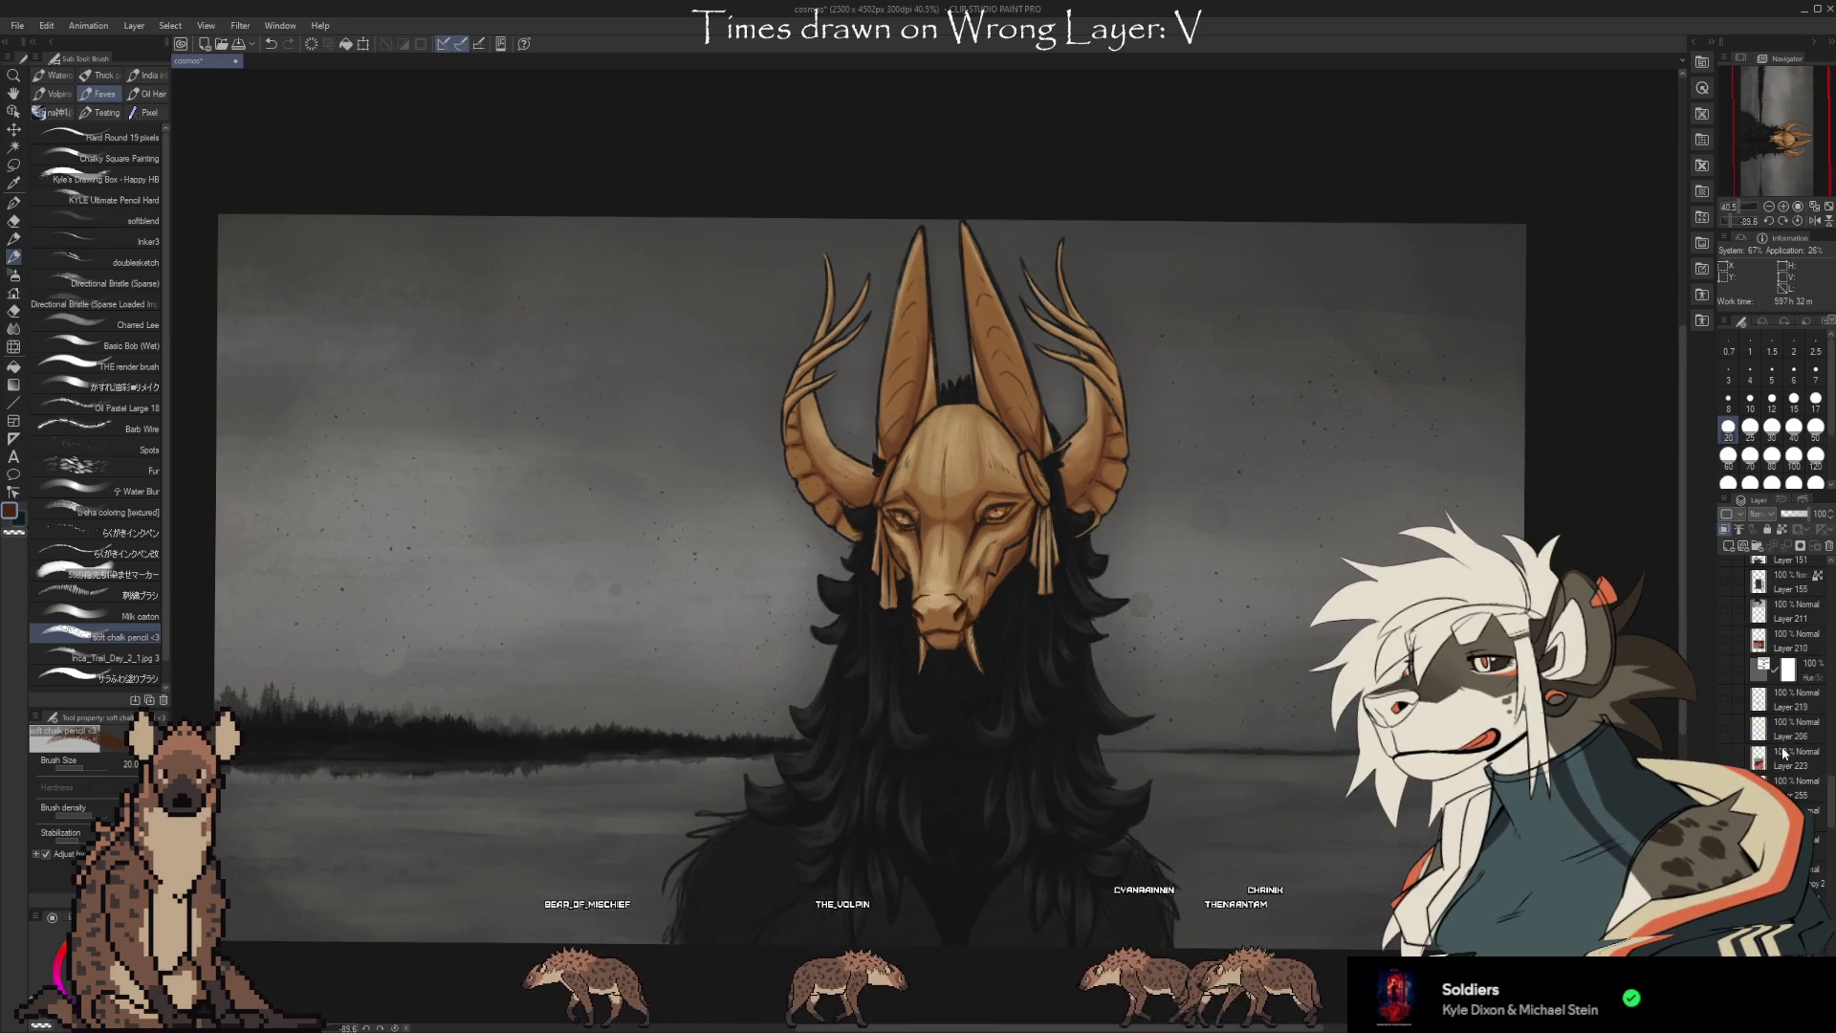
{"action": "scroll", "coordinate": [990, 564], "scroll_direction": "up", "scroll_amount": 4}
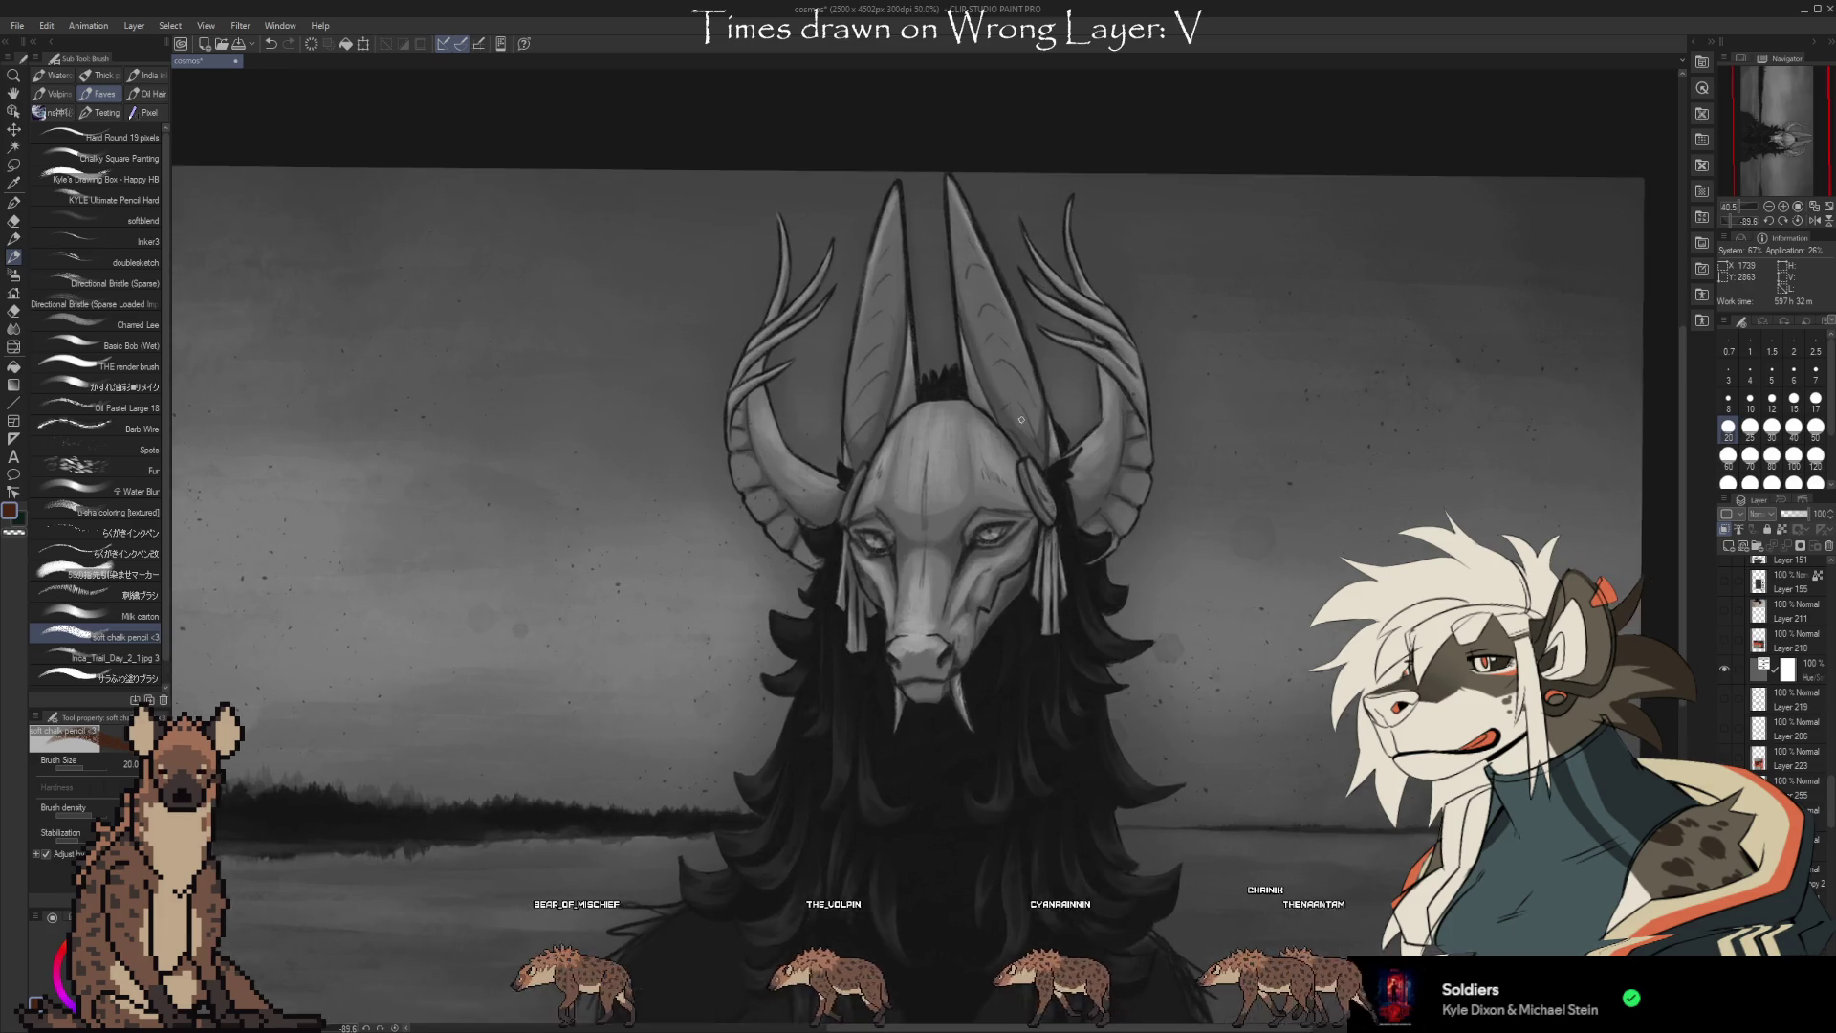
Find the Hue/Saturation correction layer in the Layer panel and hide it.
{"action": "scroll", "coordinate": [1777, 670], "scroll_direction": "up", "scroll_amount": 5}
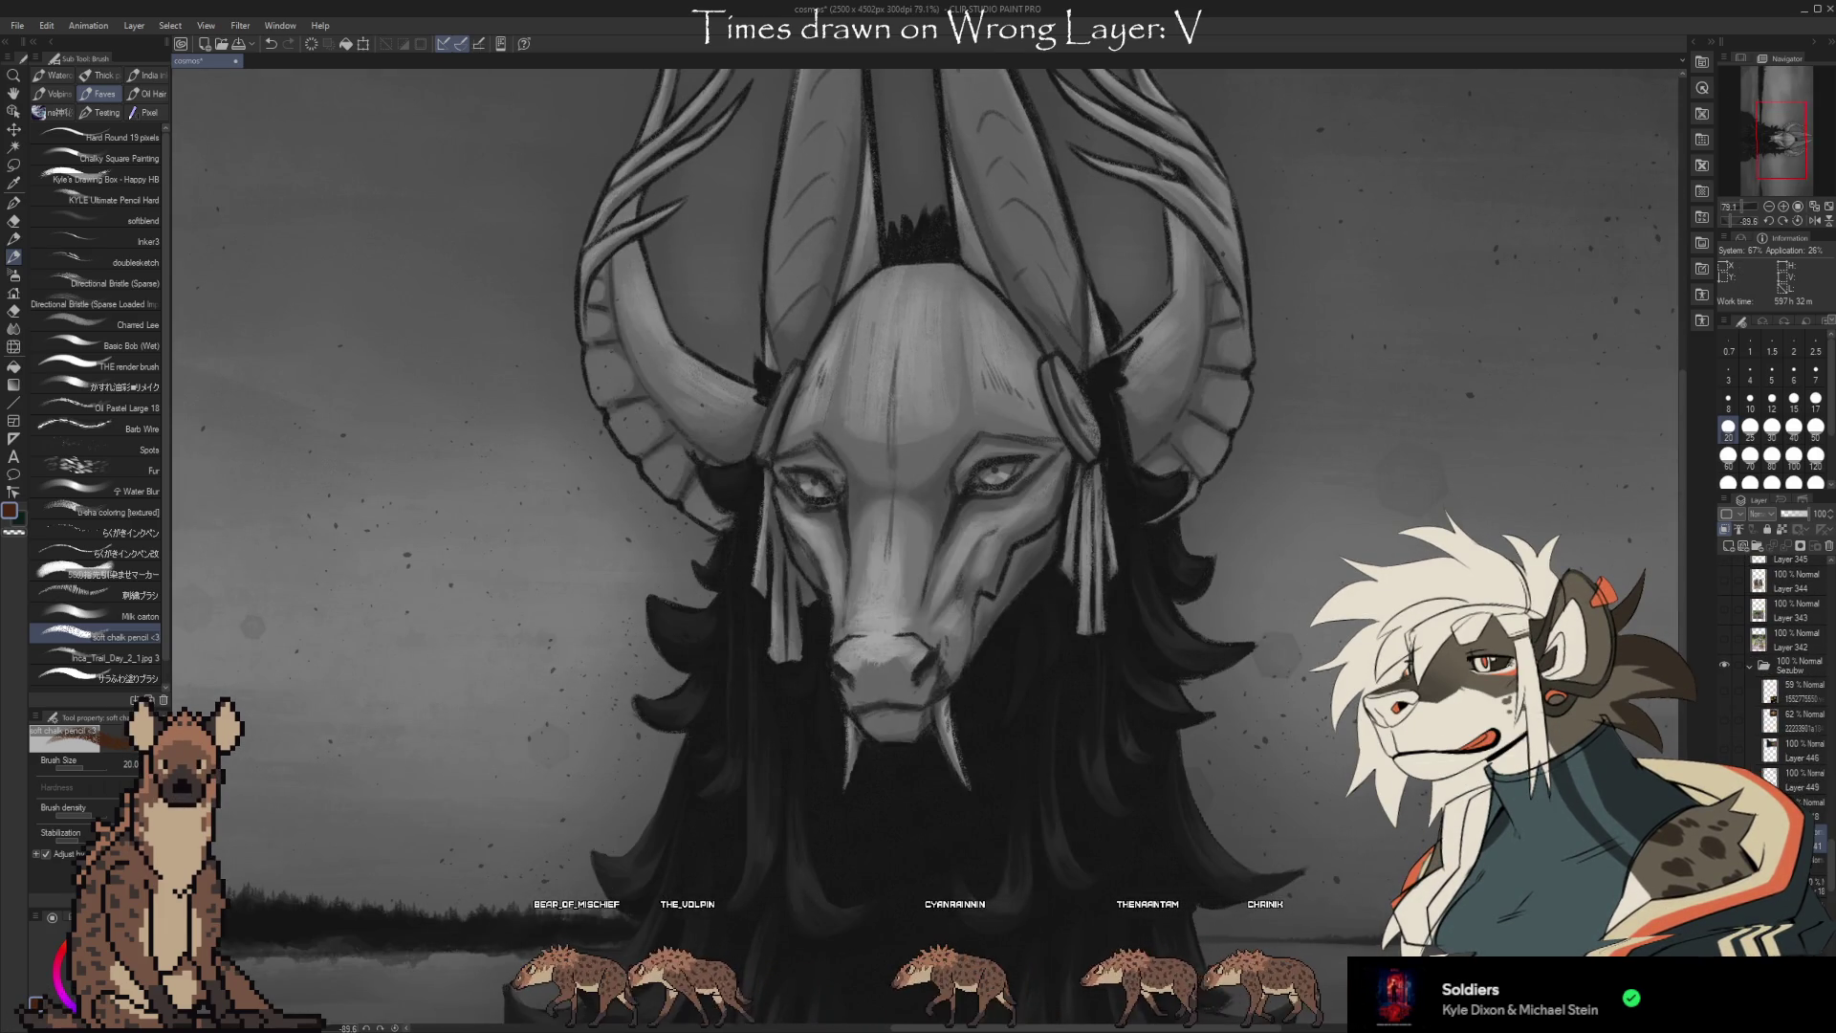
{"action": "scroll", "coordinate": [889, 422], "scroll_direction": "down", "scroll_amount": 5}
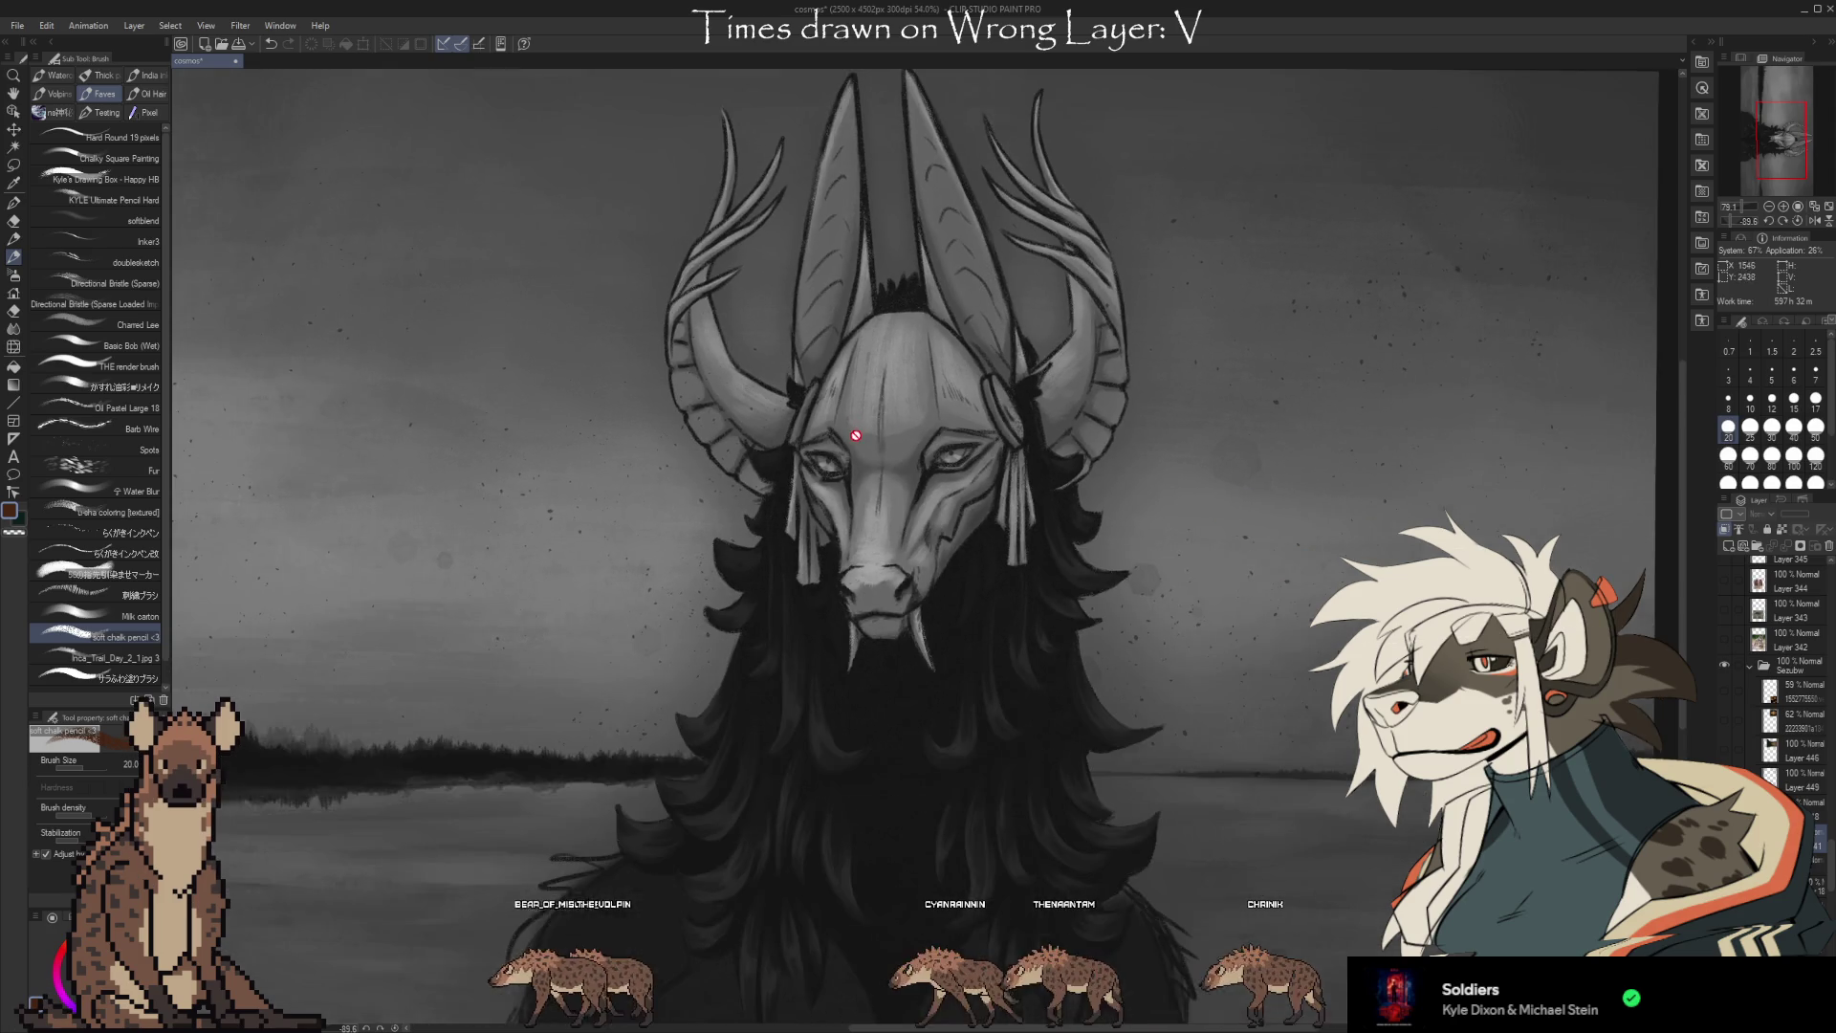
{"action": "scroll", "coordinate": [1053, 396], "scroll_direction": "up", "scroll_amount": 2}
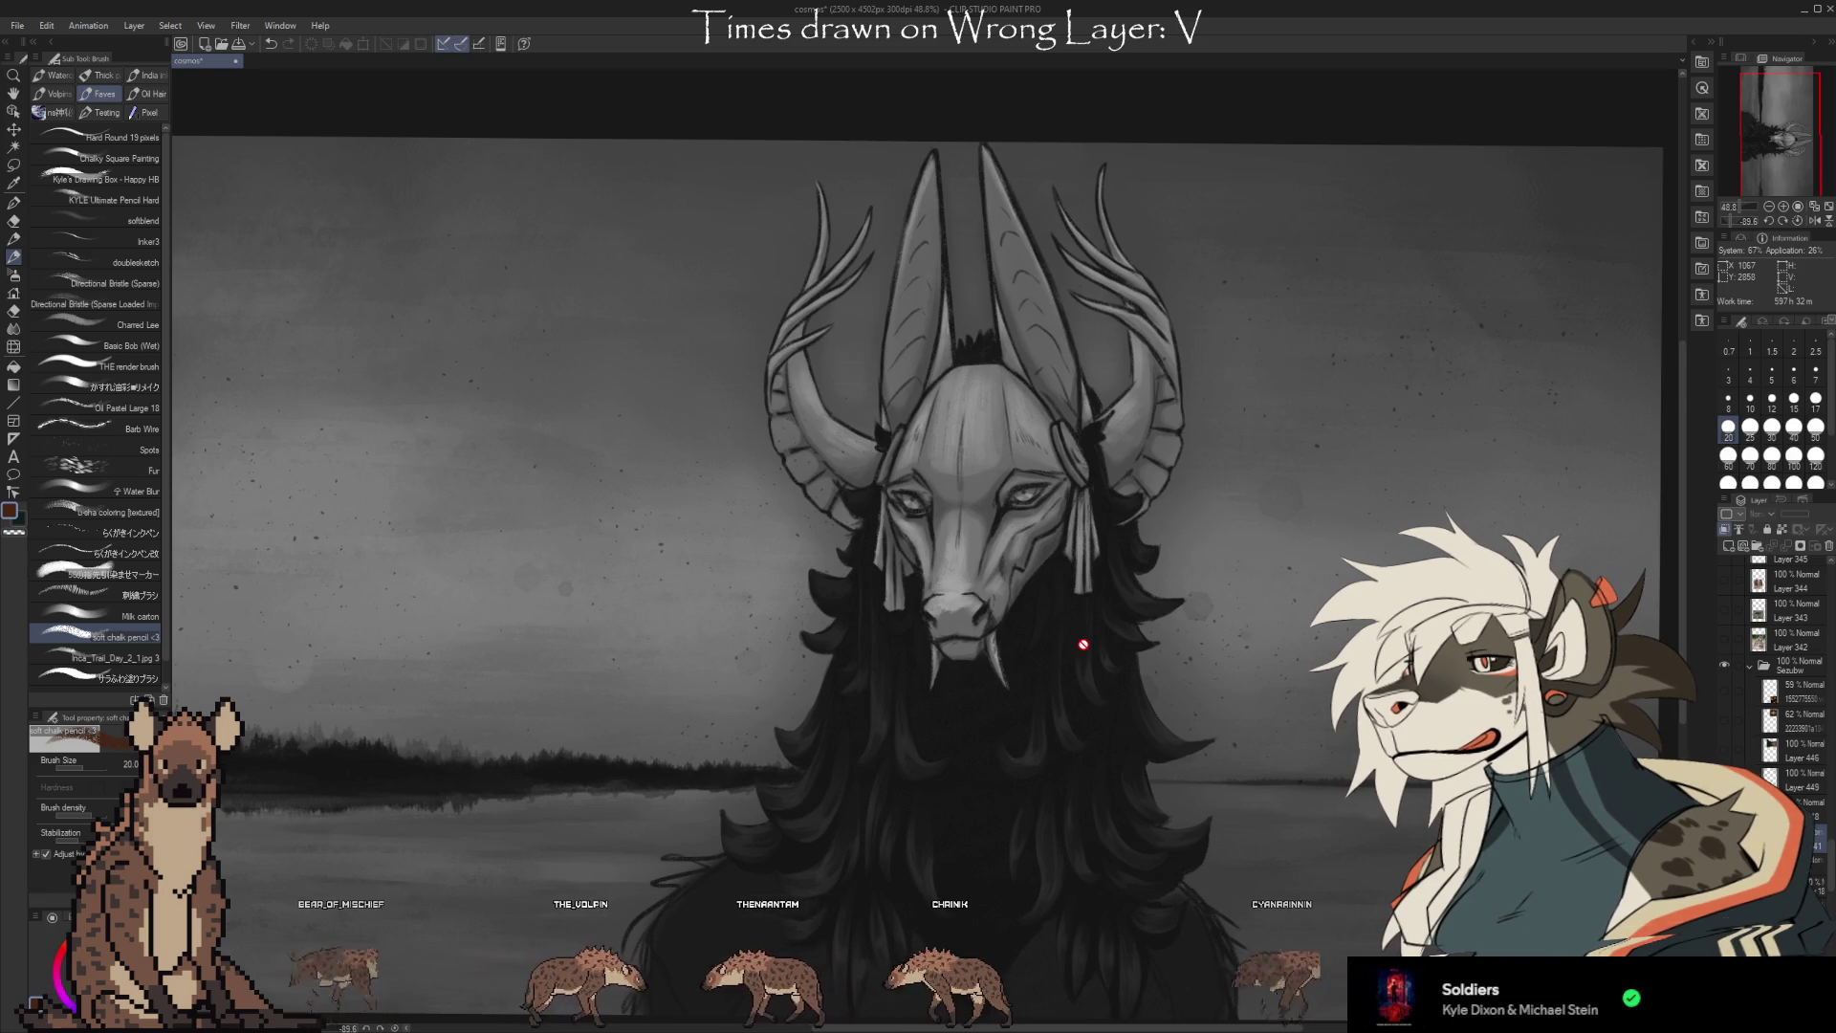
{"action": "scroll", "coordinate": [1796, 747], "scroll_direction": "down", "scroll_amount": 10}
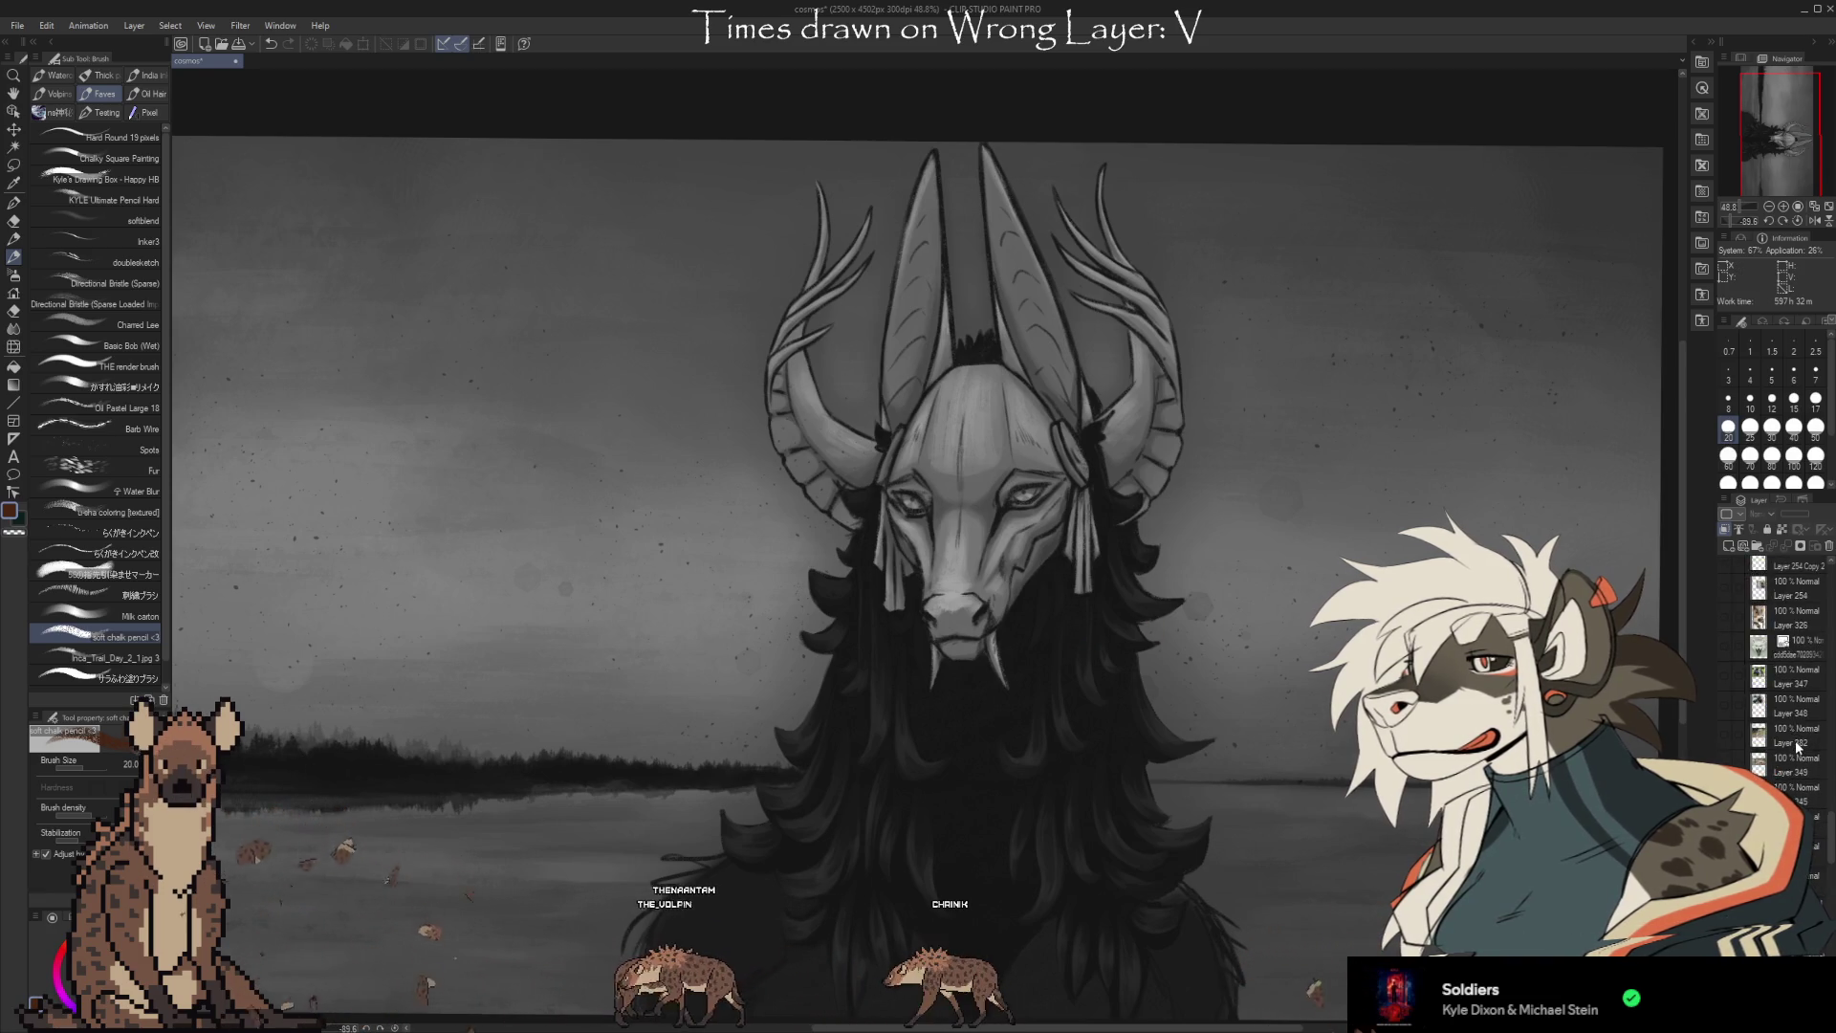
{"action": "scroll", "coordinate": [1796, 747], "scroll_direction": "up", "scroll_amount": 3}
{"action": "left_click", "coordinate": [1726, 741]}
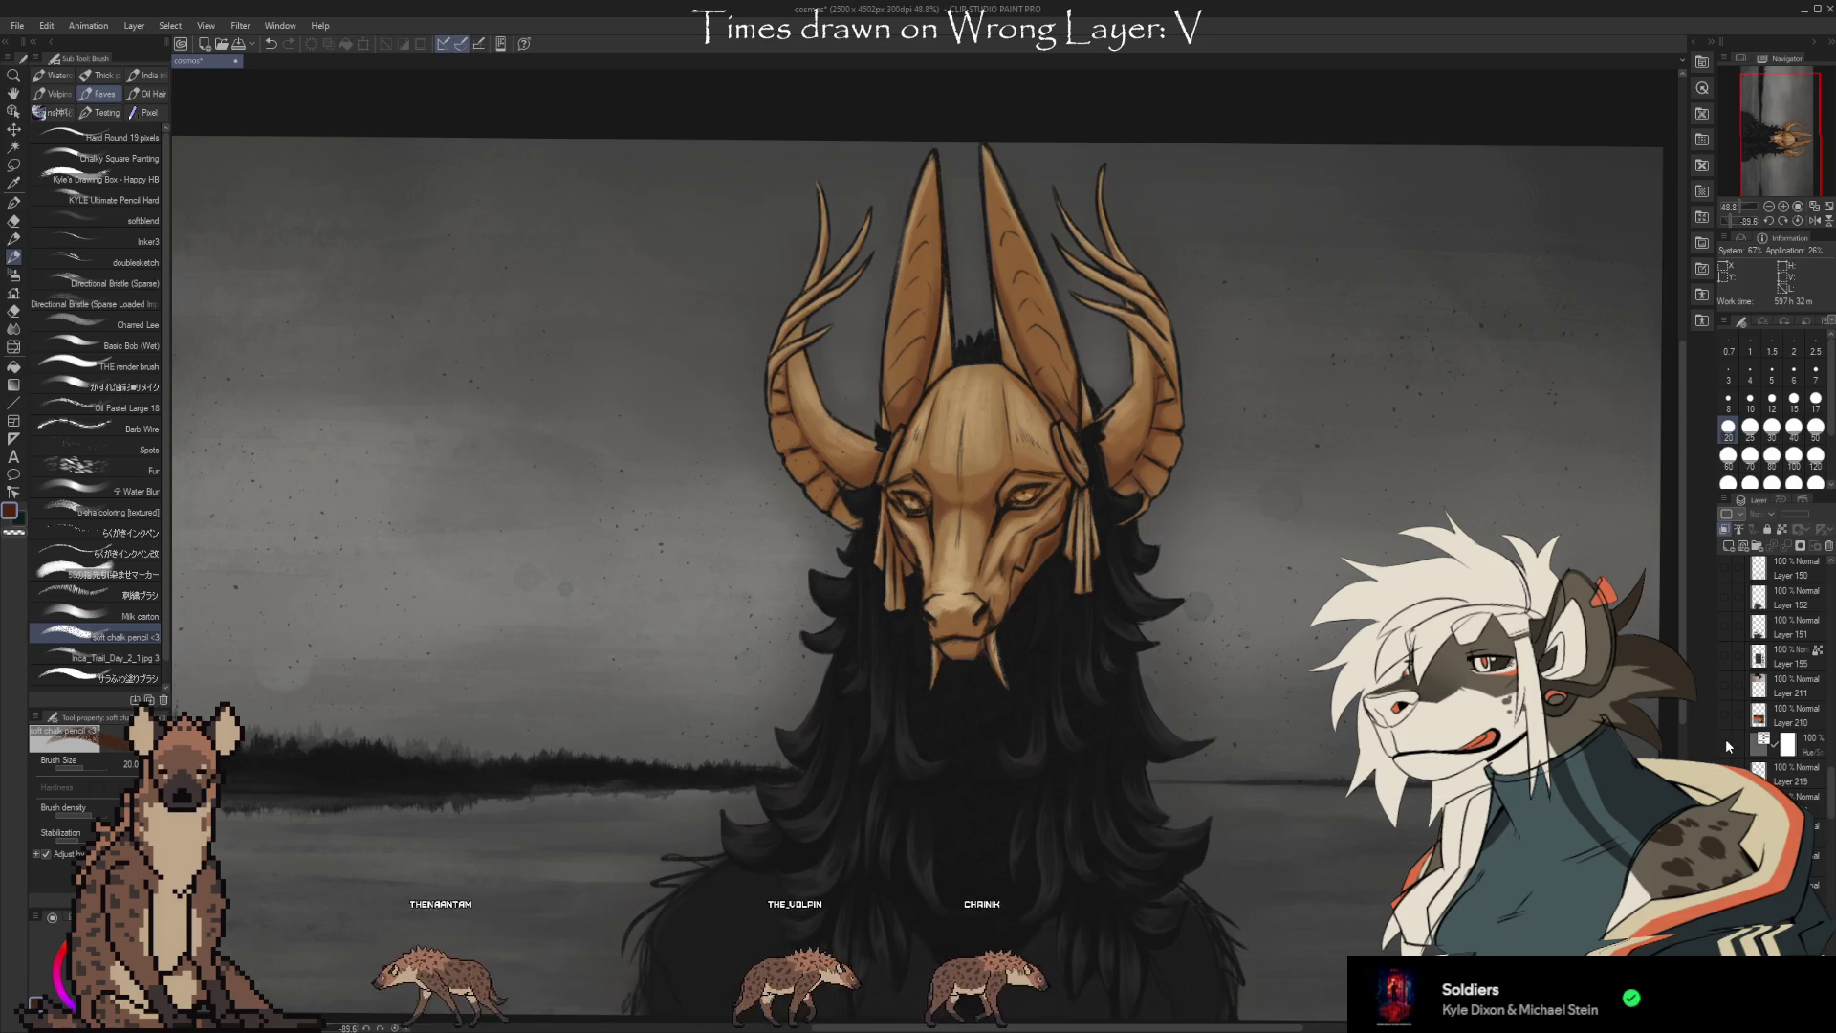
{"action": "scroll", "coordinate": [920, 371], "scroll_direction": "up", "scroll_amount": 2}
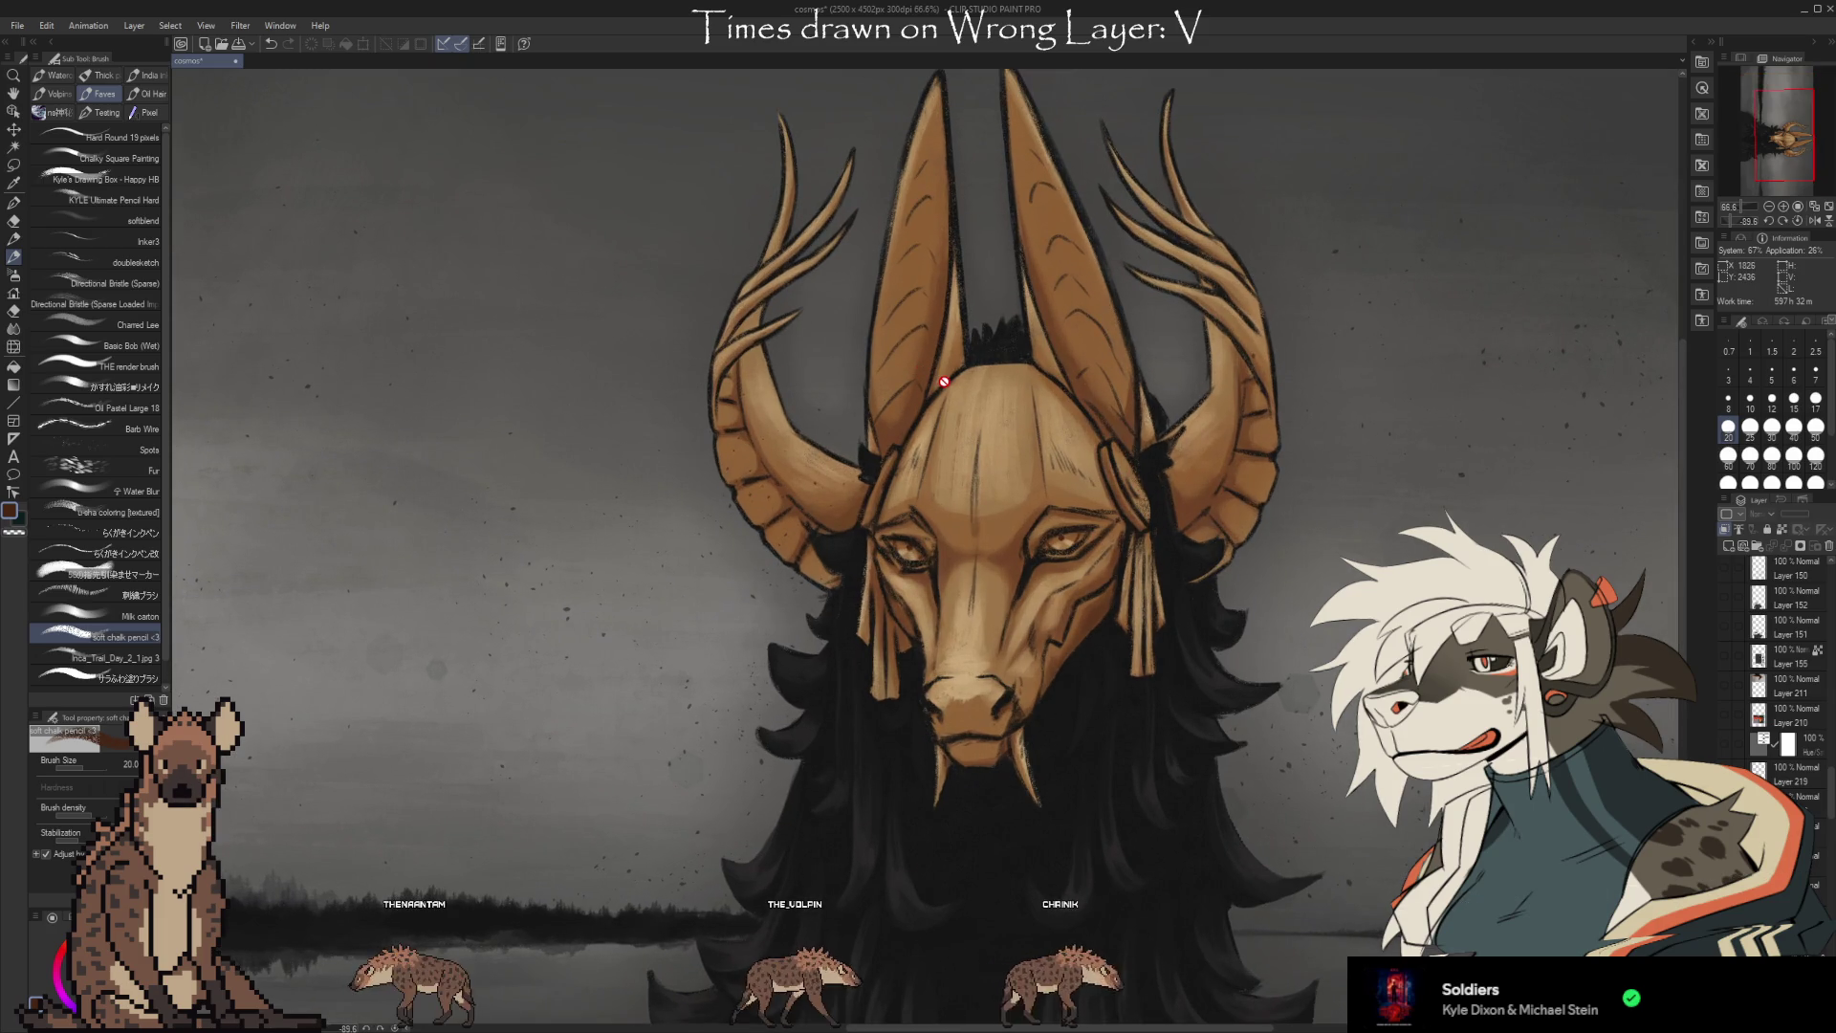
{"action": "scroll", "coordinate": [1756, 701], "scroll_direction": "up", "scroll_amount": 8}
{"action": "scroll", "coordinate": [1756, 701], "scroll_direction": "up", "scroll_amount": 5}
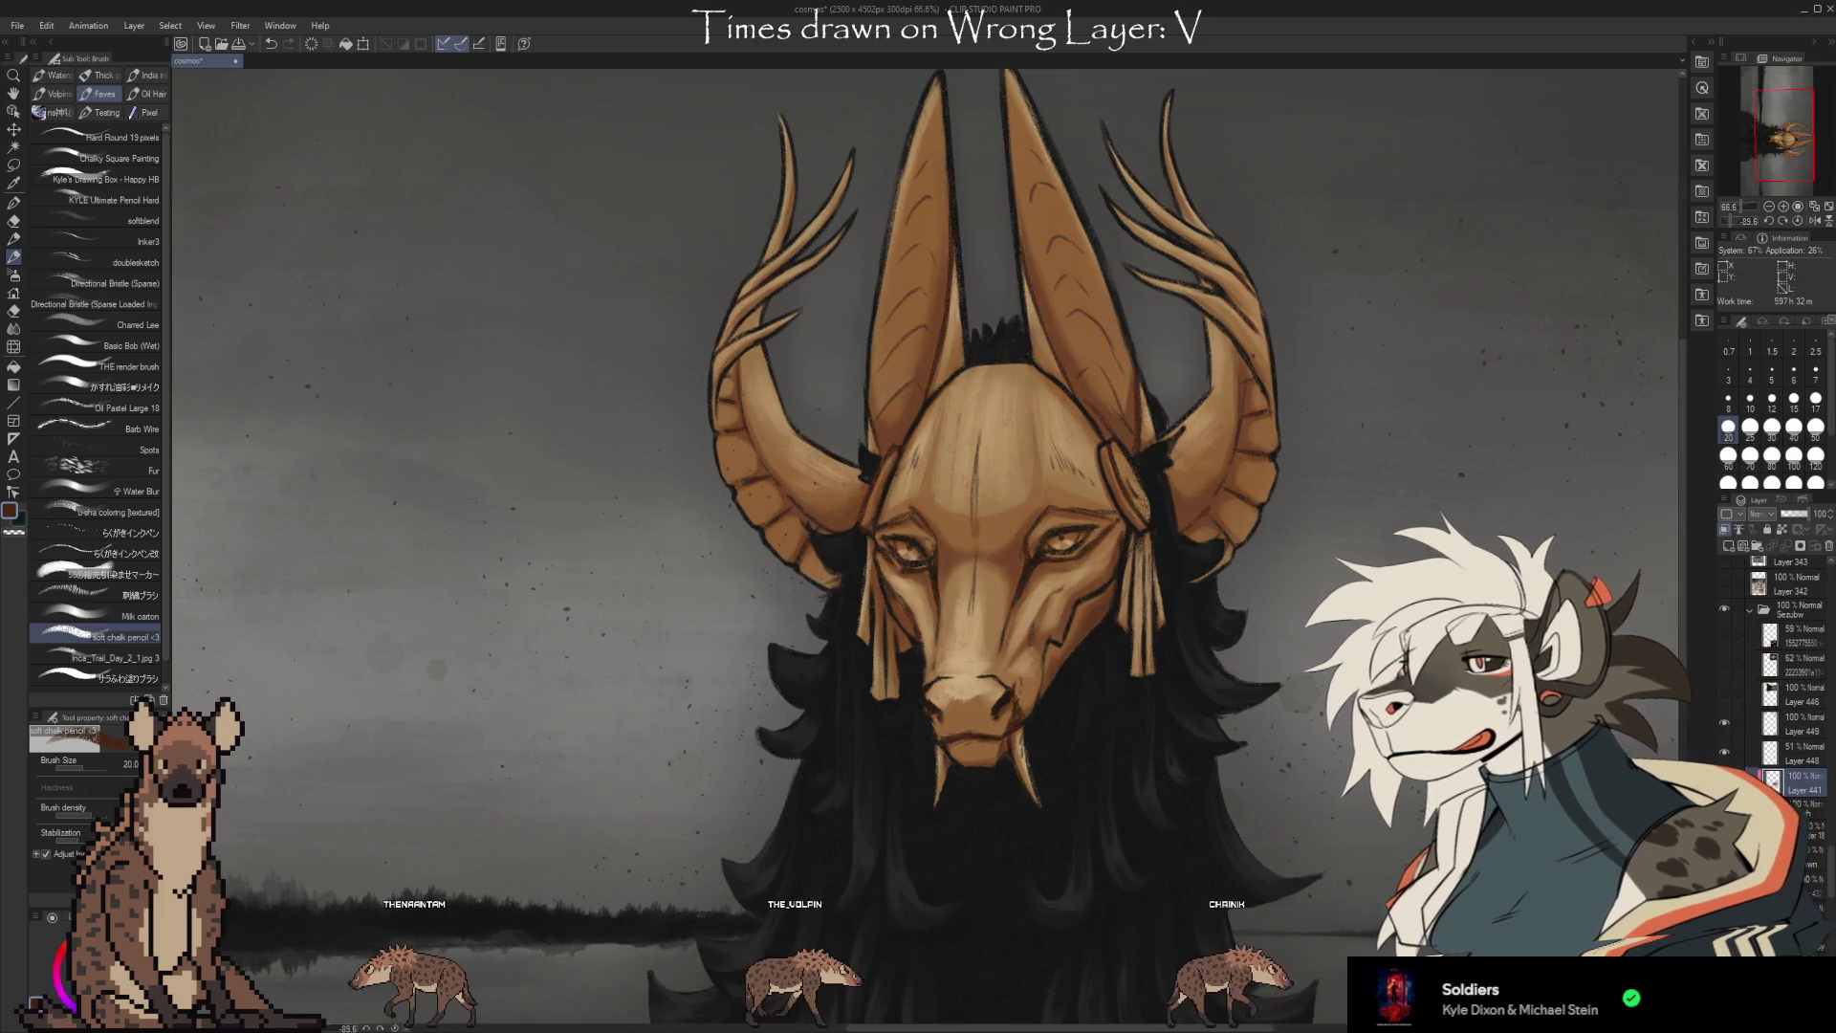
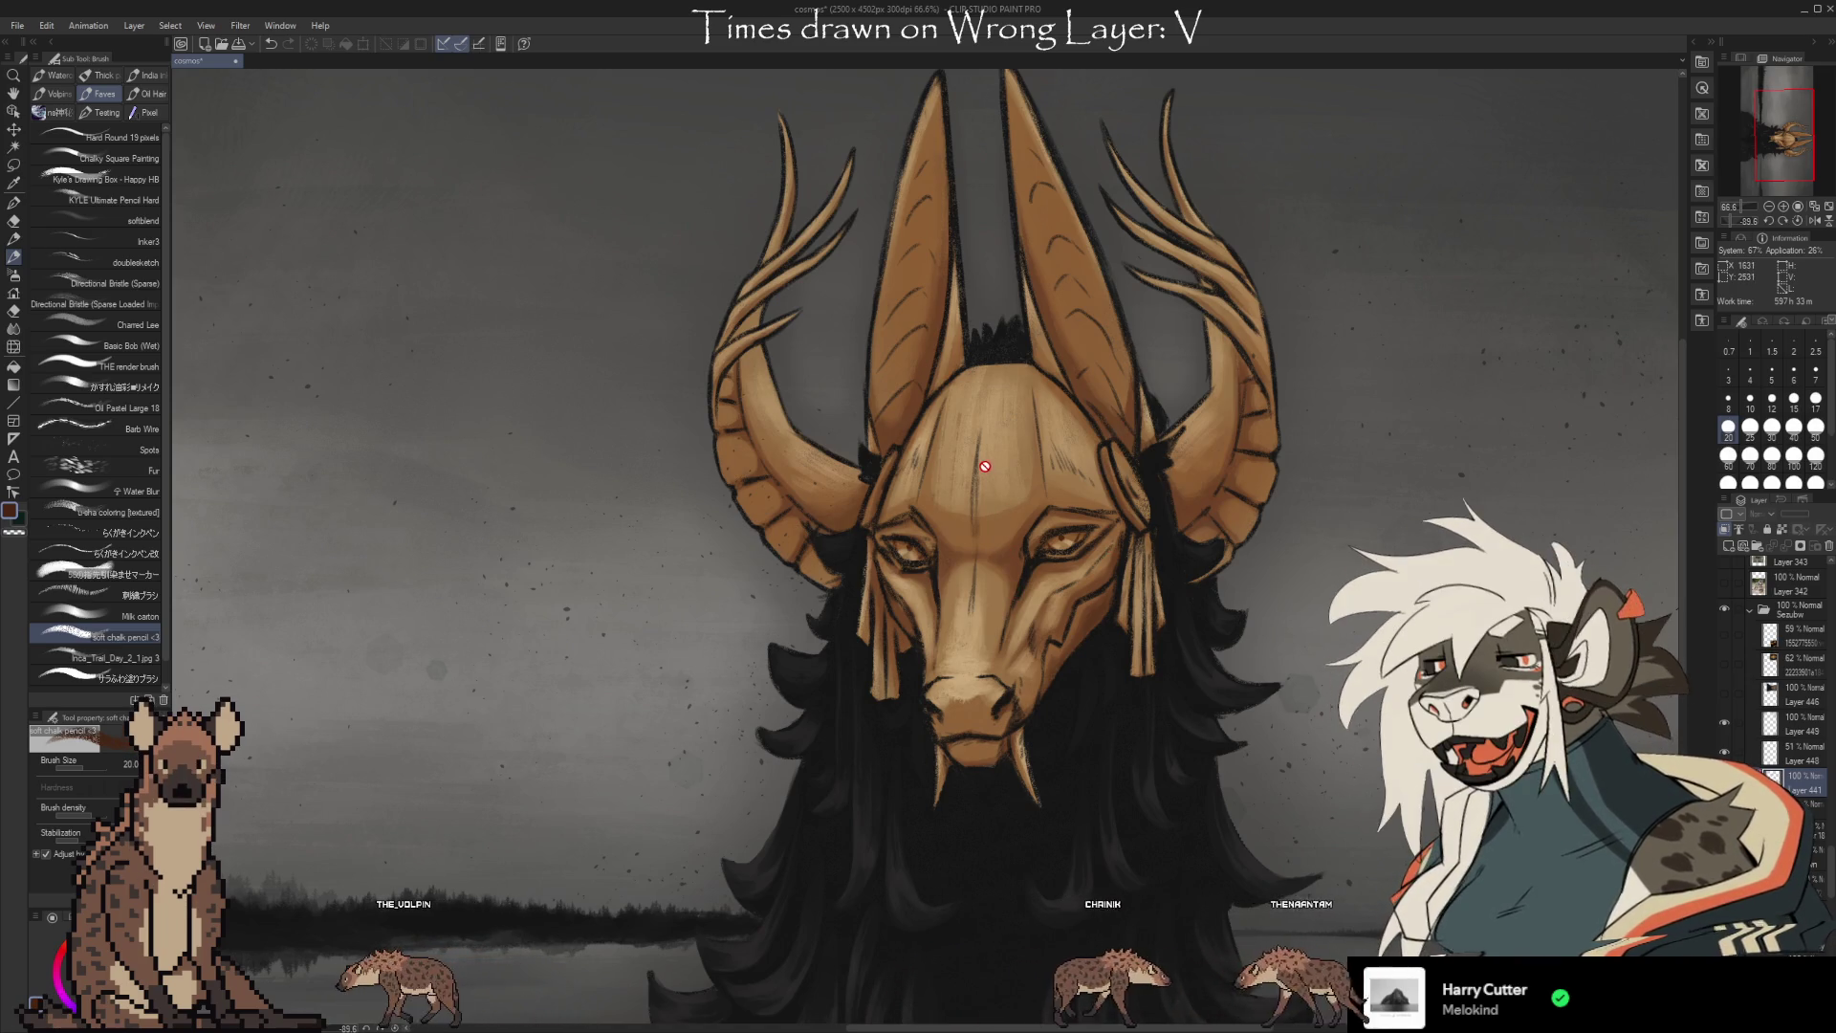
Add a new layer (Layer 457) and sample the tan colour from the mask's face.
{"action": "scroll", "coordinate": [984, 468], "scroll_direction": "down", "scroll_amount": 3}
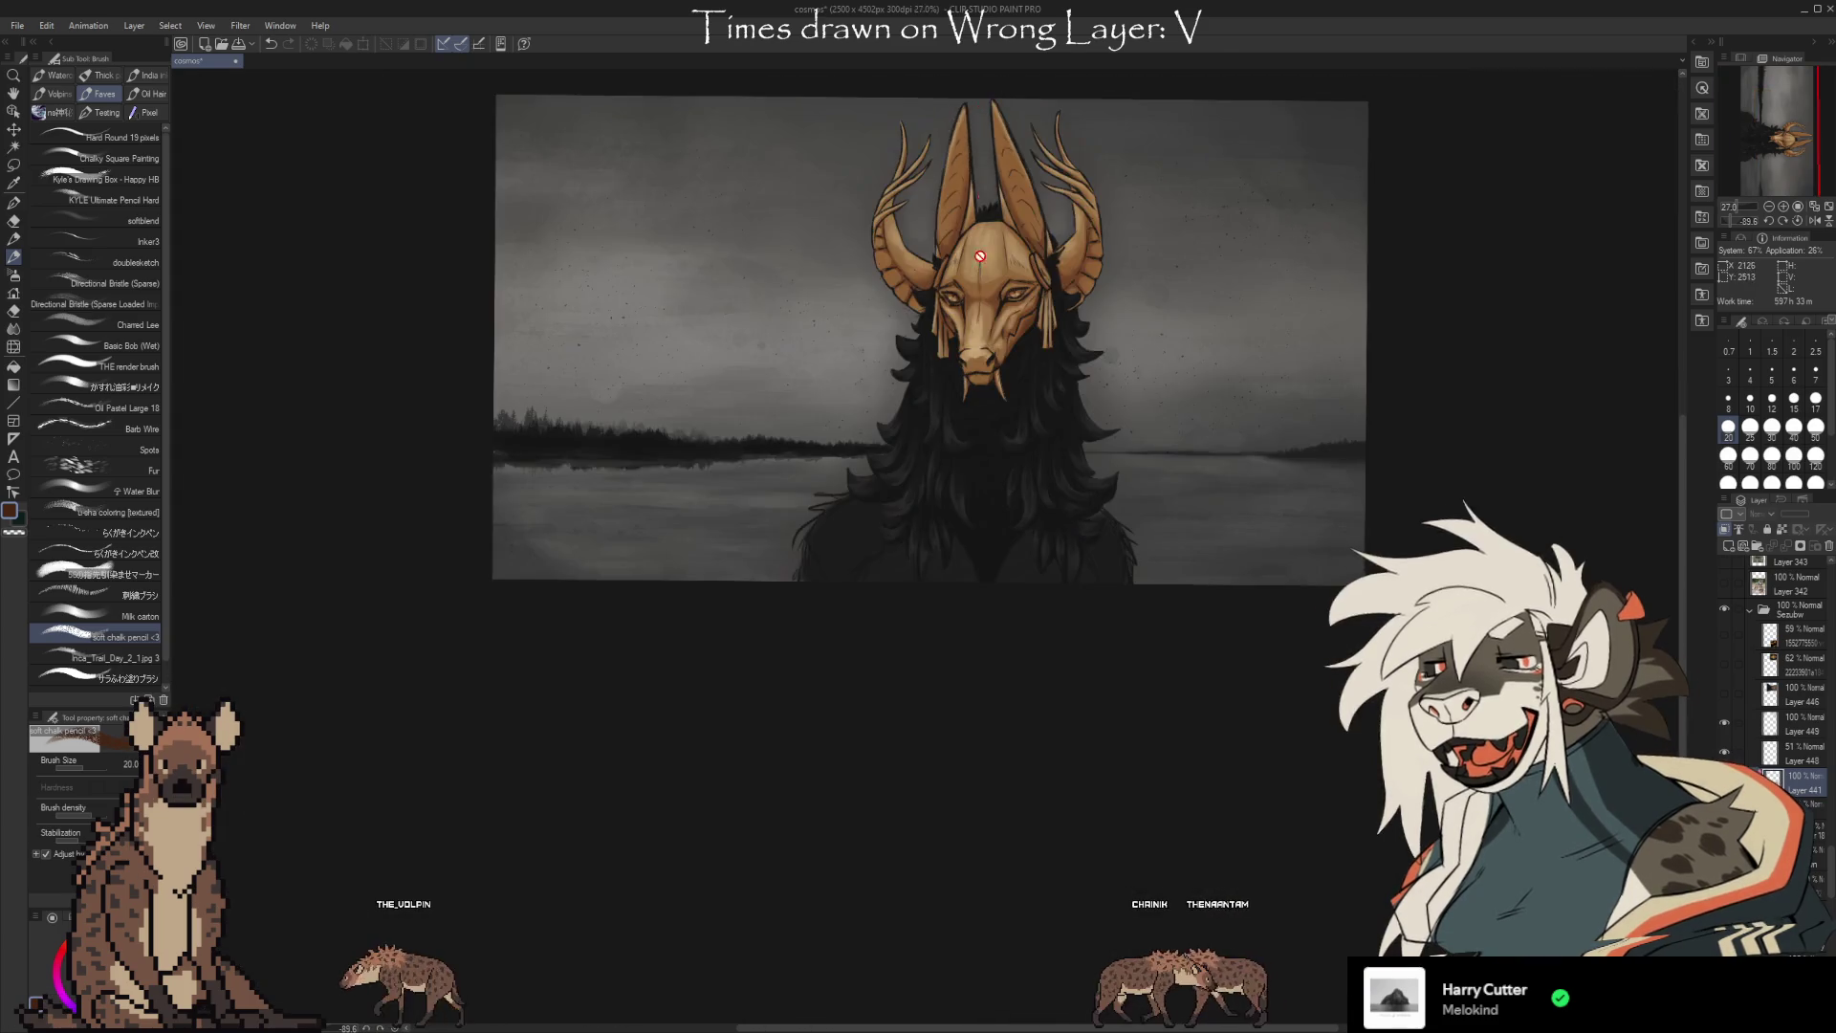
{"action": "scroll", "coordinate": [970, 500], "scroll_direction": "up", "scroll_amount": 2}
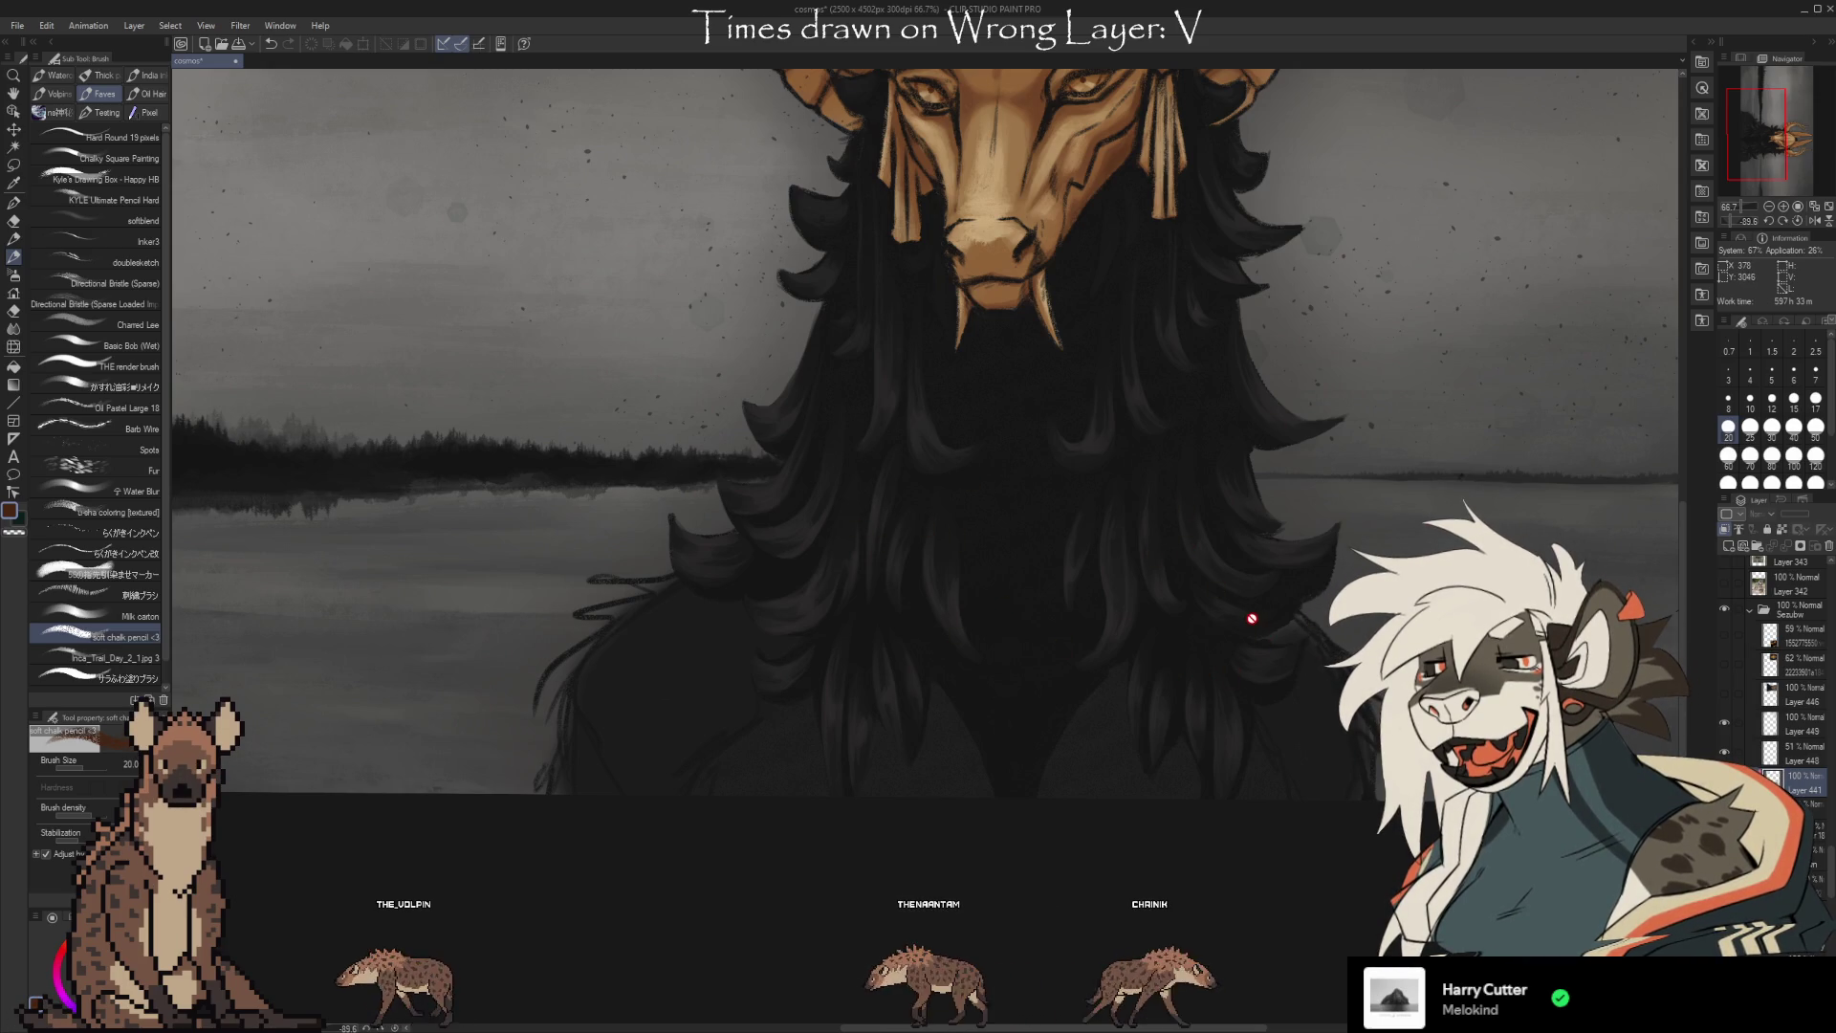
{"action": "scroll", "coordinate": [918, 765], "scroll_direction": "up", "scroll_amount": 5}
{"action": "scroll", "coordinate": [880, 650], "scroll_direction": "up", "scroll_amount": 3}
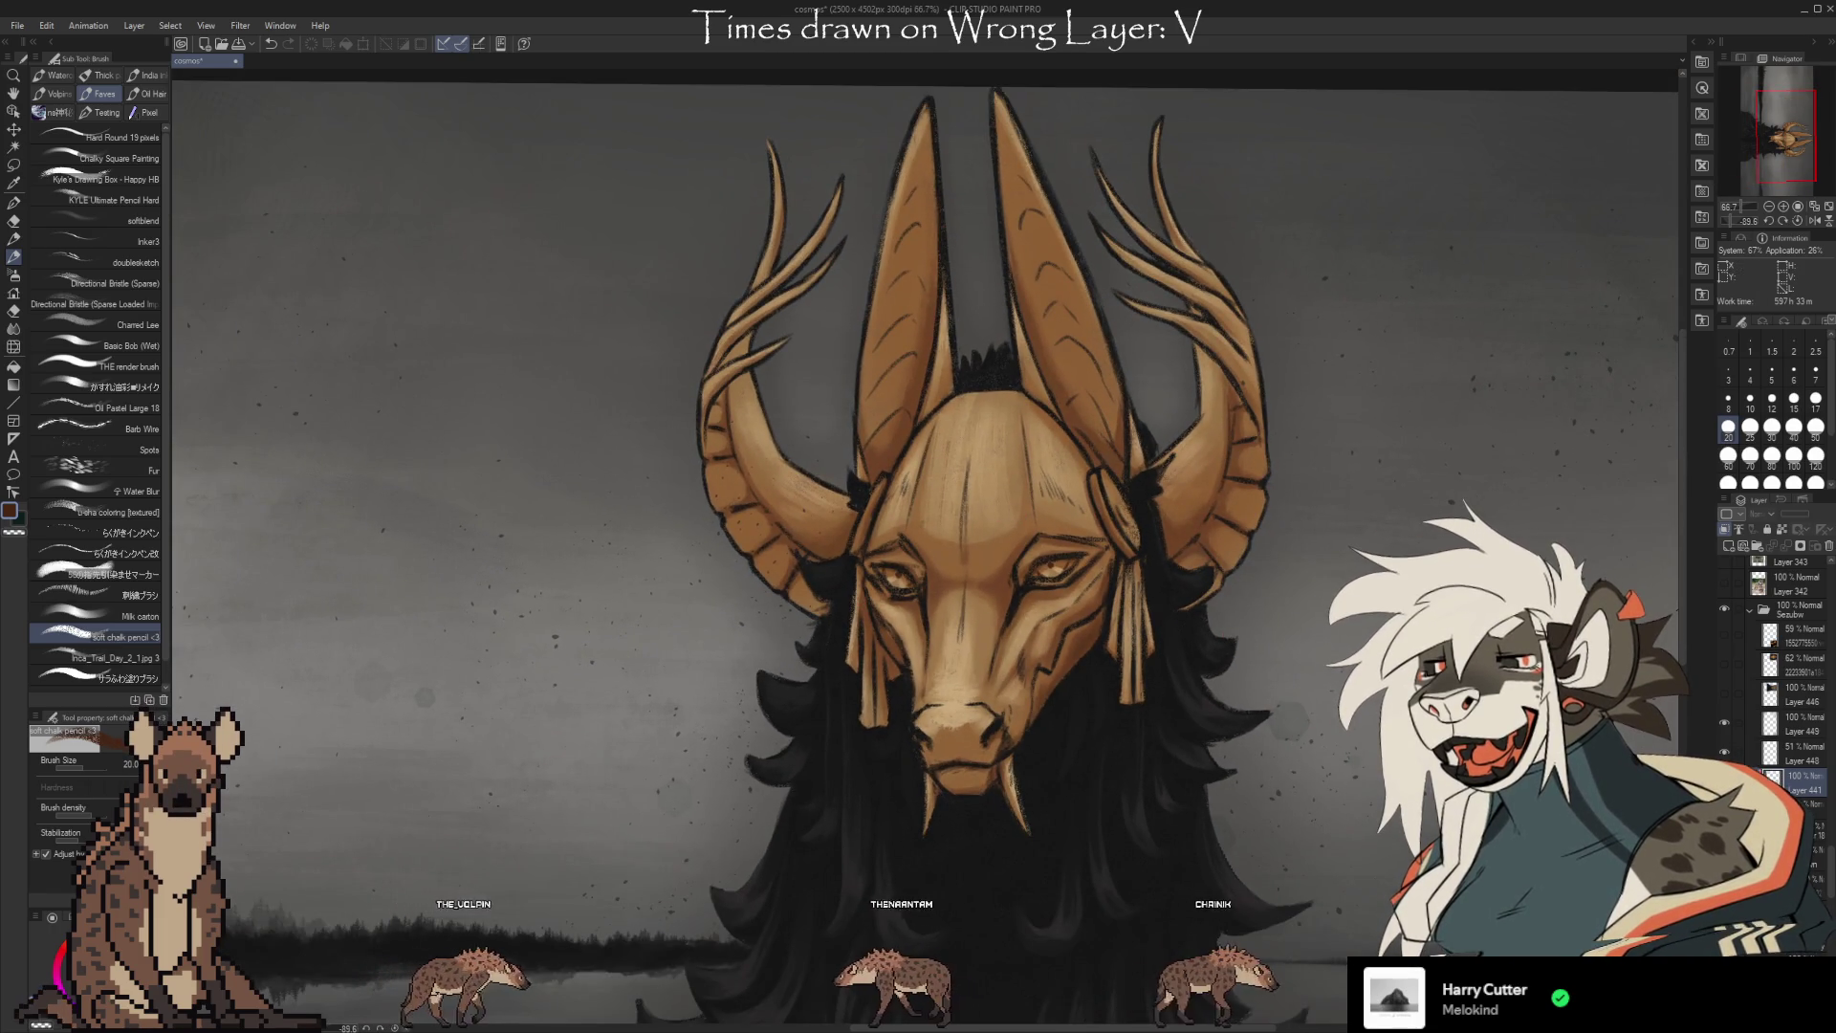
{"action": "scroll", "coordinate": [916, 498], "scroll_direction": "up", "scroll_amount": 3}
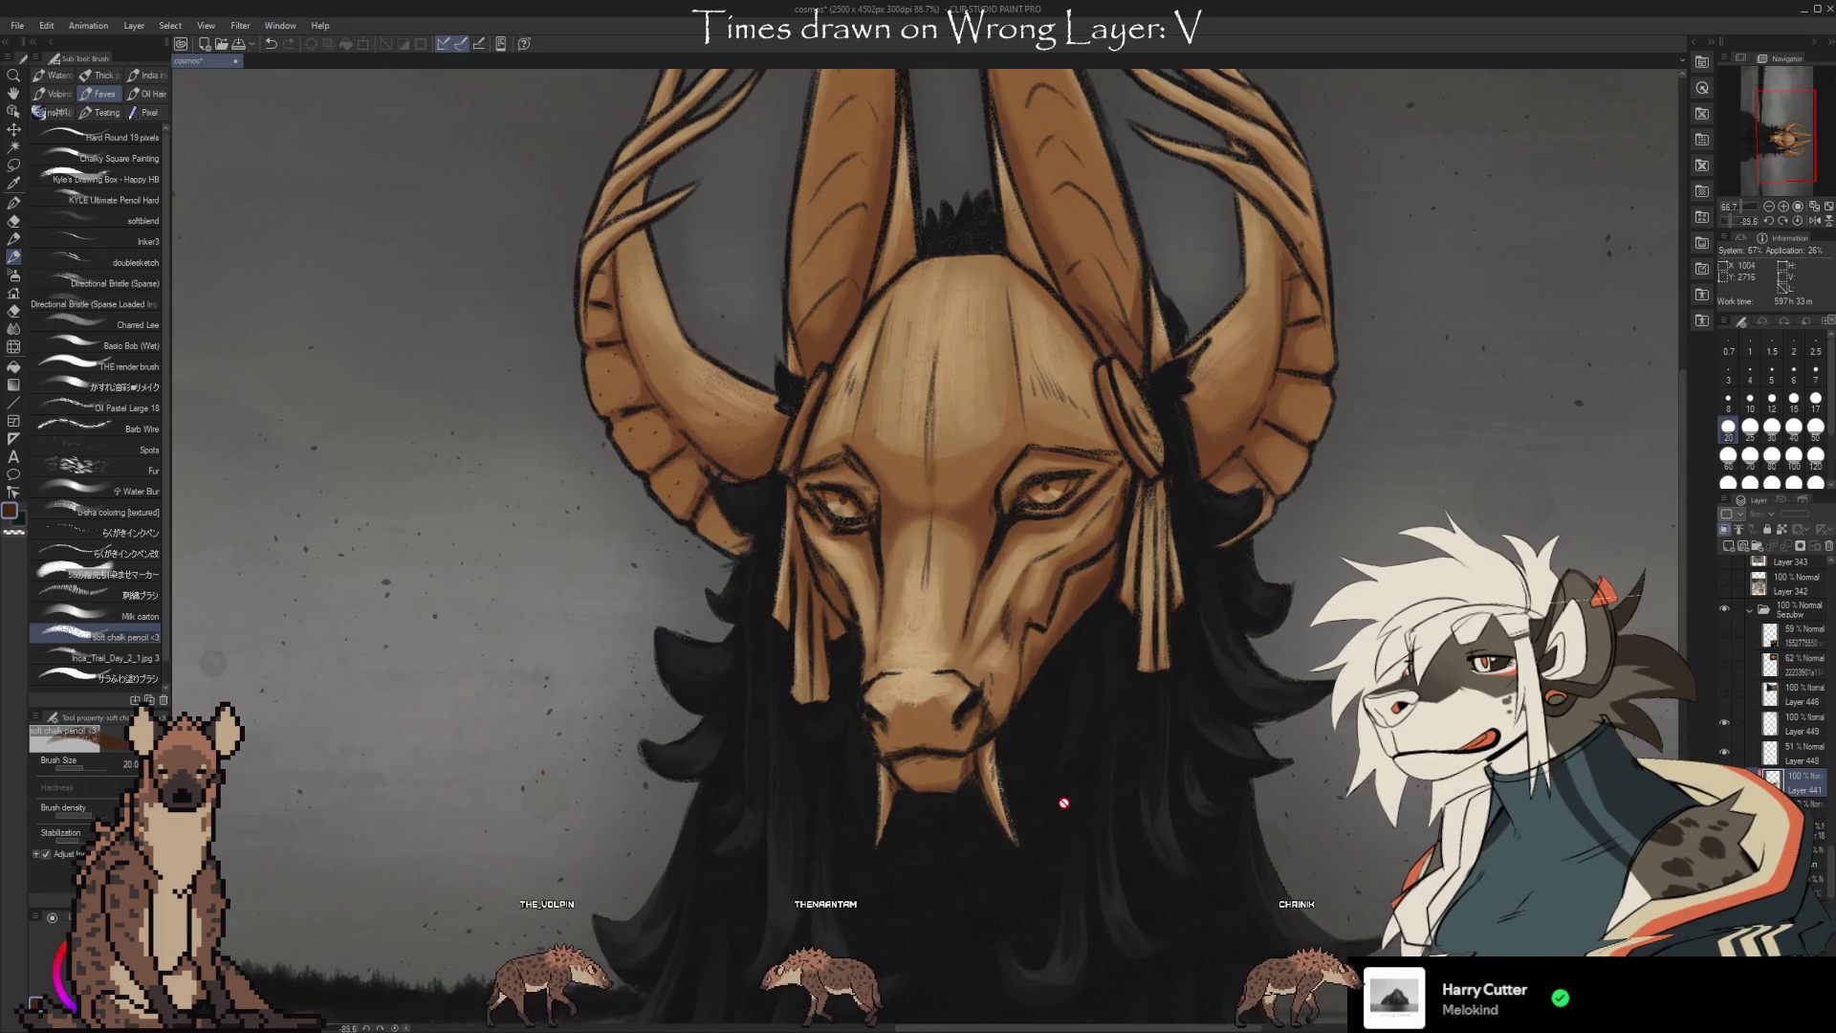
{"action": "scroll", "coordinate": [917, 497], "scroll_direction": "up", "scroll_amount": 2}
{"action": "scroll", "coordinate": [917, 498], "scroll_direction": "down", "scroll_amount": 5}
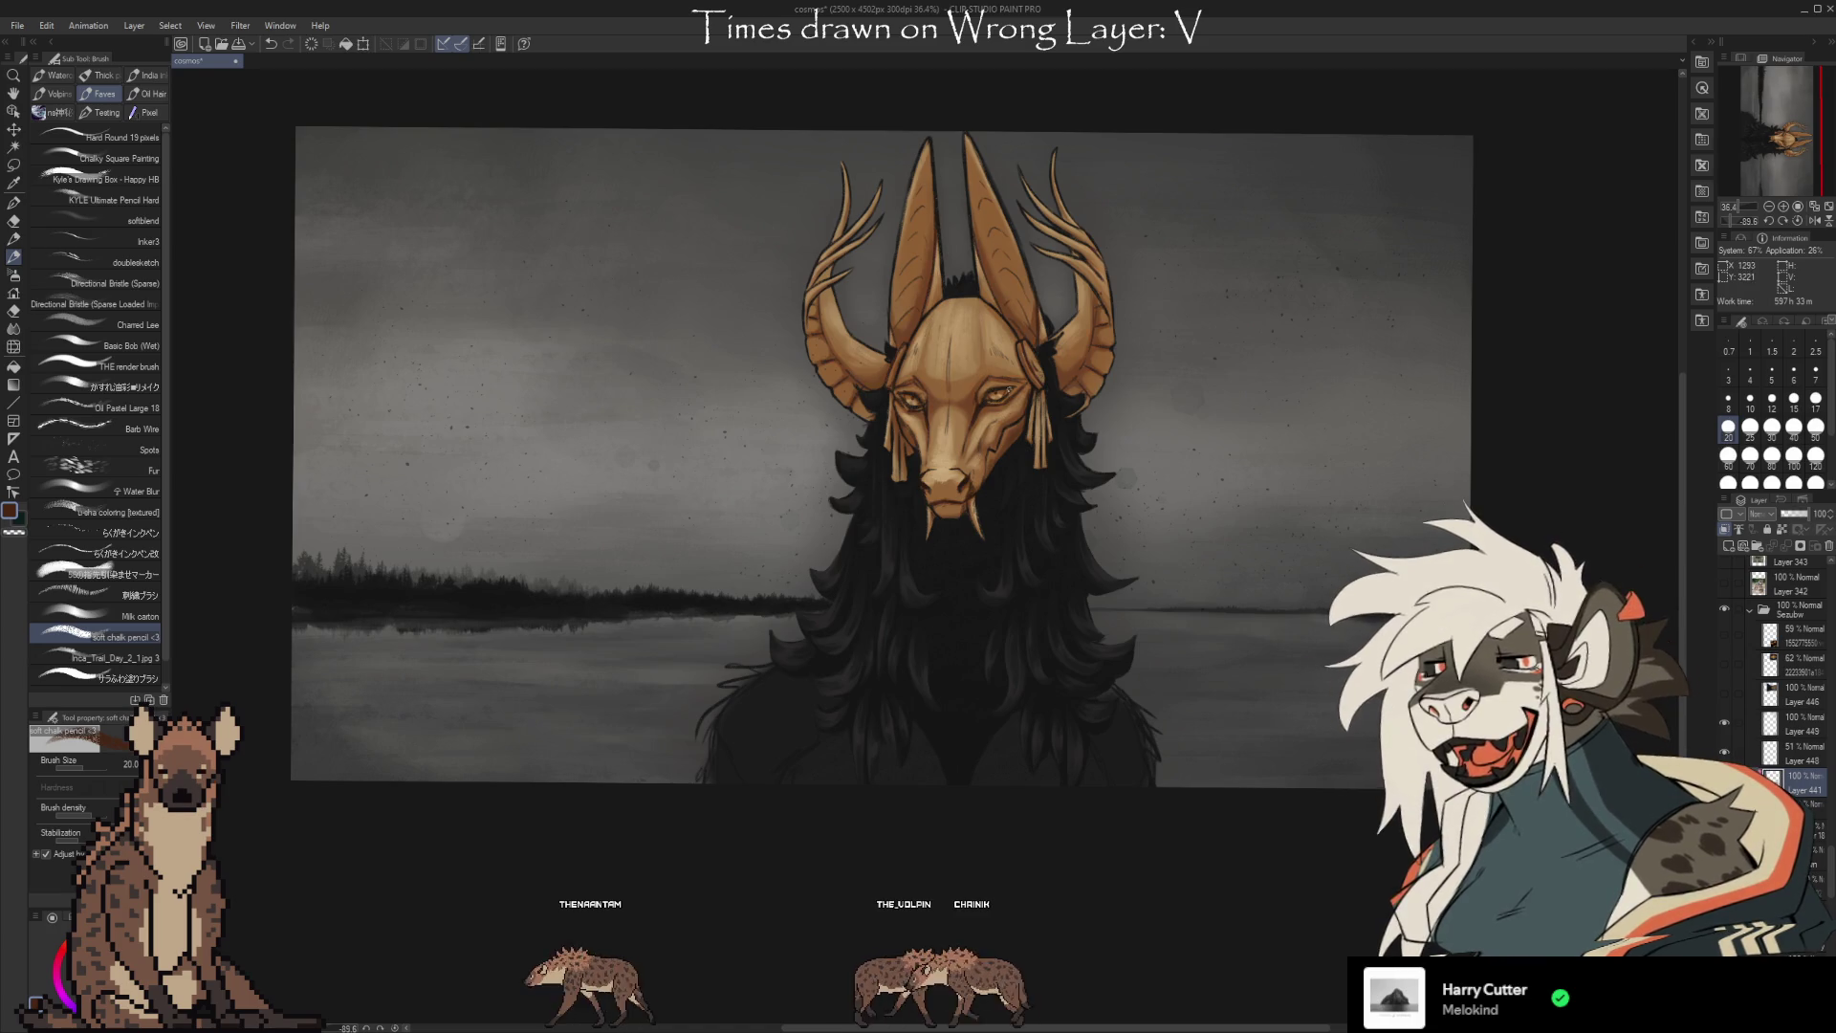
{"action": "scroll", "coordinate": [929, 289], "scroll_direction": "up", "scroll_amount": 5}
{"action": "scroll", "coordinate": [640, 393], "scroll_direction": "down", "scroll_amount": 1}
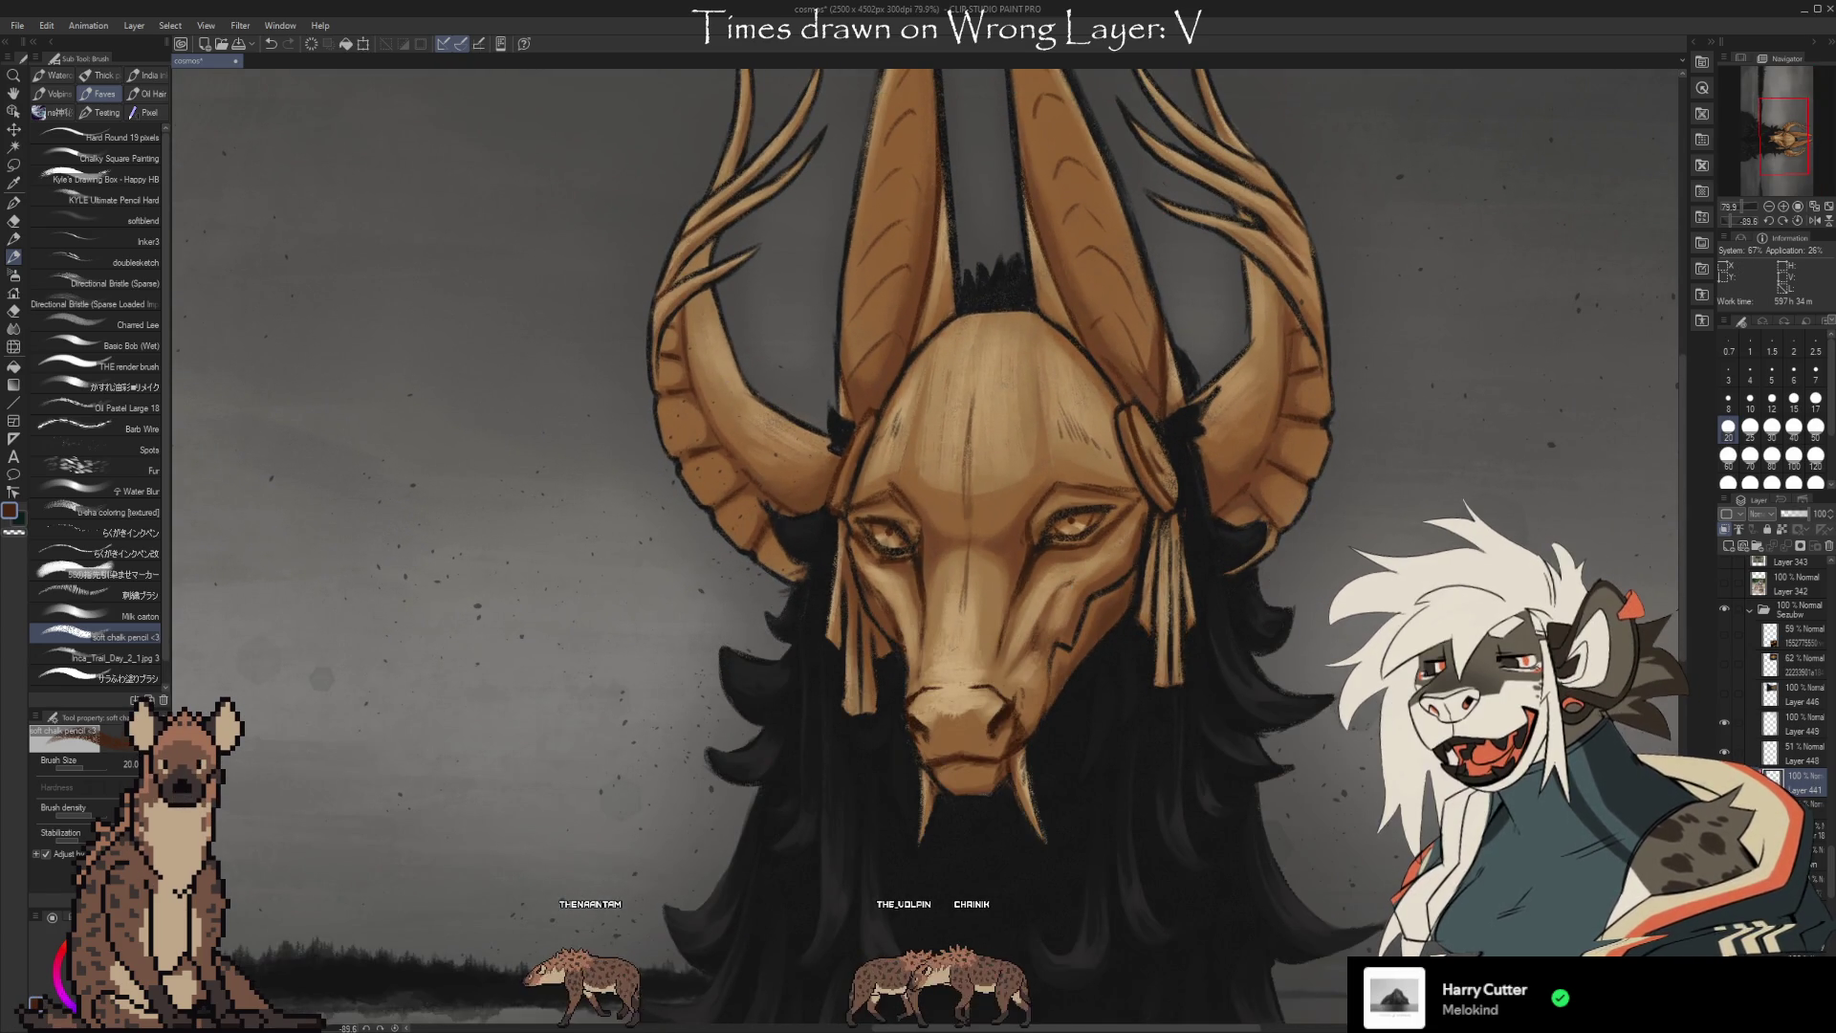
{"action": "left_click", "coordinate": [1724, 543]}
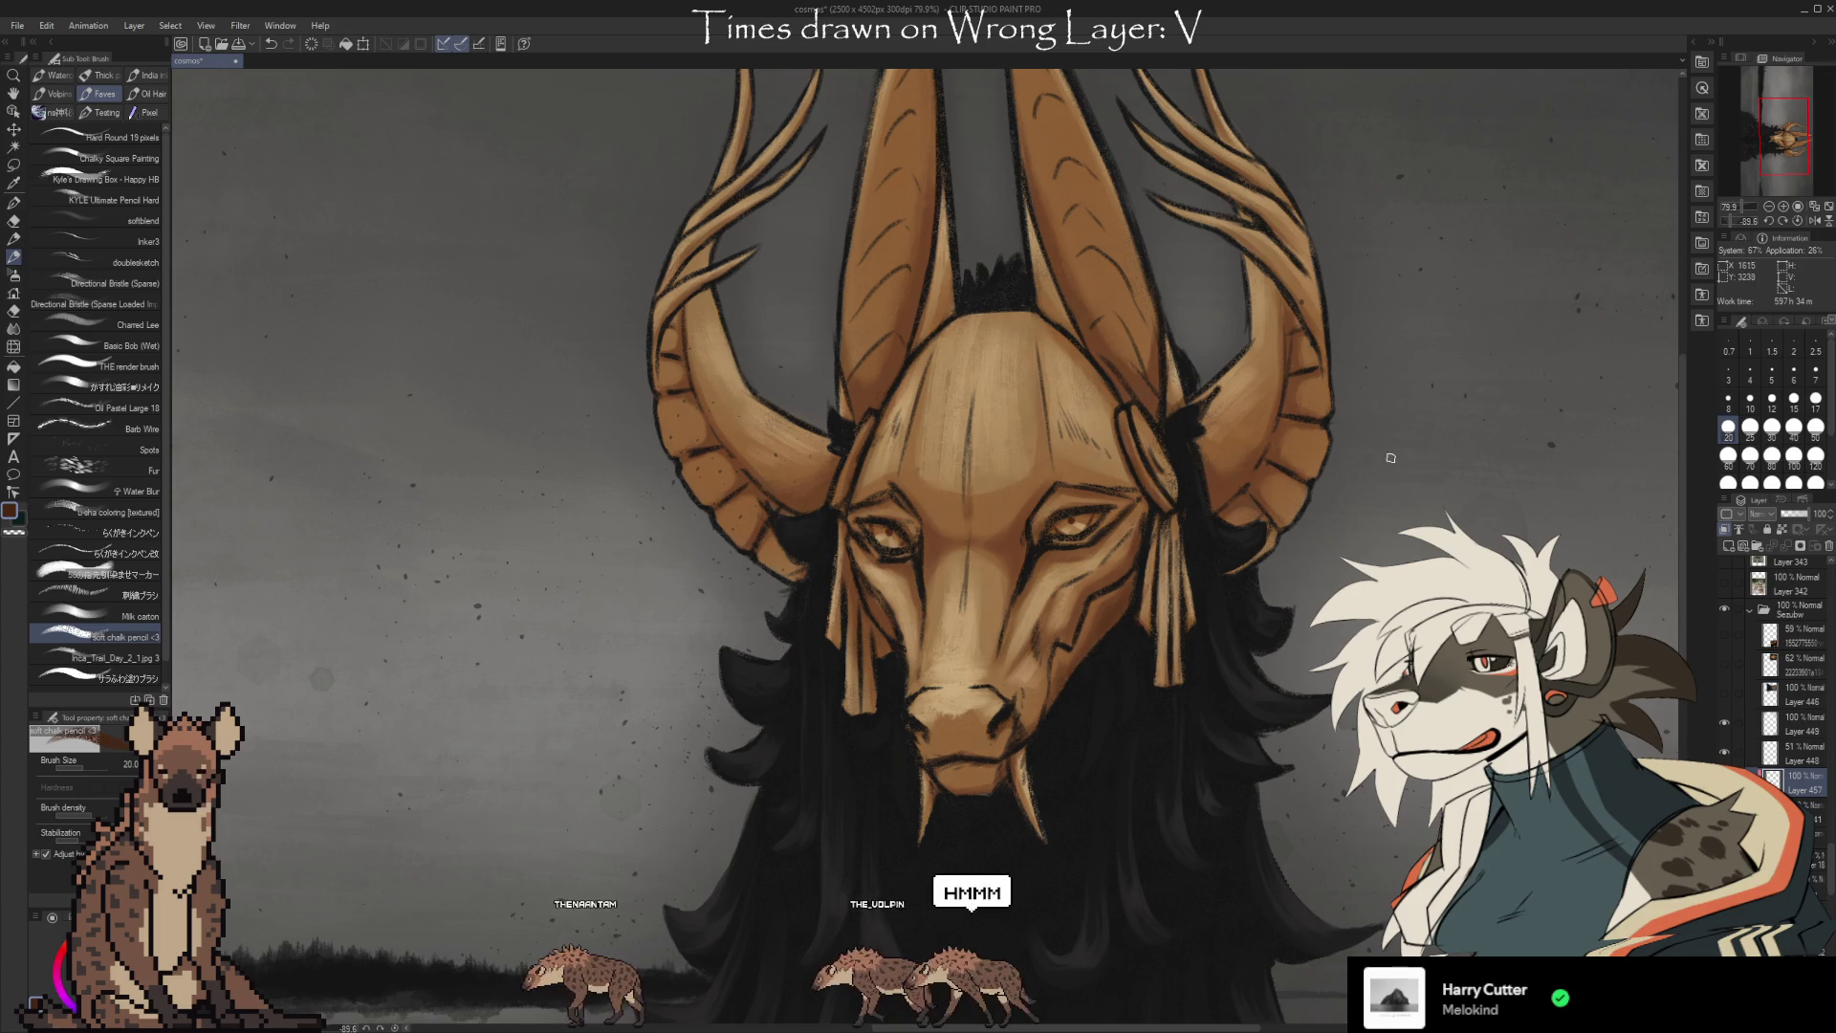
{"action": "left_click", "coordinate": [981, 639], "text": "alt"}
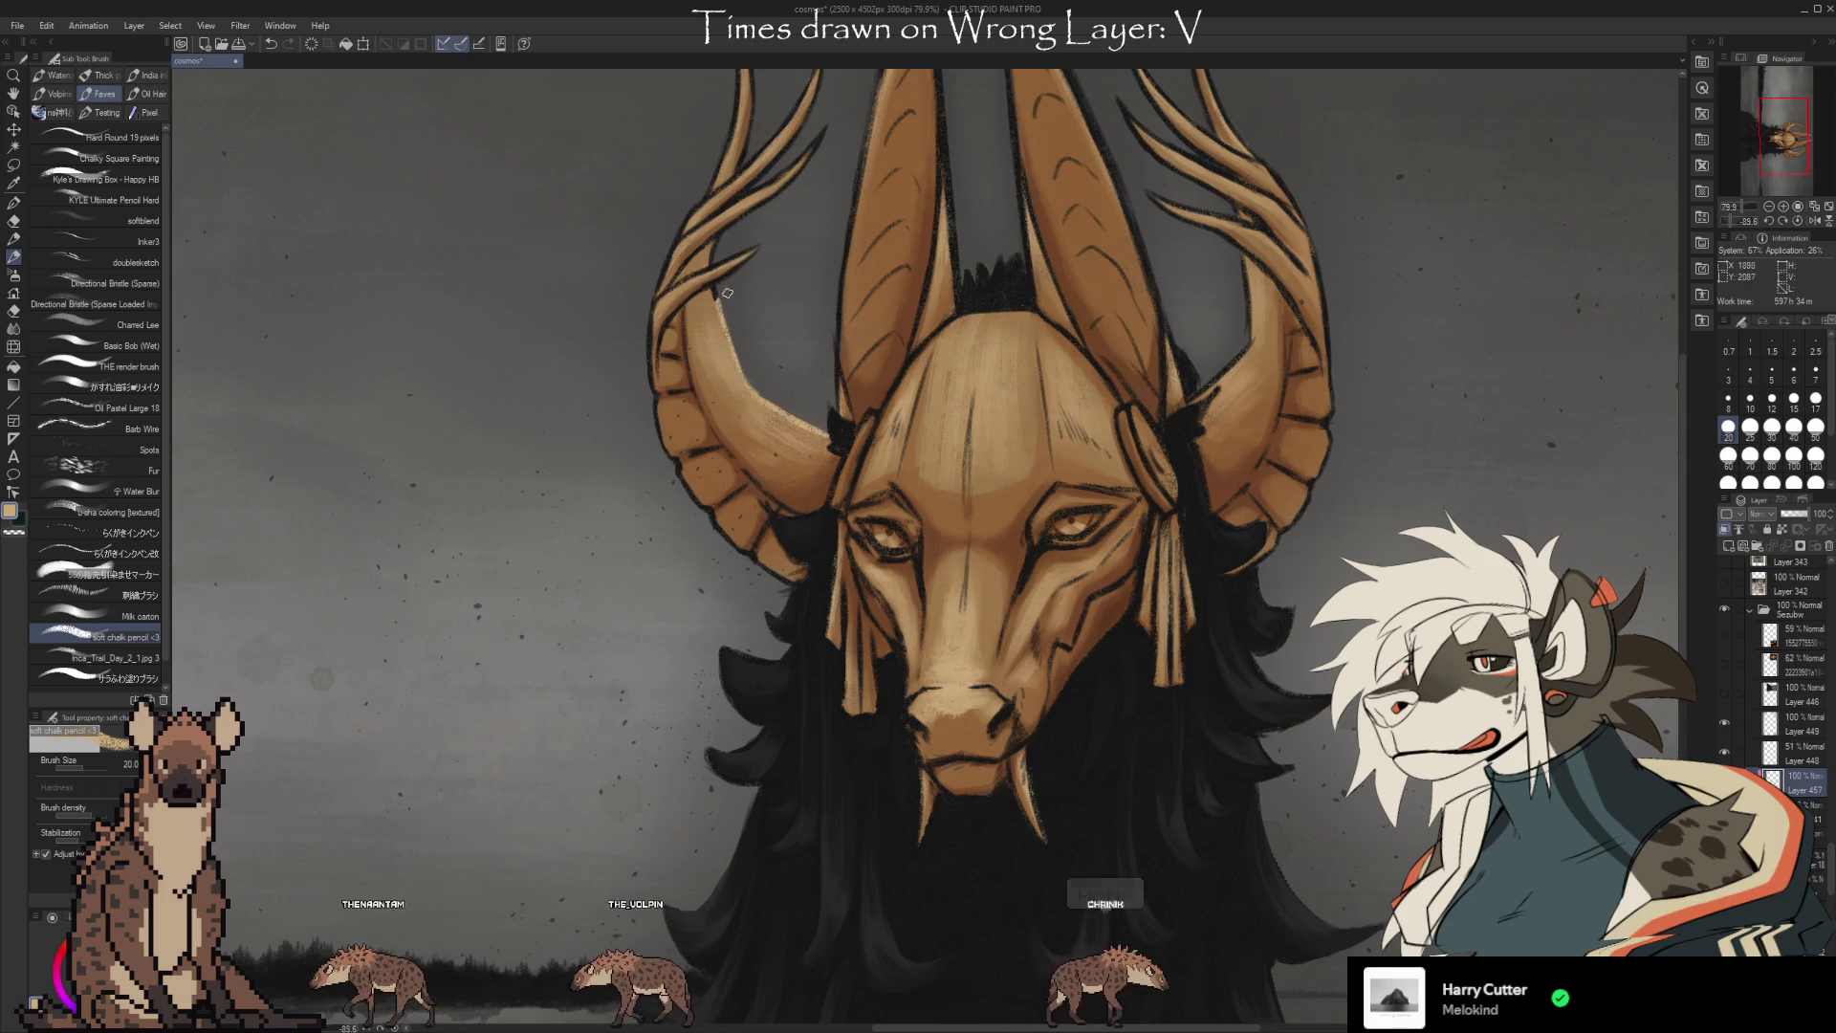
Chalk light tan strokes over the left horn and down the left antler, enlarging the brush to 80.
{"action": "mouse_move", "coordinate": [746, 187]}
{"action": "left_mouse_down"}
{"action": "mouse_move", "coordinate": [706, 272]}
{"action": "mouse_move", "coordinate": [813, 124]}
{"action": "mouse_move", "coordinate": [773, 153]}
{"action": "left_mouse_up"}
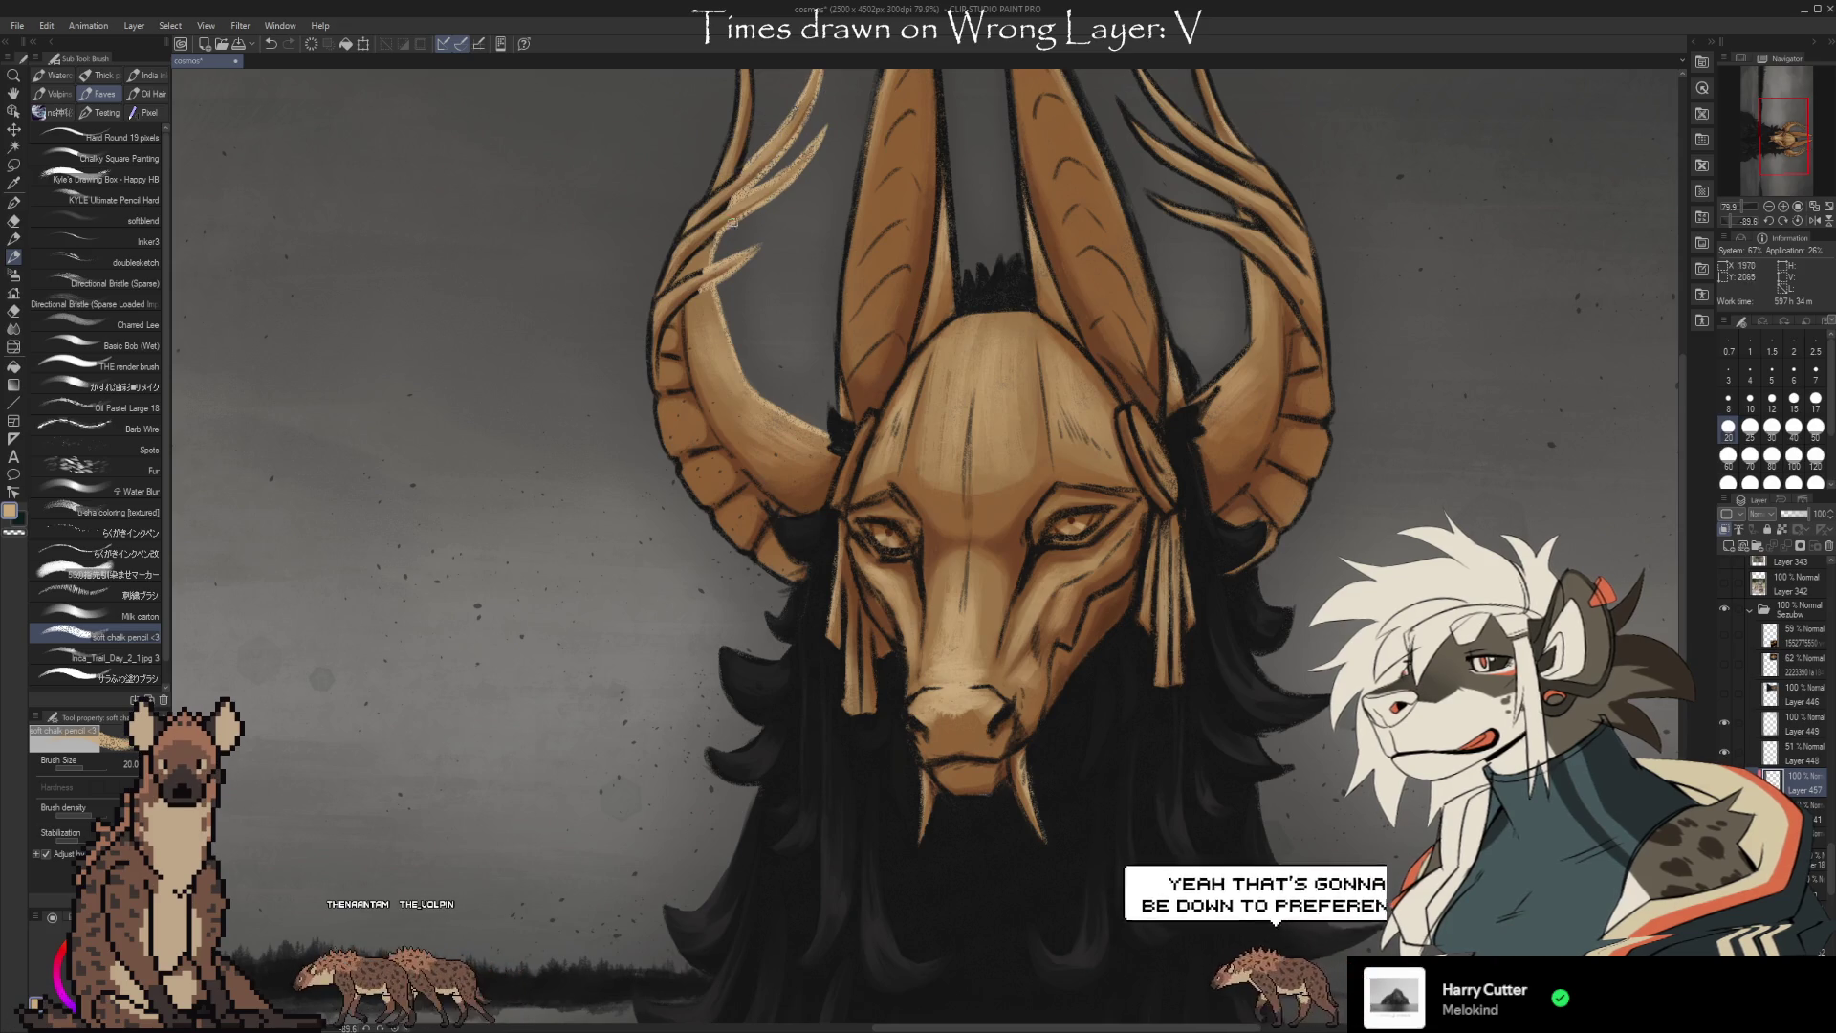
{"action": "left_click_drag", "start_coordinate": [801, 217], "coordinate": [800, 322]}
{"action": "left_click_drag", "start_coordinate": [733, 115], "coordinate": [742, 213]}
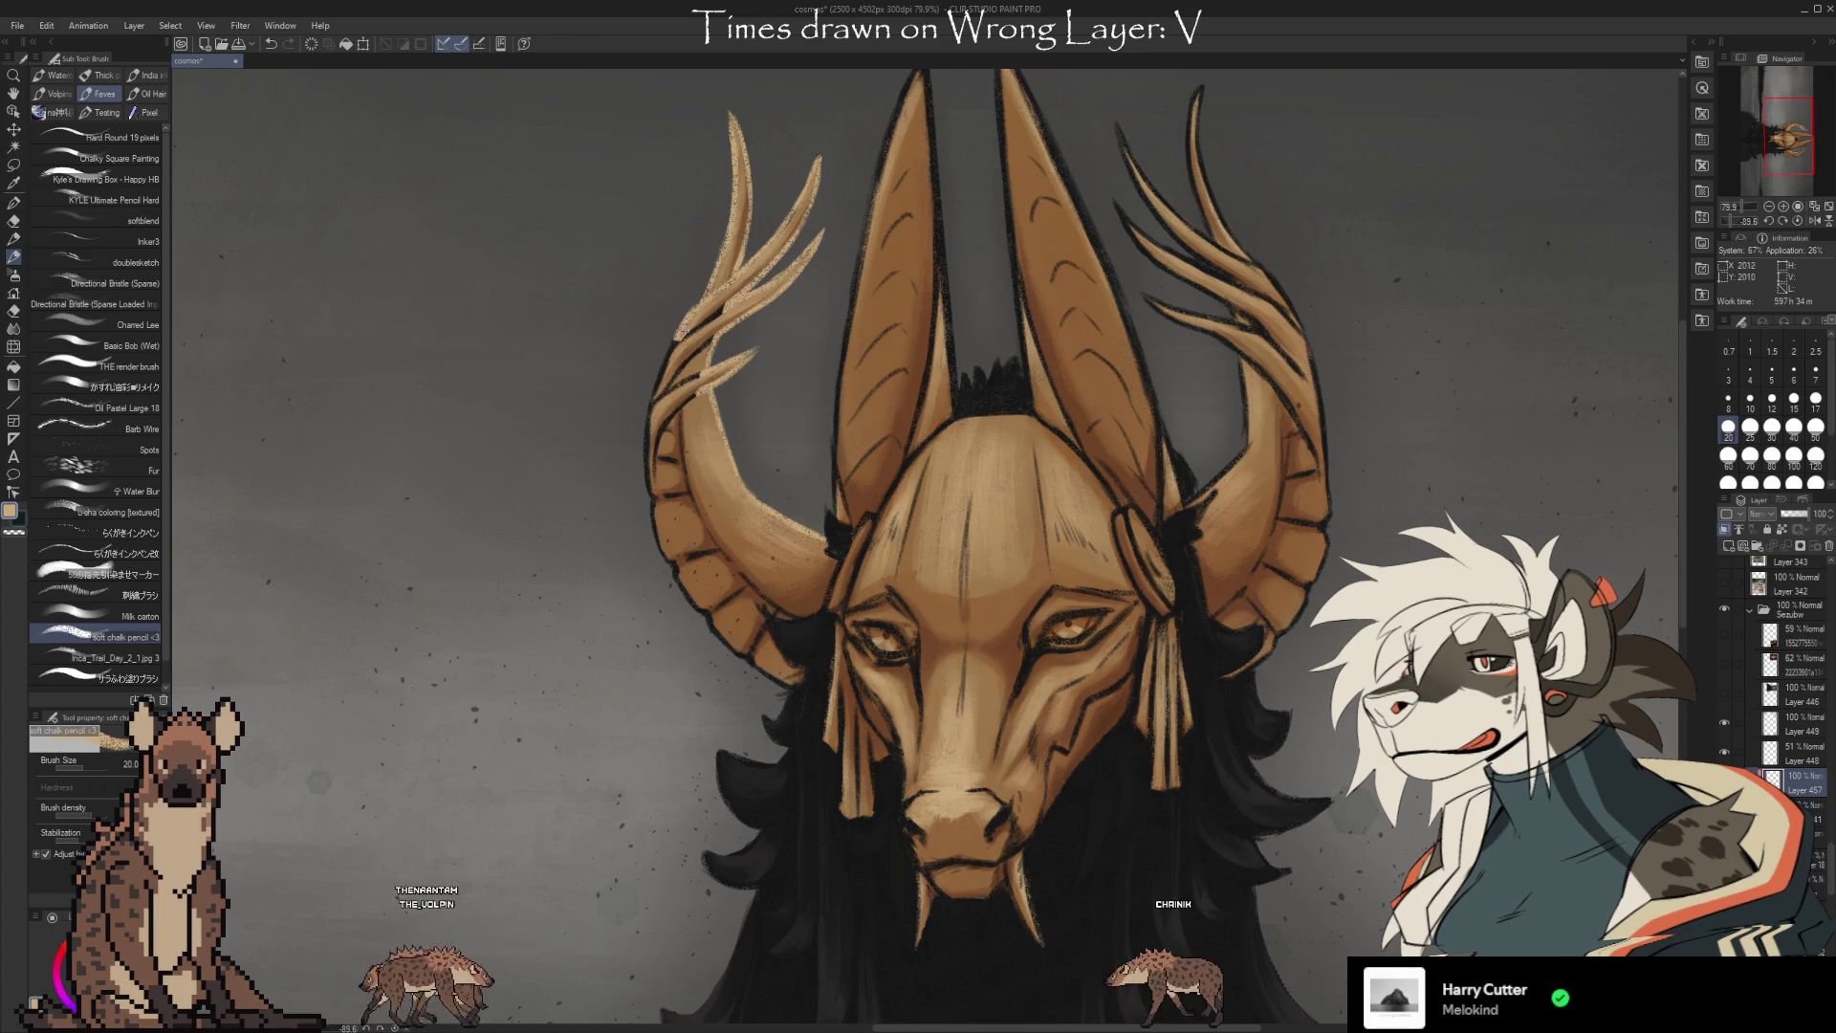
{"action": "left_click_drag", "start_coordinate": [724, 259], "coordinate": [649, 433]}
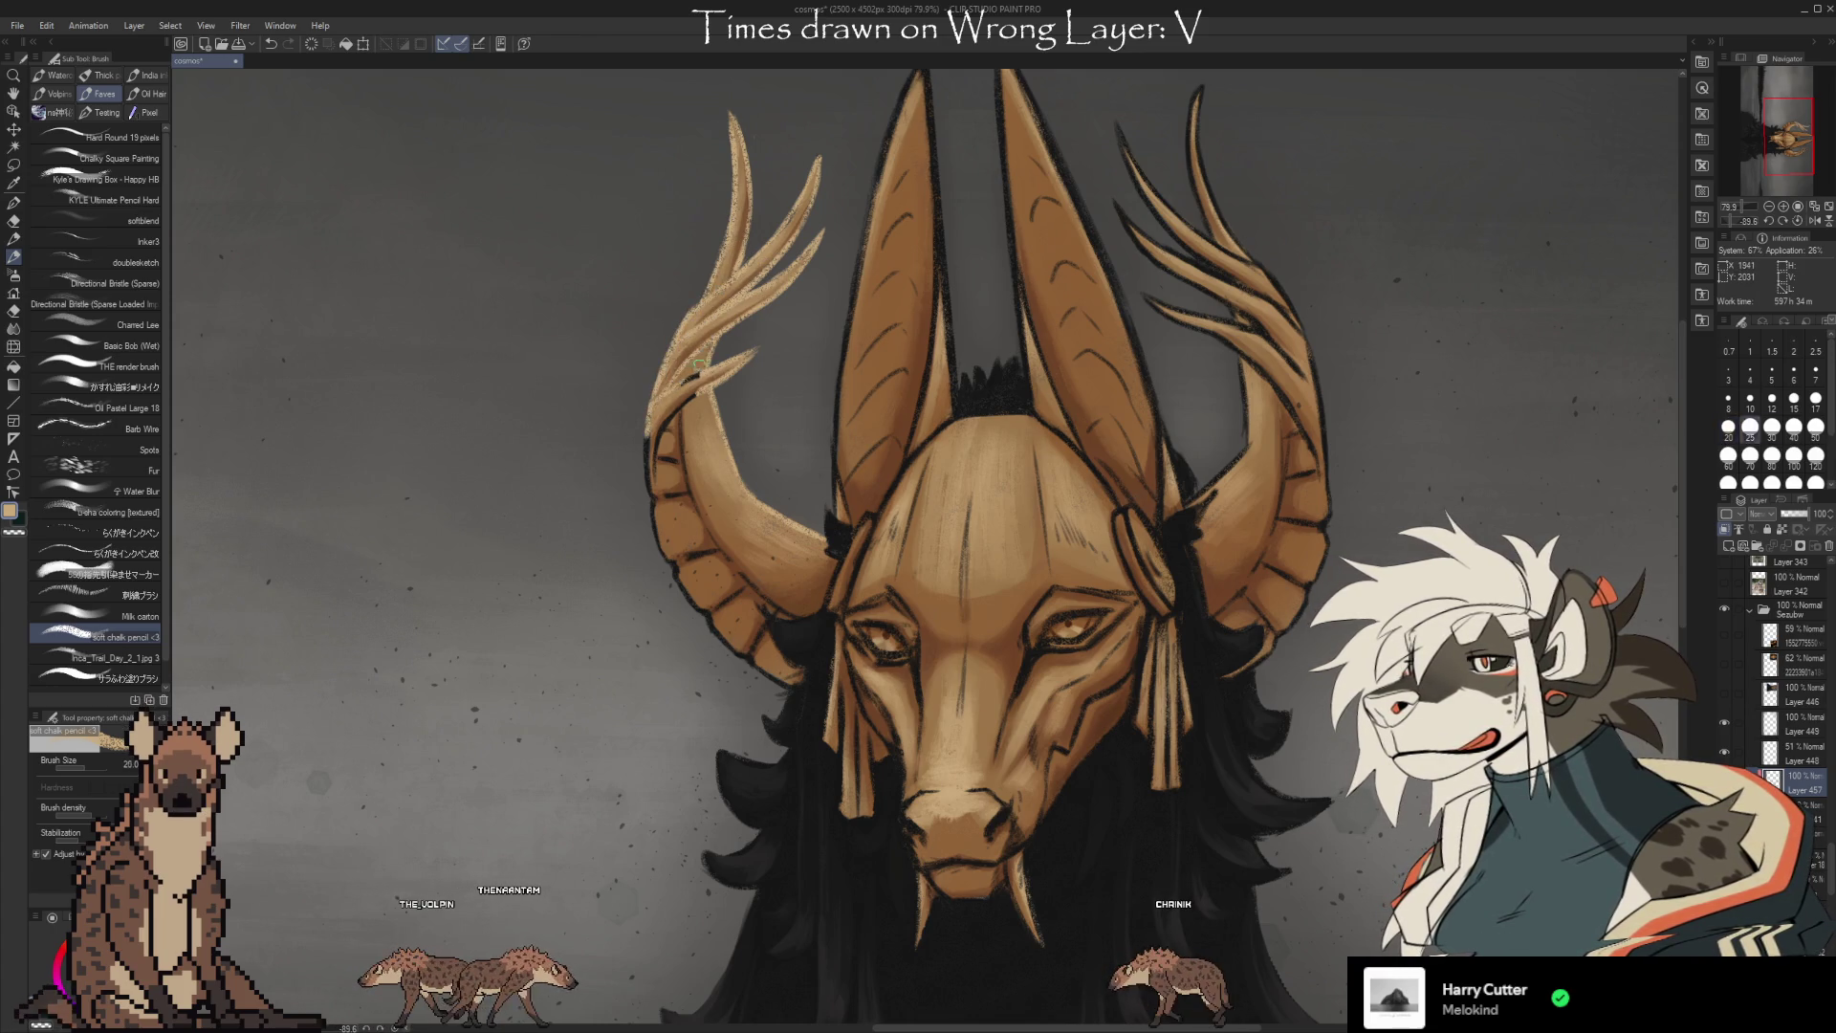
{"action": "key", "text": "bracketright"}
{"action": "key", "text": "bracketright"}
{"action": "key", "text": "bracketright"}
{"action": "left_click_drag", "start_coordinate": [670, 421], "coordinate": [656, 507]}
{"action": "left_click_drag", "start_coordinate": [660, 574], "coordinate": [803, 683]}
Texture the left ear edge, eye area, muzzle, right cheek and right ear with light chalk.
{"action": "left_click_drag", "start_coordinate": [832, 498], "coordinate": [881, 300]}
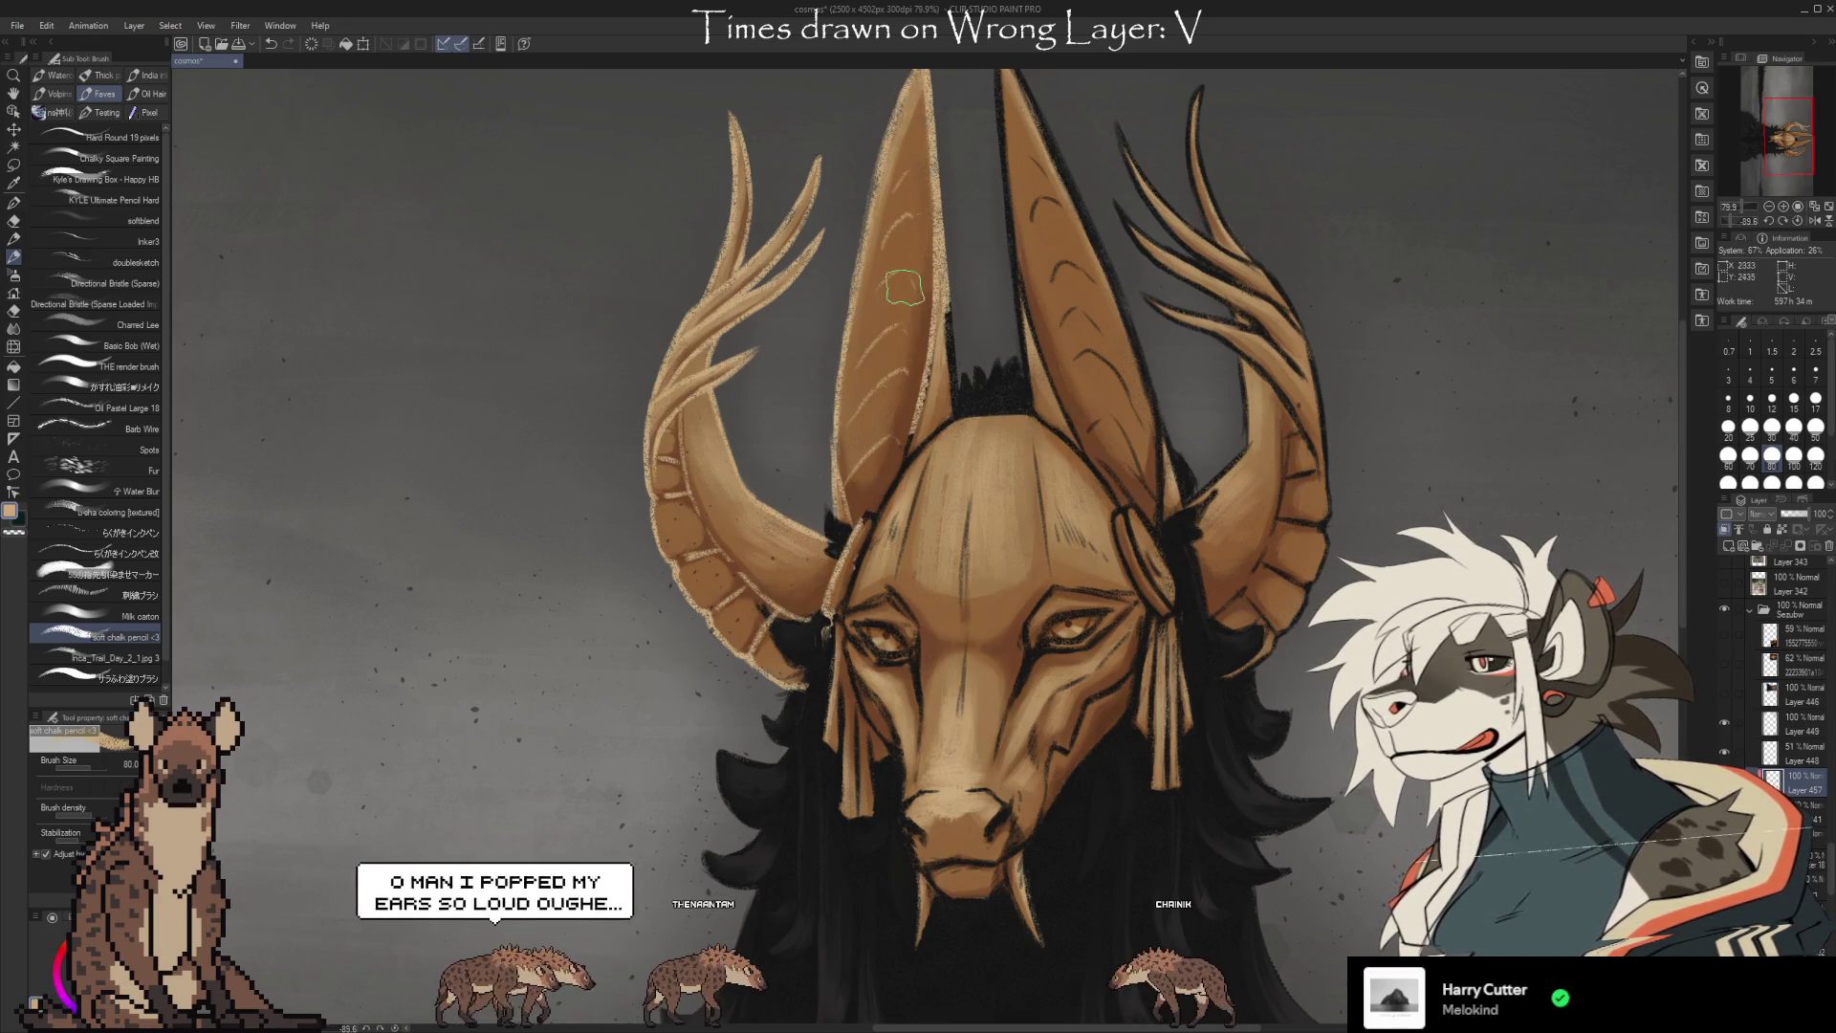
{"action": "left_click_drag", "start_coordinate": [842, 674], "coordinate": [899, 588]}
{"action": "mouse_move", "coordinate": [837, 712]}
{"action": "left_mouse_down"}
{"action": "mouse_move", "coordinate": [942, 889]}
{"action": "mouse_move", "coordinate": [1000, 842]}
{"action": "mouse_move", "coordinate": [1100, 670]}
{"action": "mouse_move", "coordinate": [1046, 614]}
{"action": "left_mouse_up"}
{"action": "left_click_drag", "start_coordinate": [1038, 397], "coordinate": [999, 114]}
{"action": "mouse_move", "coordinate": [1095, 230]}
{"action": "left_mouse_down"}
{"action": "mouse_move", "coordinate": [1153, 517]}
{"action": "mouse_move", "coordinate": [1124, 555]}
{"action": "mouse_move", "coordinate": [1148, 707]}
{"action": "mouse_move", "coordinate": [1109, 785]}
{"action": "mouse_move", "coordinate": [1160, 698]}
{"action": "left_mouse_up"}
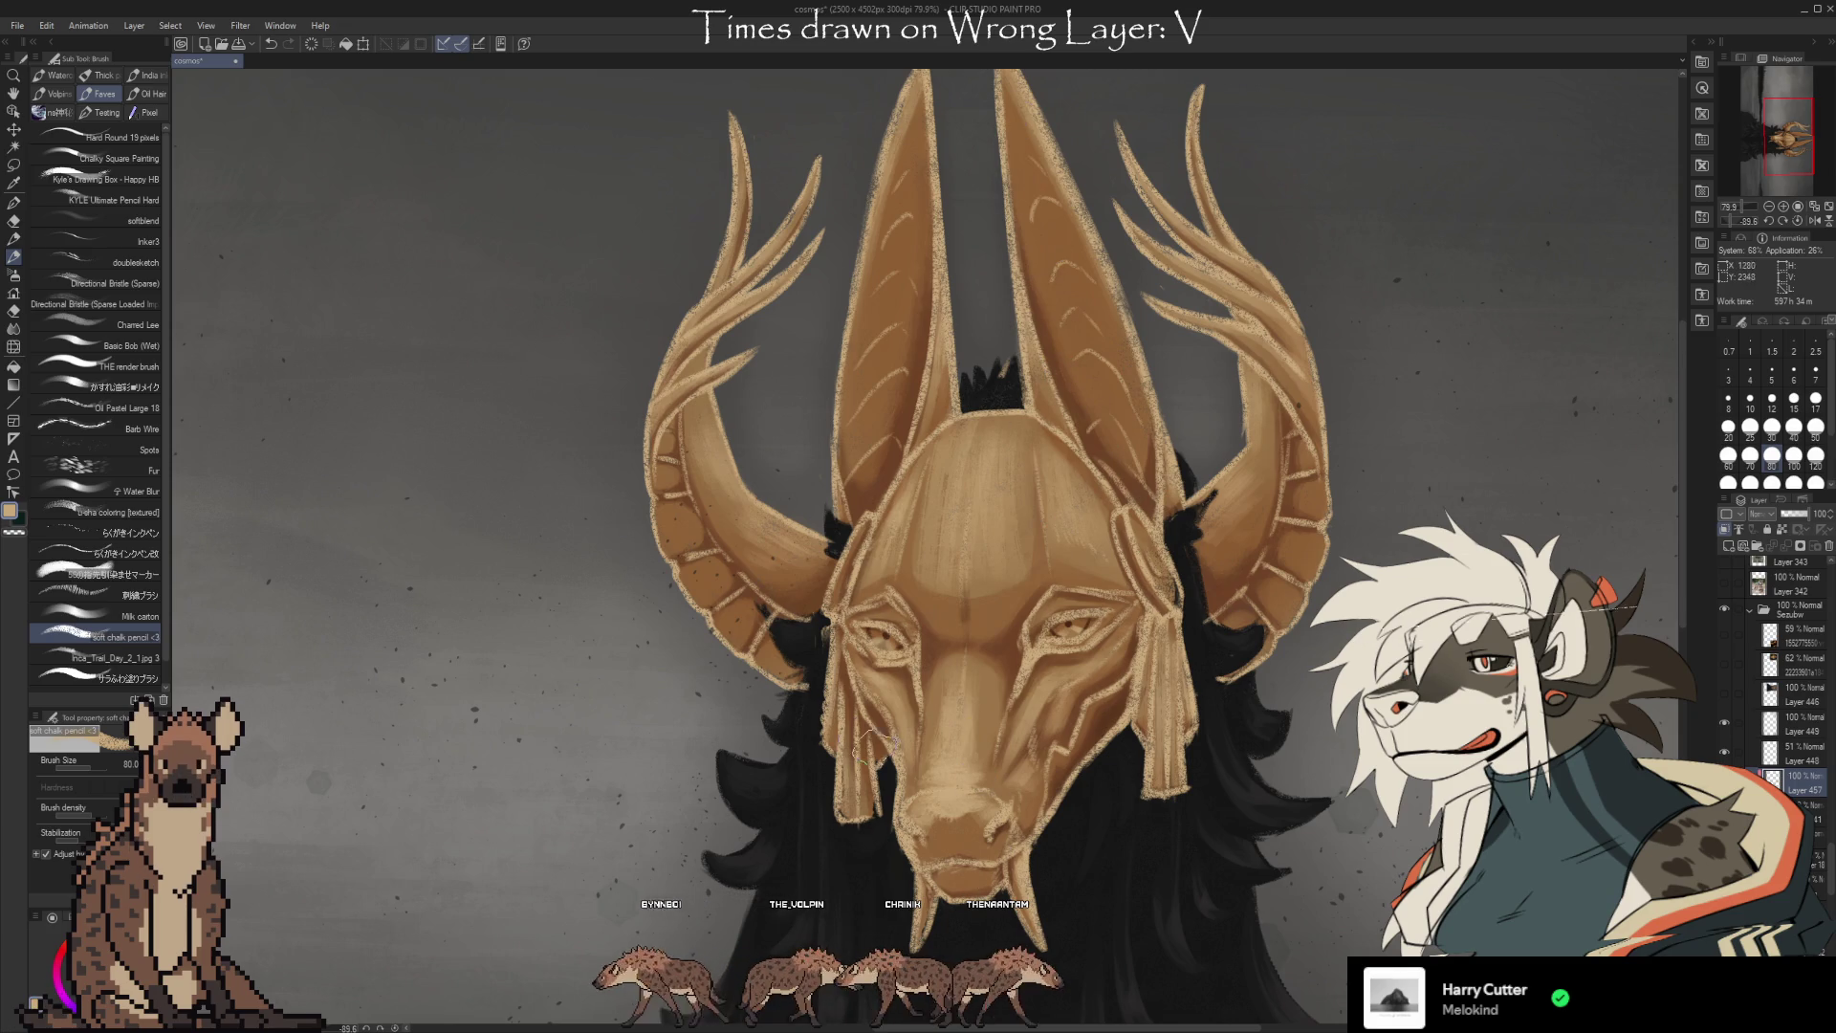
{"action": "scroll", "coordinate": [1155, 889], "scroll_direction": "down", "scroll_amount": 2}
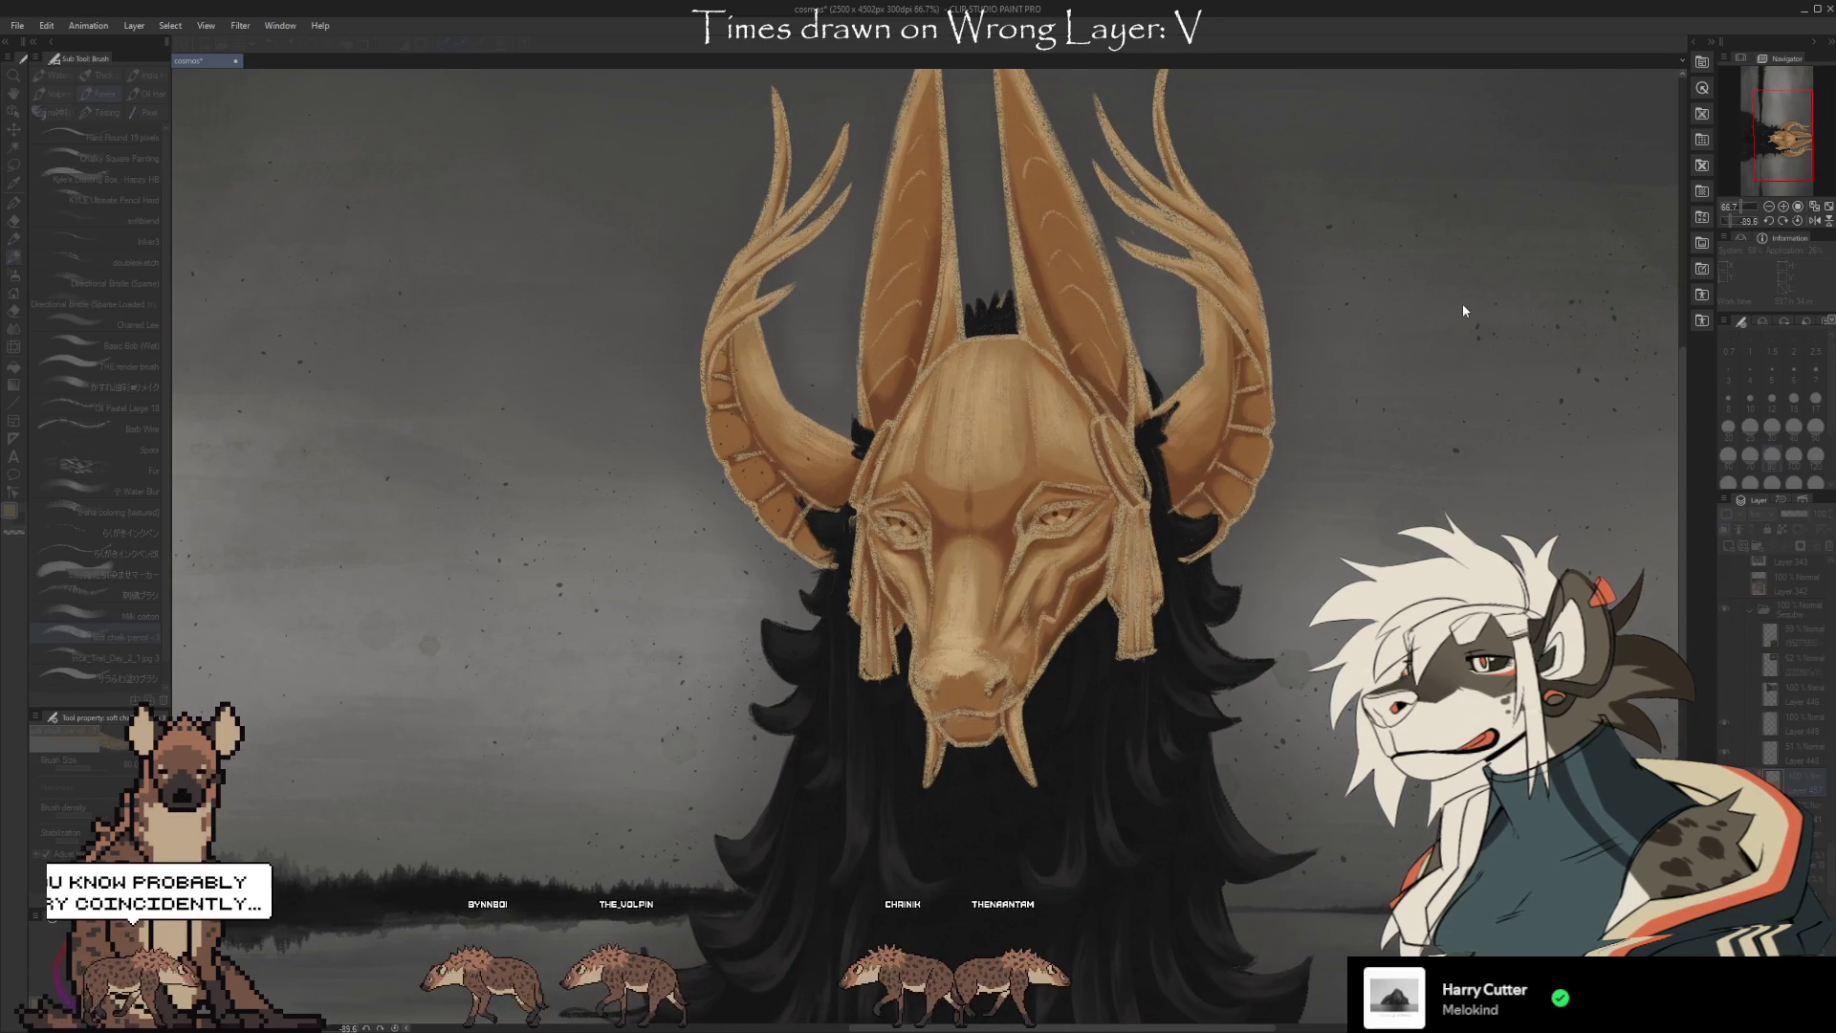
Undo and redo the chalk strokes to compare the mask, leaving the dark line art visible.
{"action": "key", "text": "ctrl+z"}
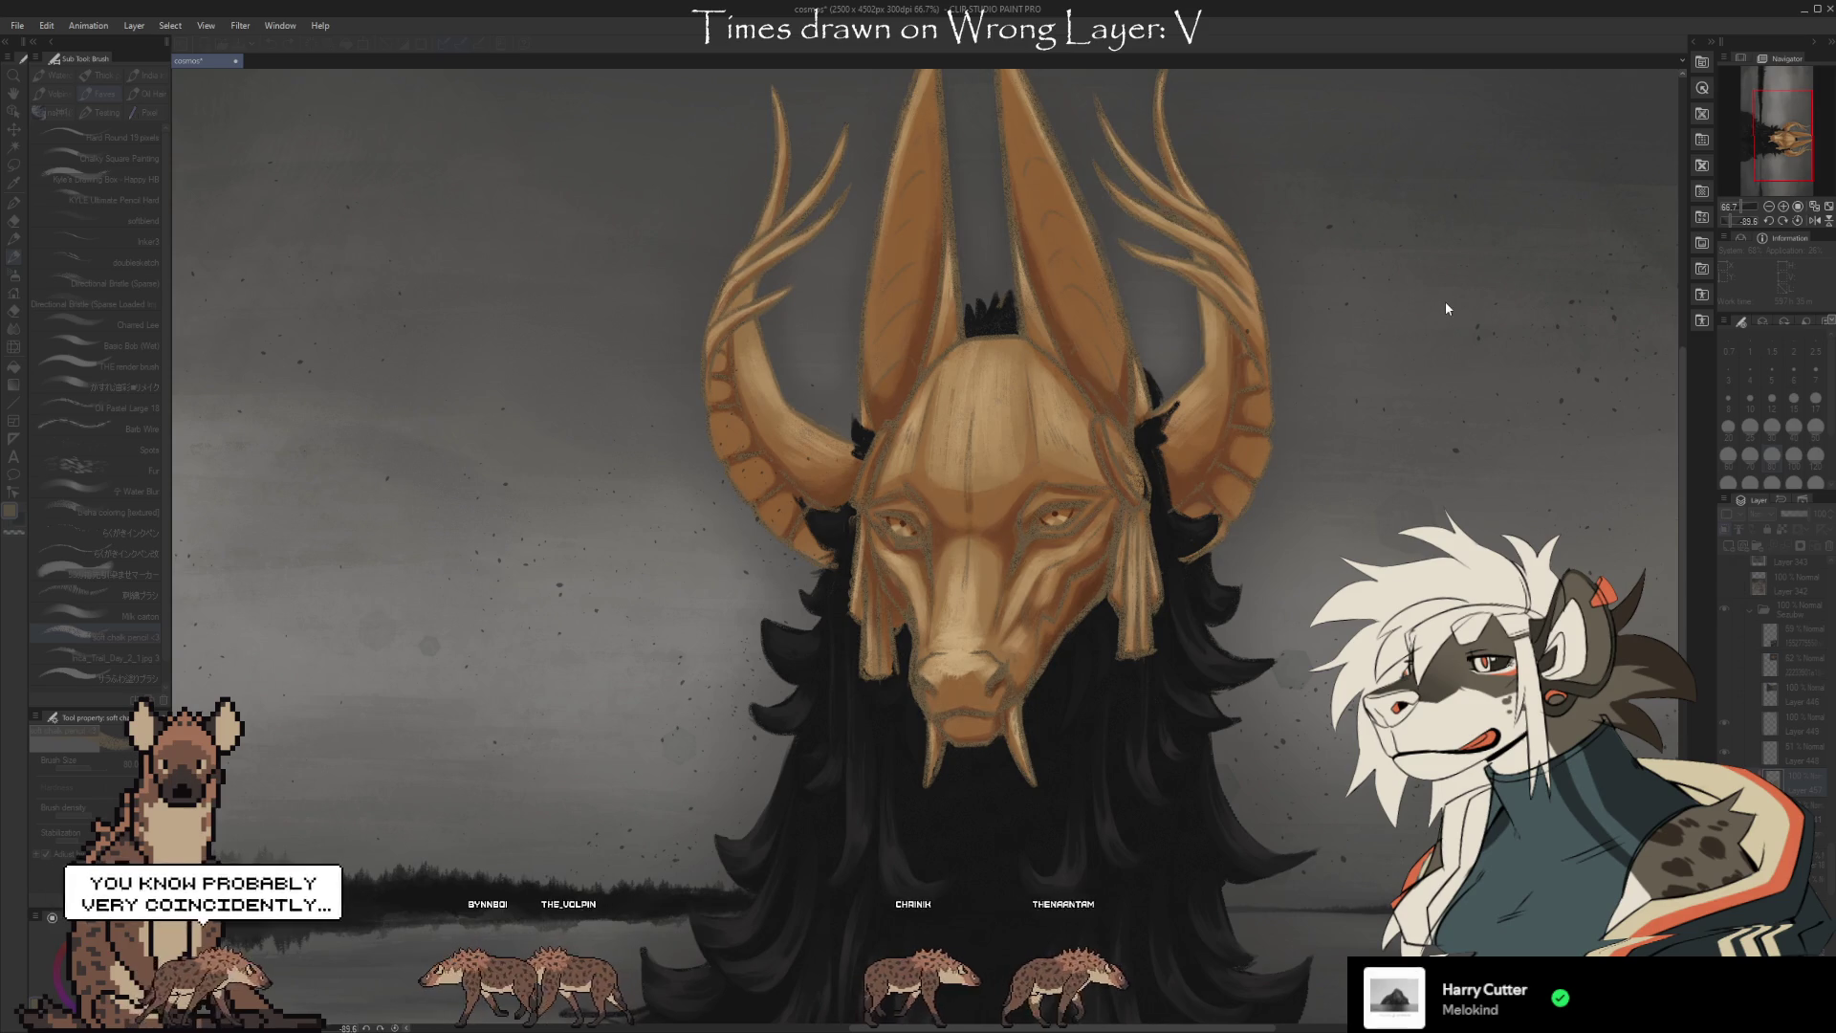
{"action": "key", "text": "ctrl+z"}
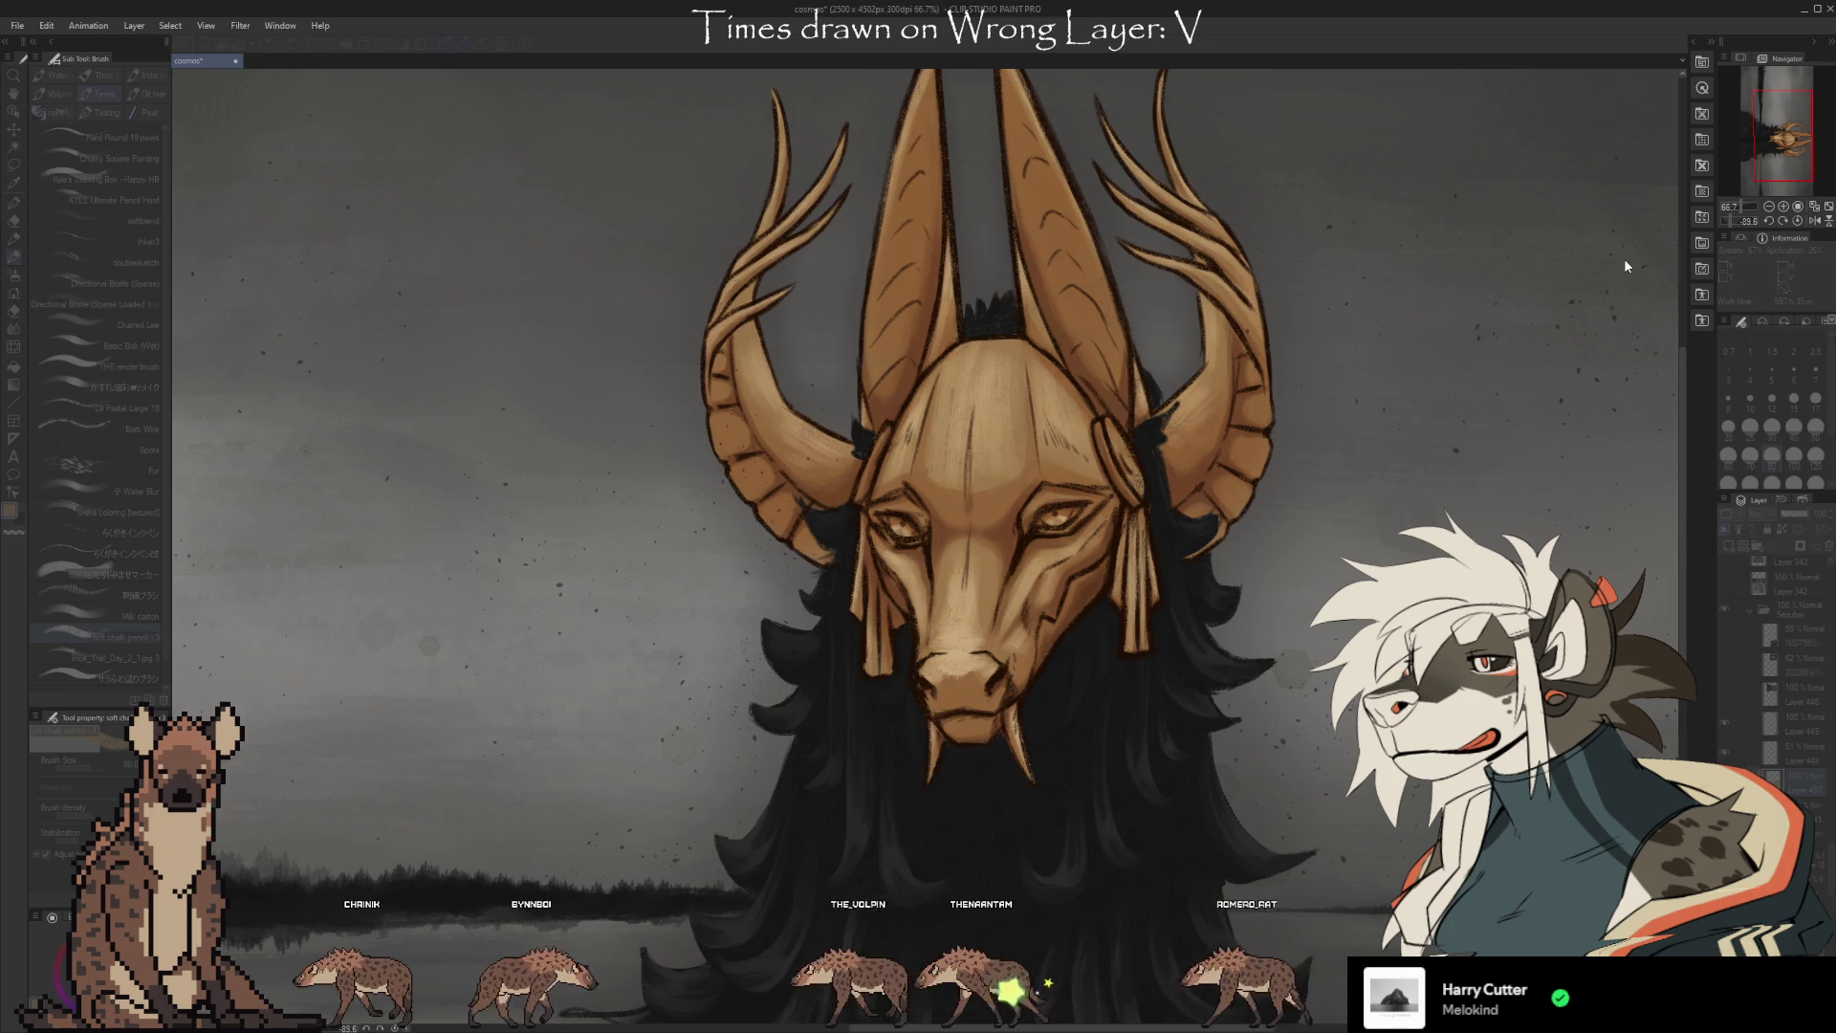
{"action": "mouse_move", "coordinate": [1392, 662]}
{"action": "left_mouse_down"}
{"action": "mouse_move", "coordinate": [1368, 542]}
{"action": "mouse_move", "coordinate": [1365, 594]}
{"action": "left_mouse_up"}
{"action": "key", "text": "ctrl+z"}
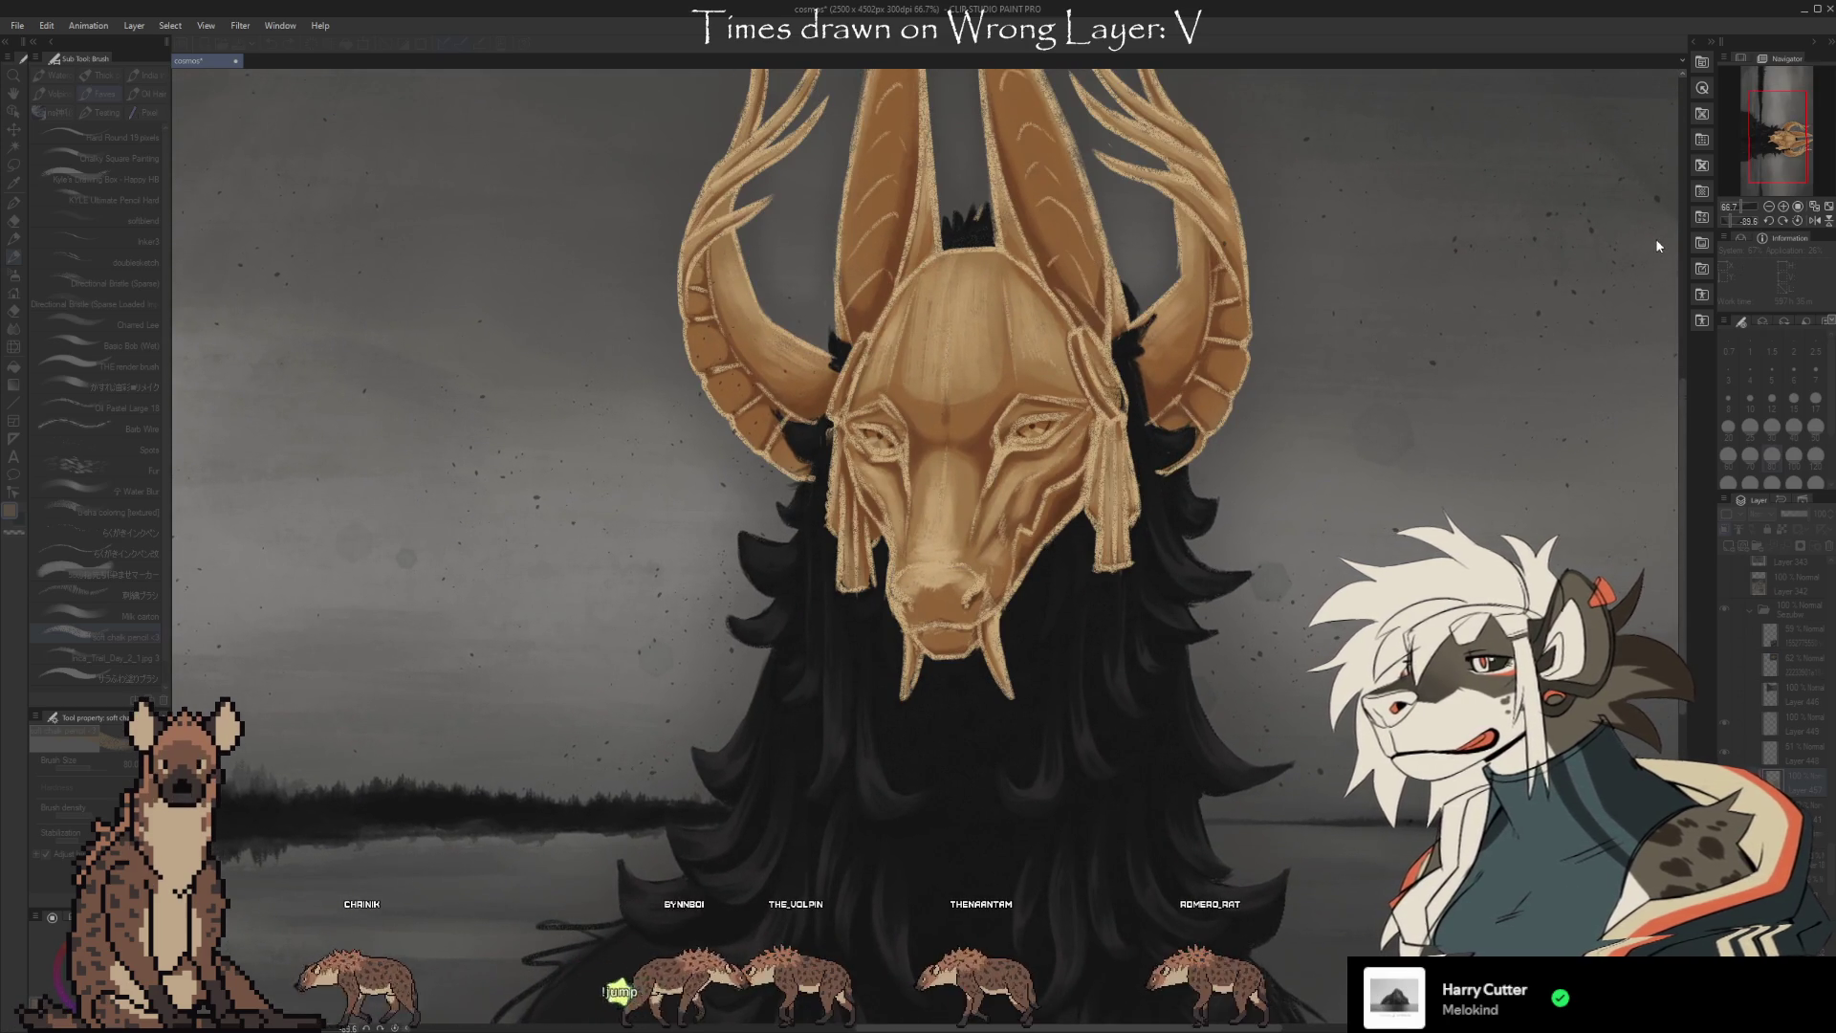
{"action": "key", "text": "ctrl+y"}
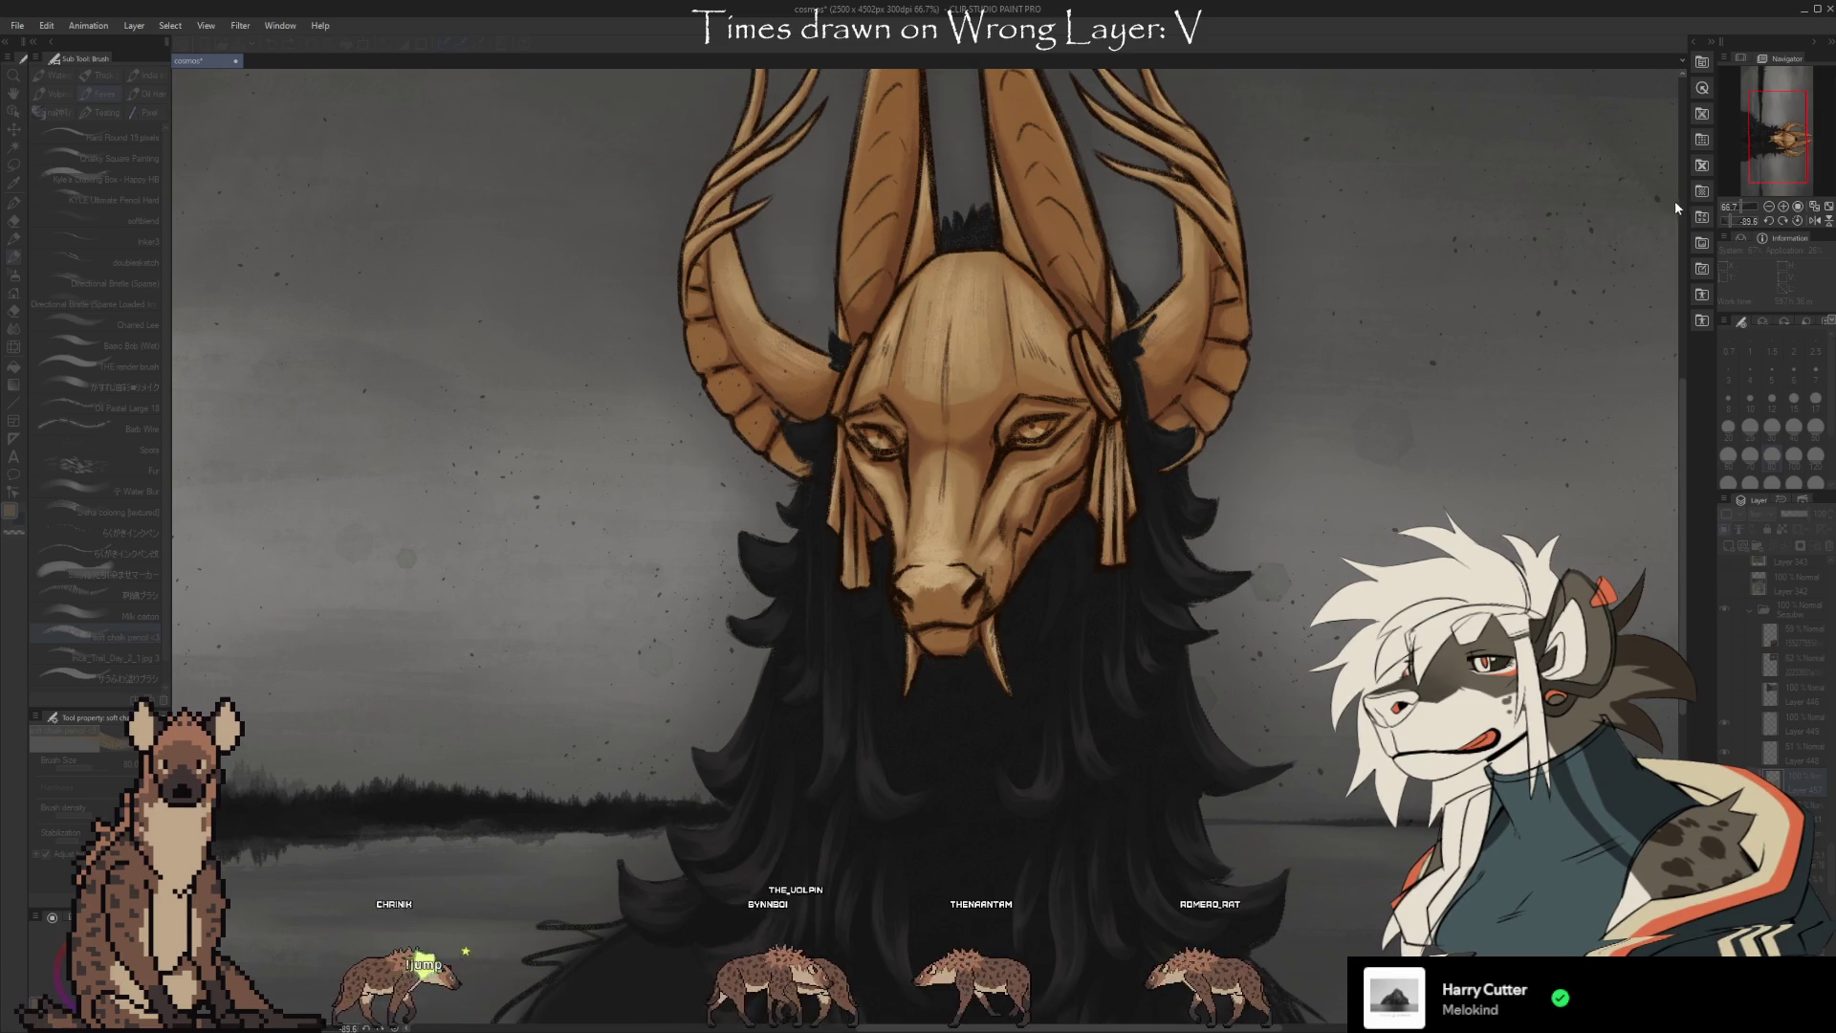
{"action": "left_click", "coordinate": [1673, 204]}
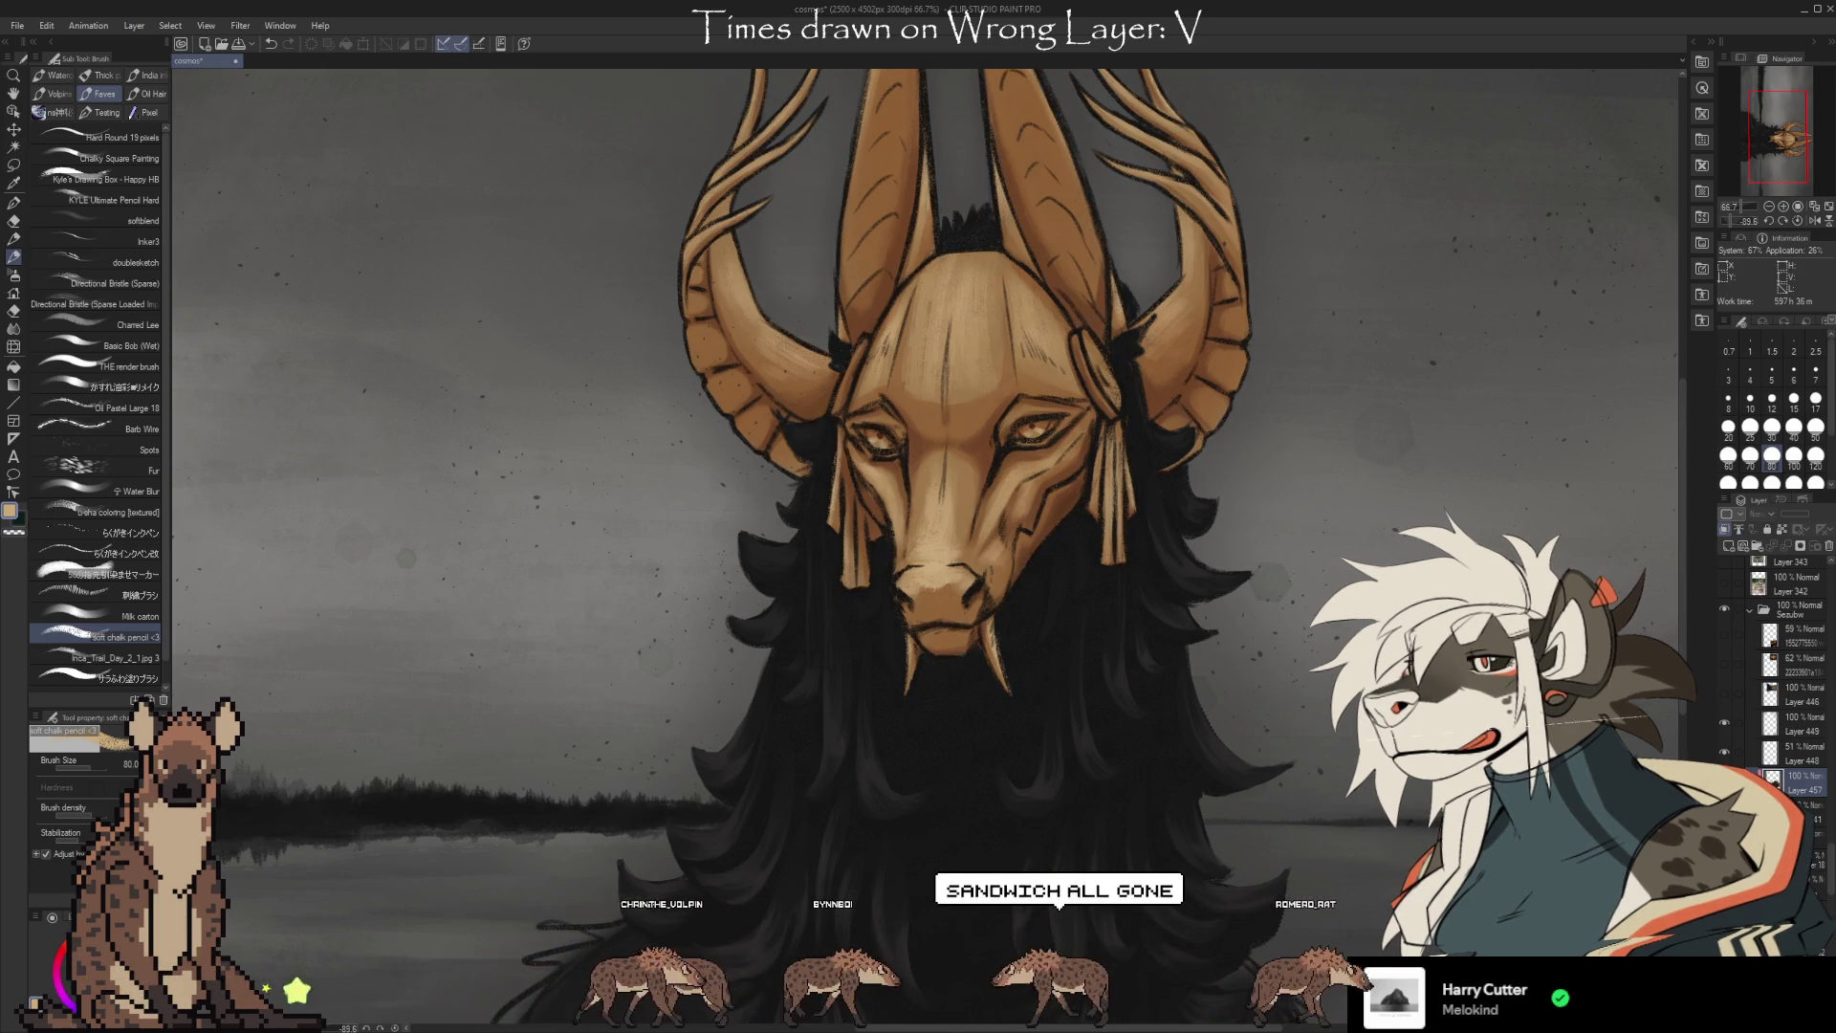
{"action": "scroll", "coordinate": [1347, 849], "scroll_direction": "down", "scroll_amount": 2}
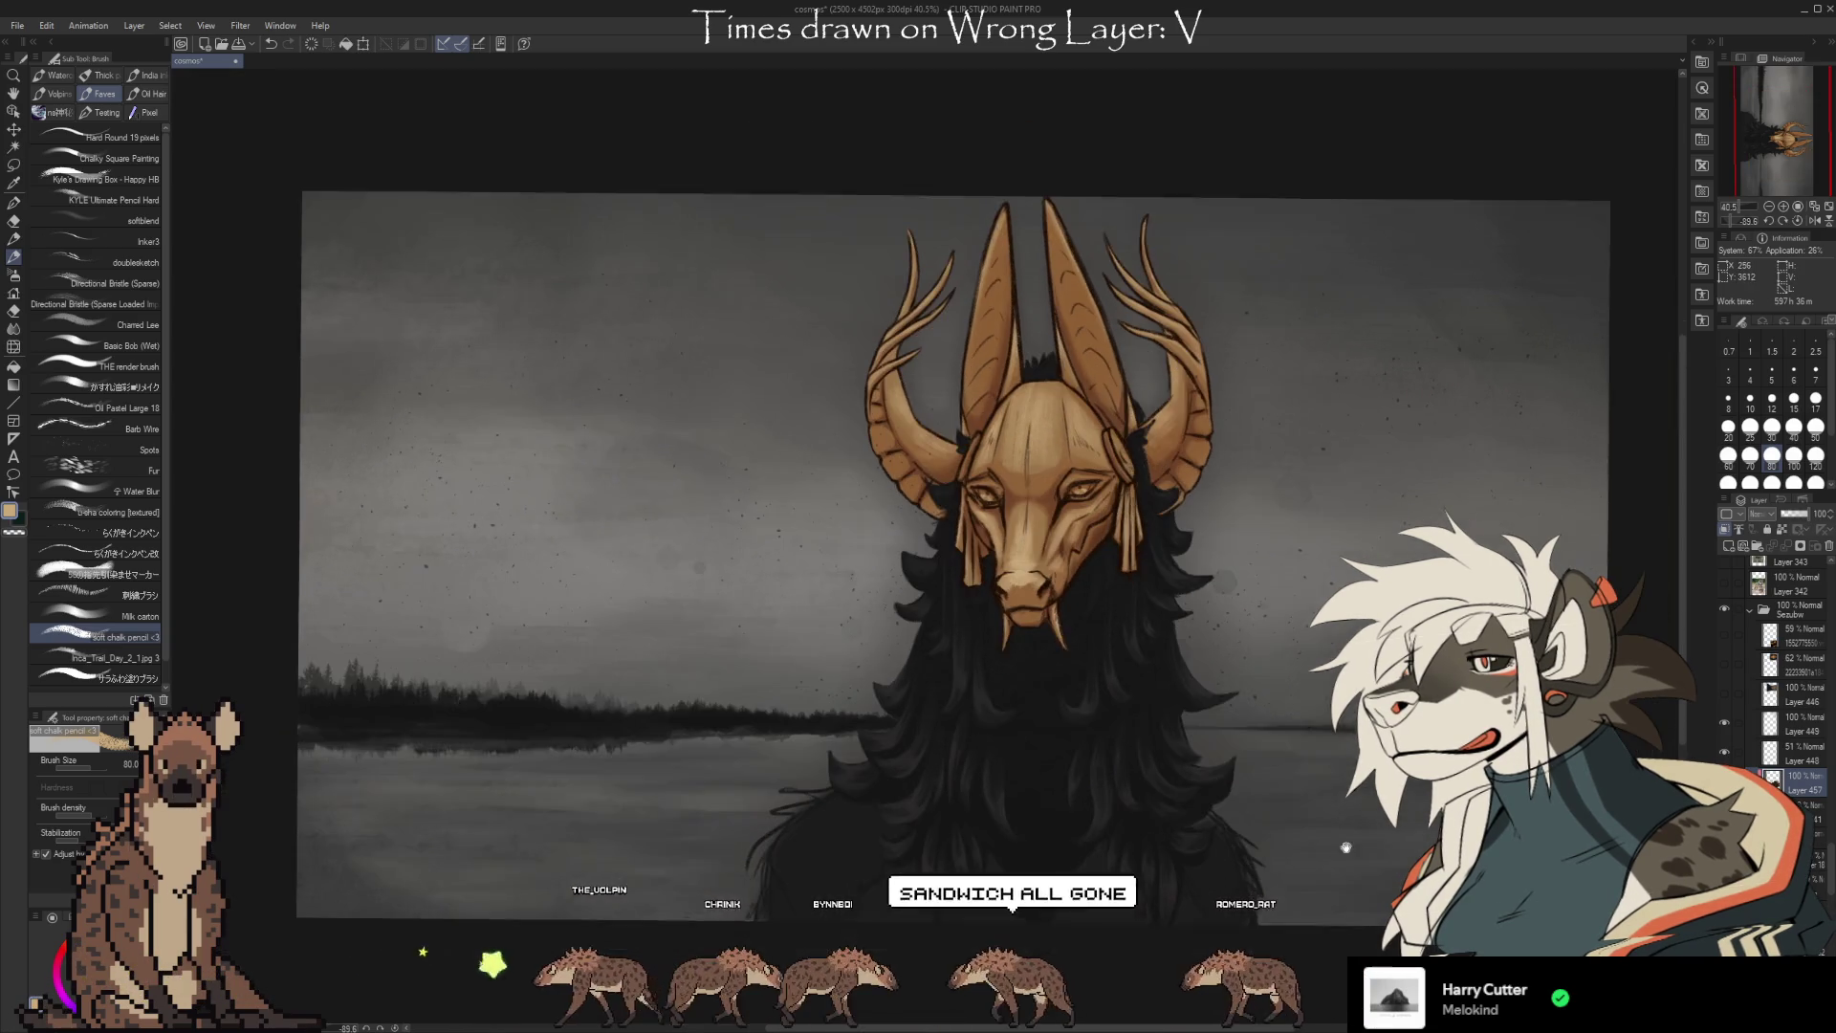
{"action": "left_click_drag", "start_coordinate": [1347, 849], "coordinate": [1333, 834]}
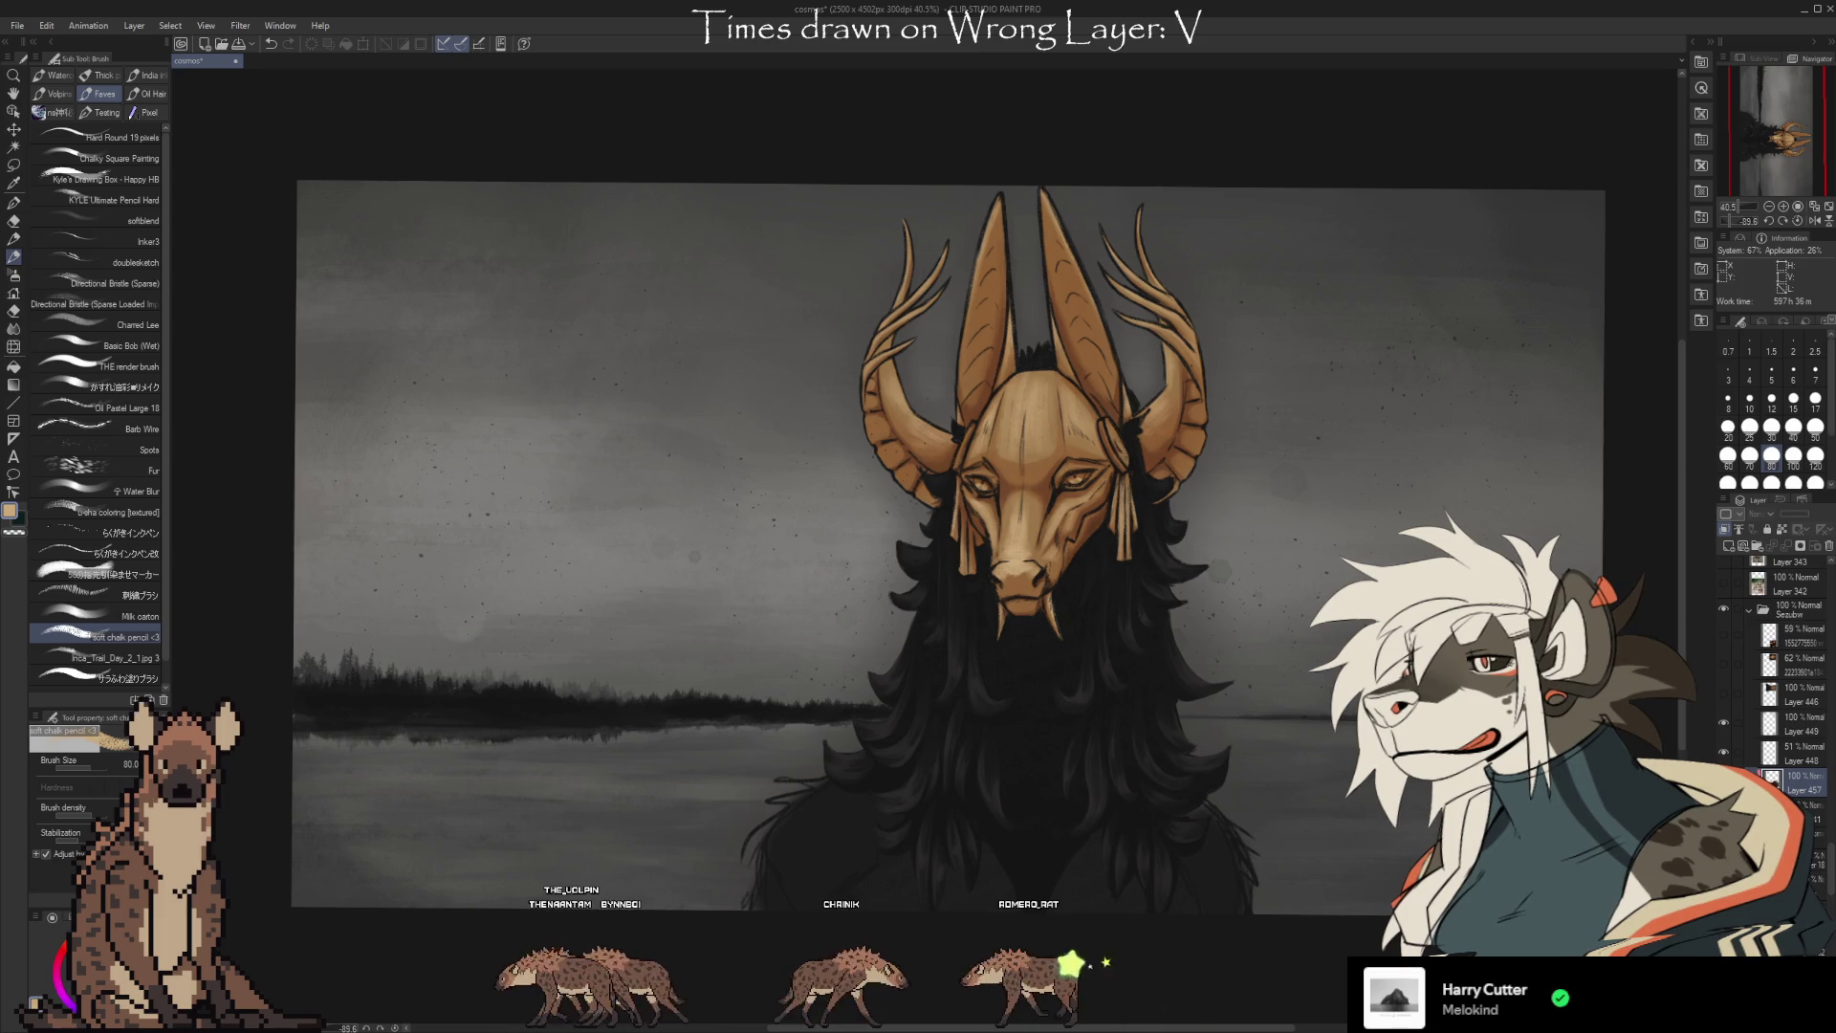
{"action": "scroll", "coordinate": [1035, 564], "scroll_direction": "up", "scroll_amount": 5}
{"action": "scroll", "coordinate": [1036, 565], "scroll_direction": "up", "scroll_amount": 3}
{"action": "scroll", "coordinate": [1205, 841], "scroll_direction": "down", "scroll_amount": 2}
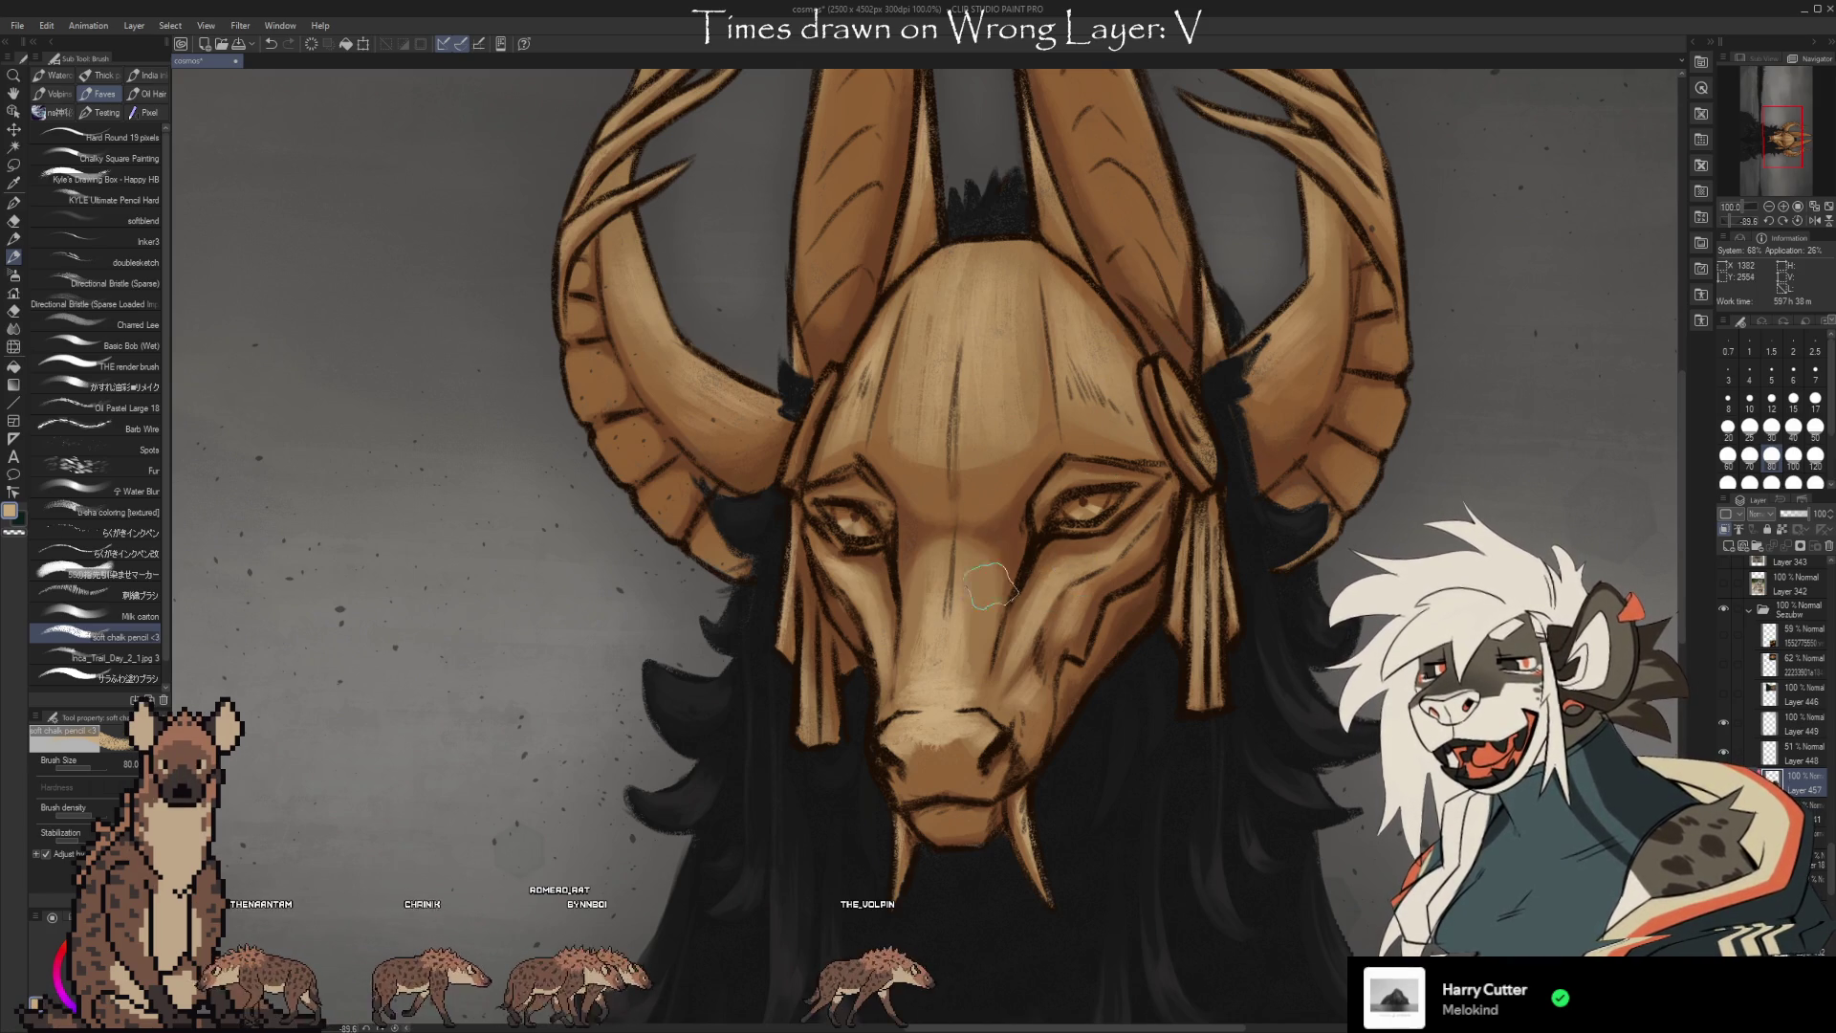
{"action": "left_click", "coordinate": [1749, 398]}
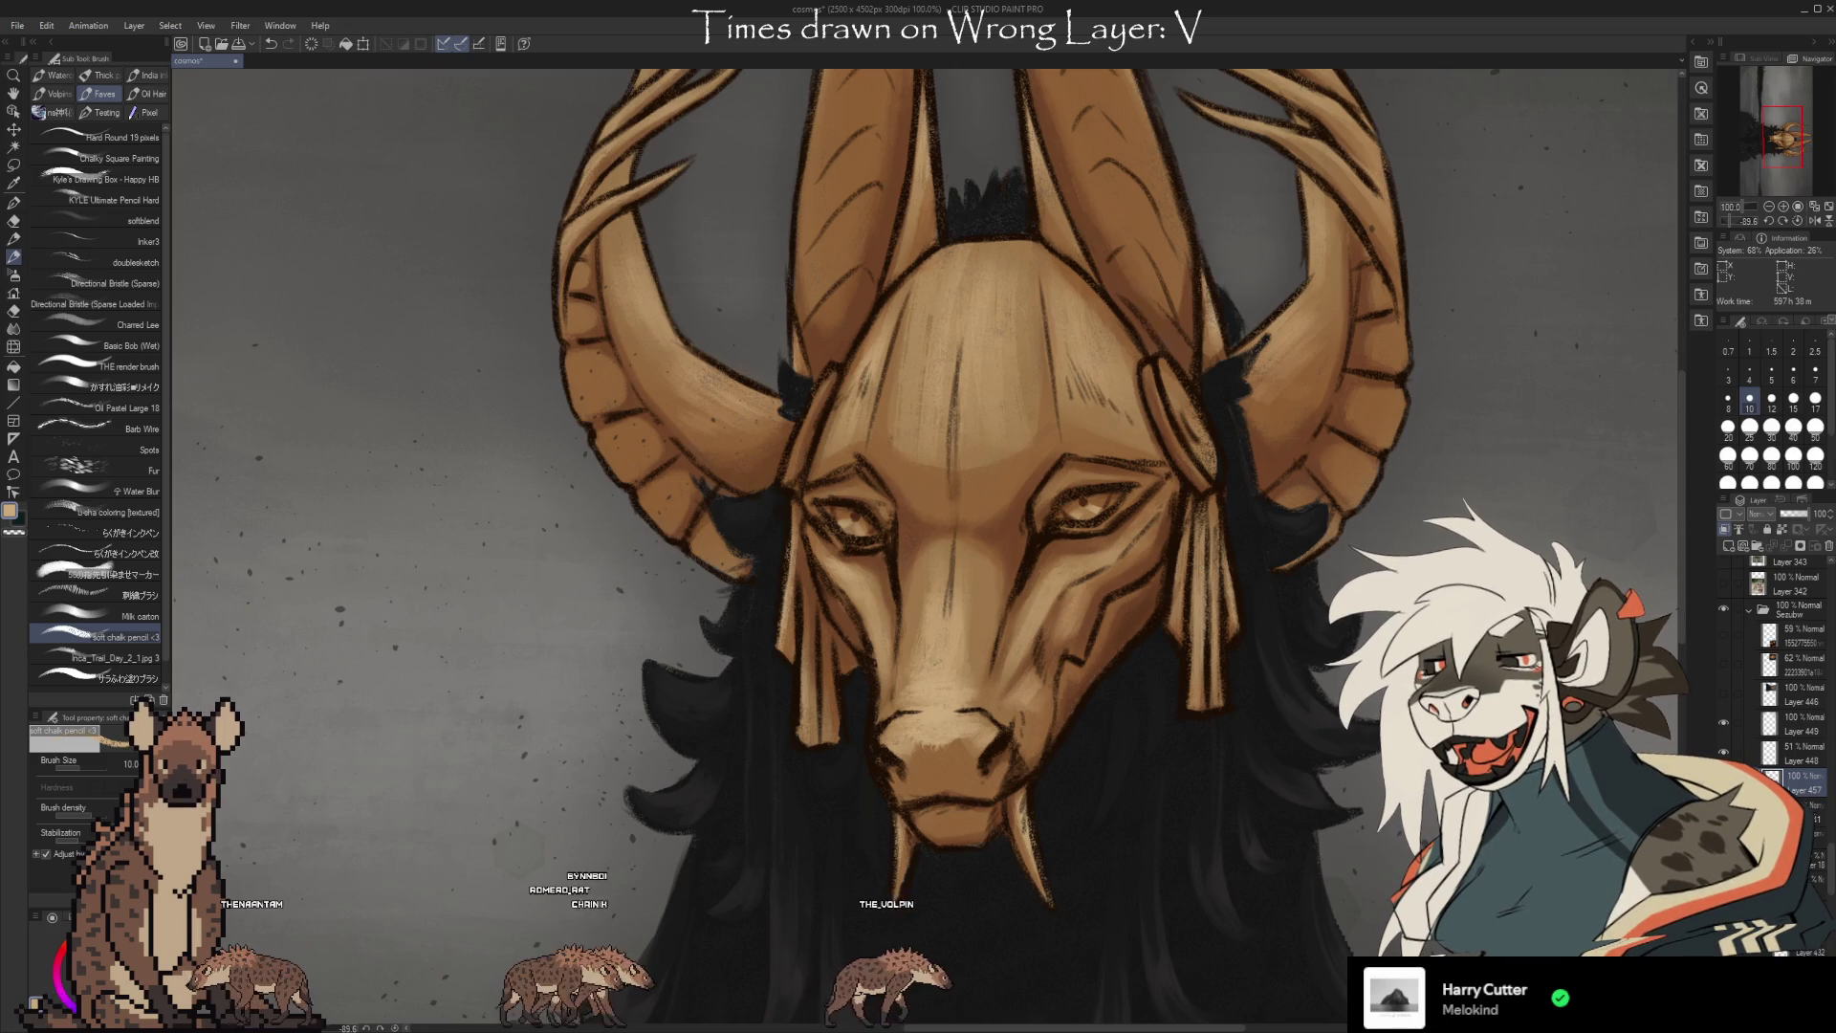
Sample a dark colour from the artwork and touch up the mask, raising the brush size to 15.
{"action": "scroll", "coordinate": [1820, 889], "scroll_direction": "down", "scroll_amount": 2}
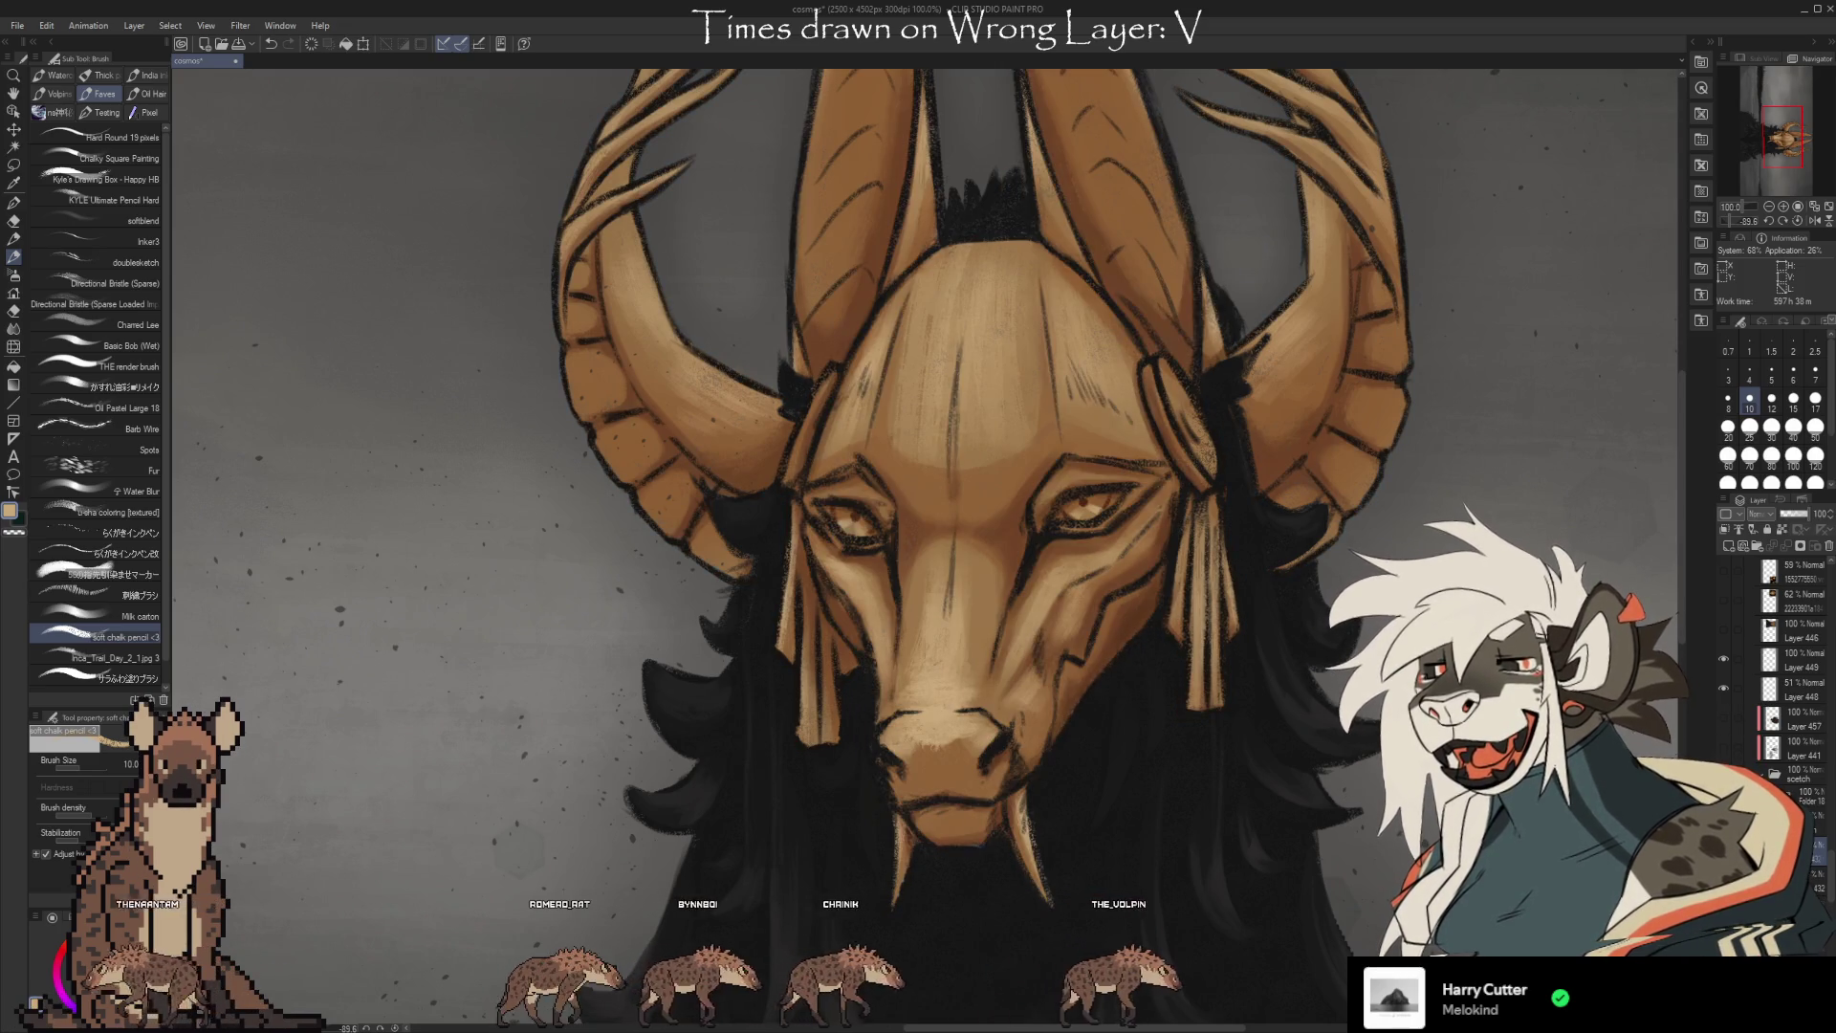
{"action": "key", "text": "i"}
{"action": "left_click", "coordinate": [1046, 951]}
{"action": "key", "text": "b"}
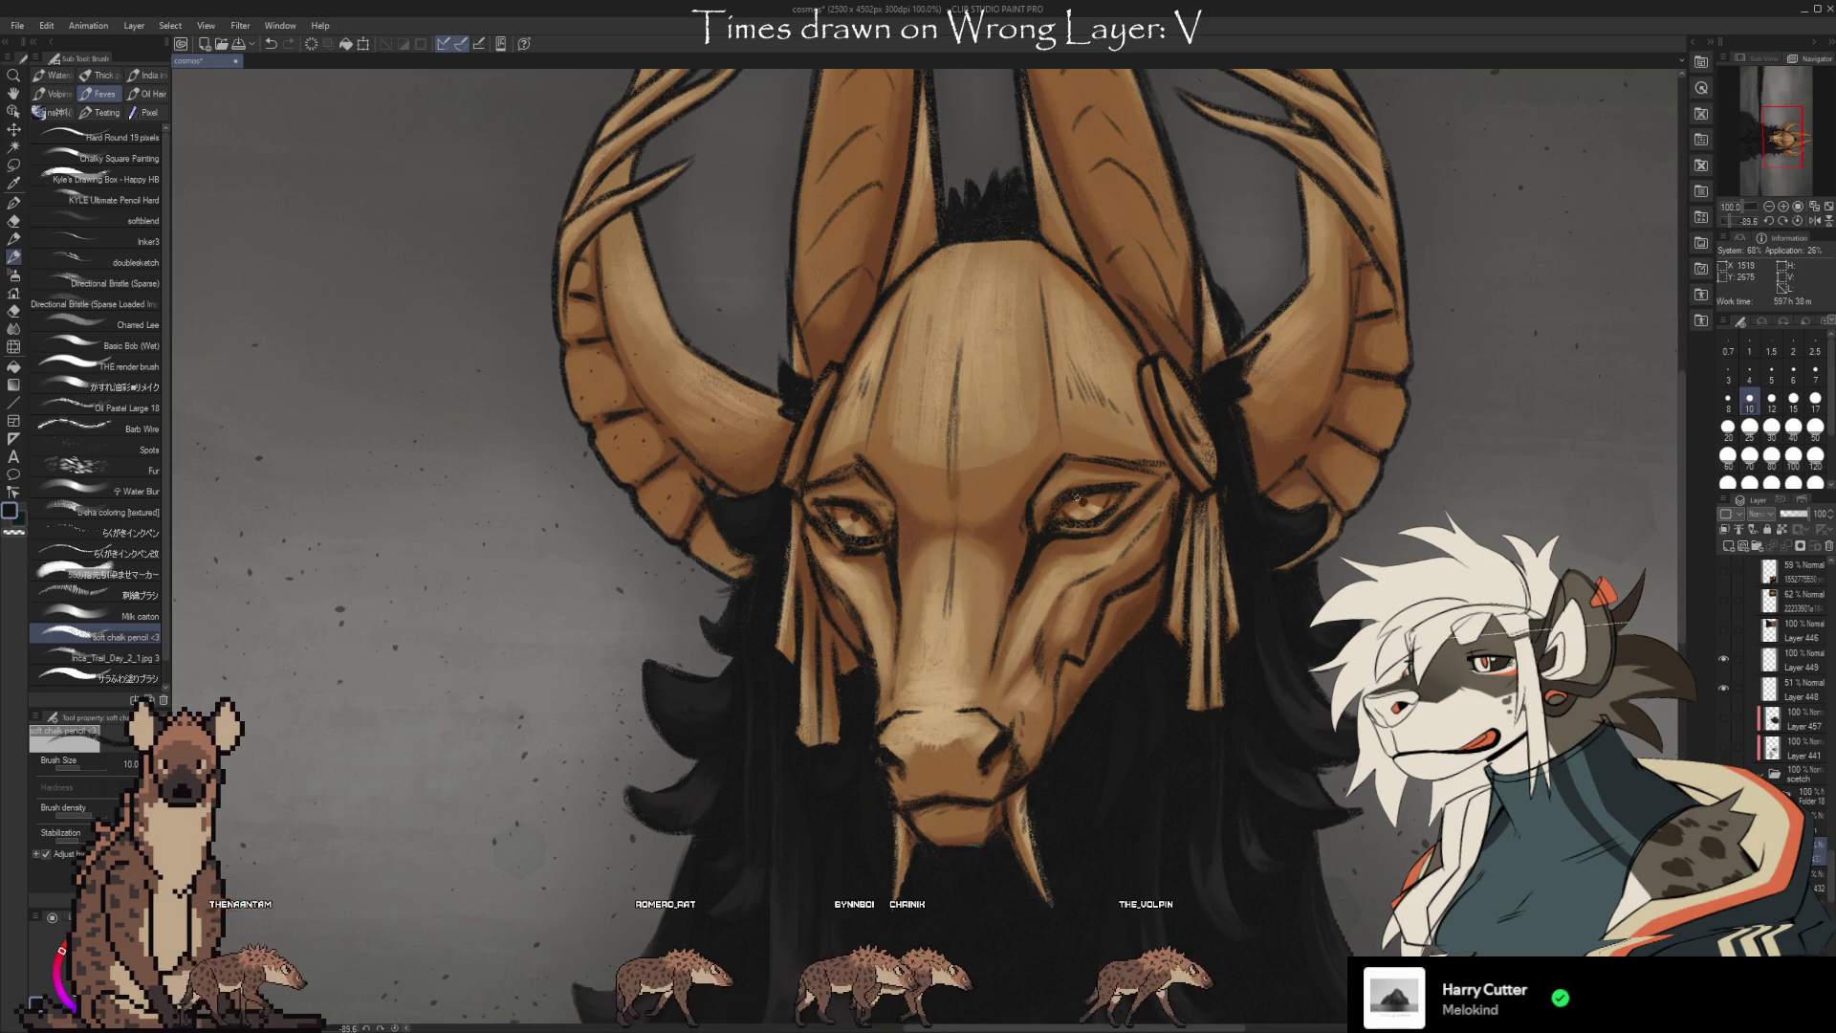
{"action": "key", "text": "e"}
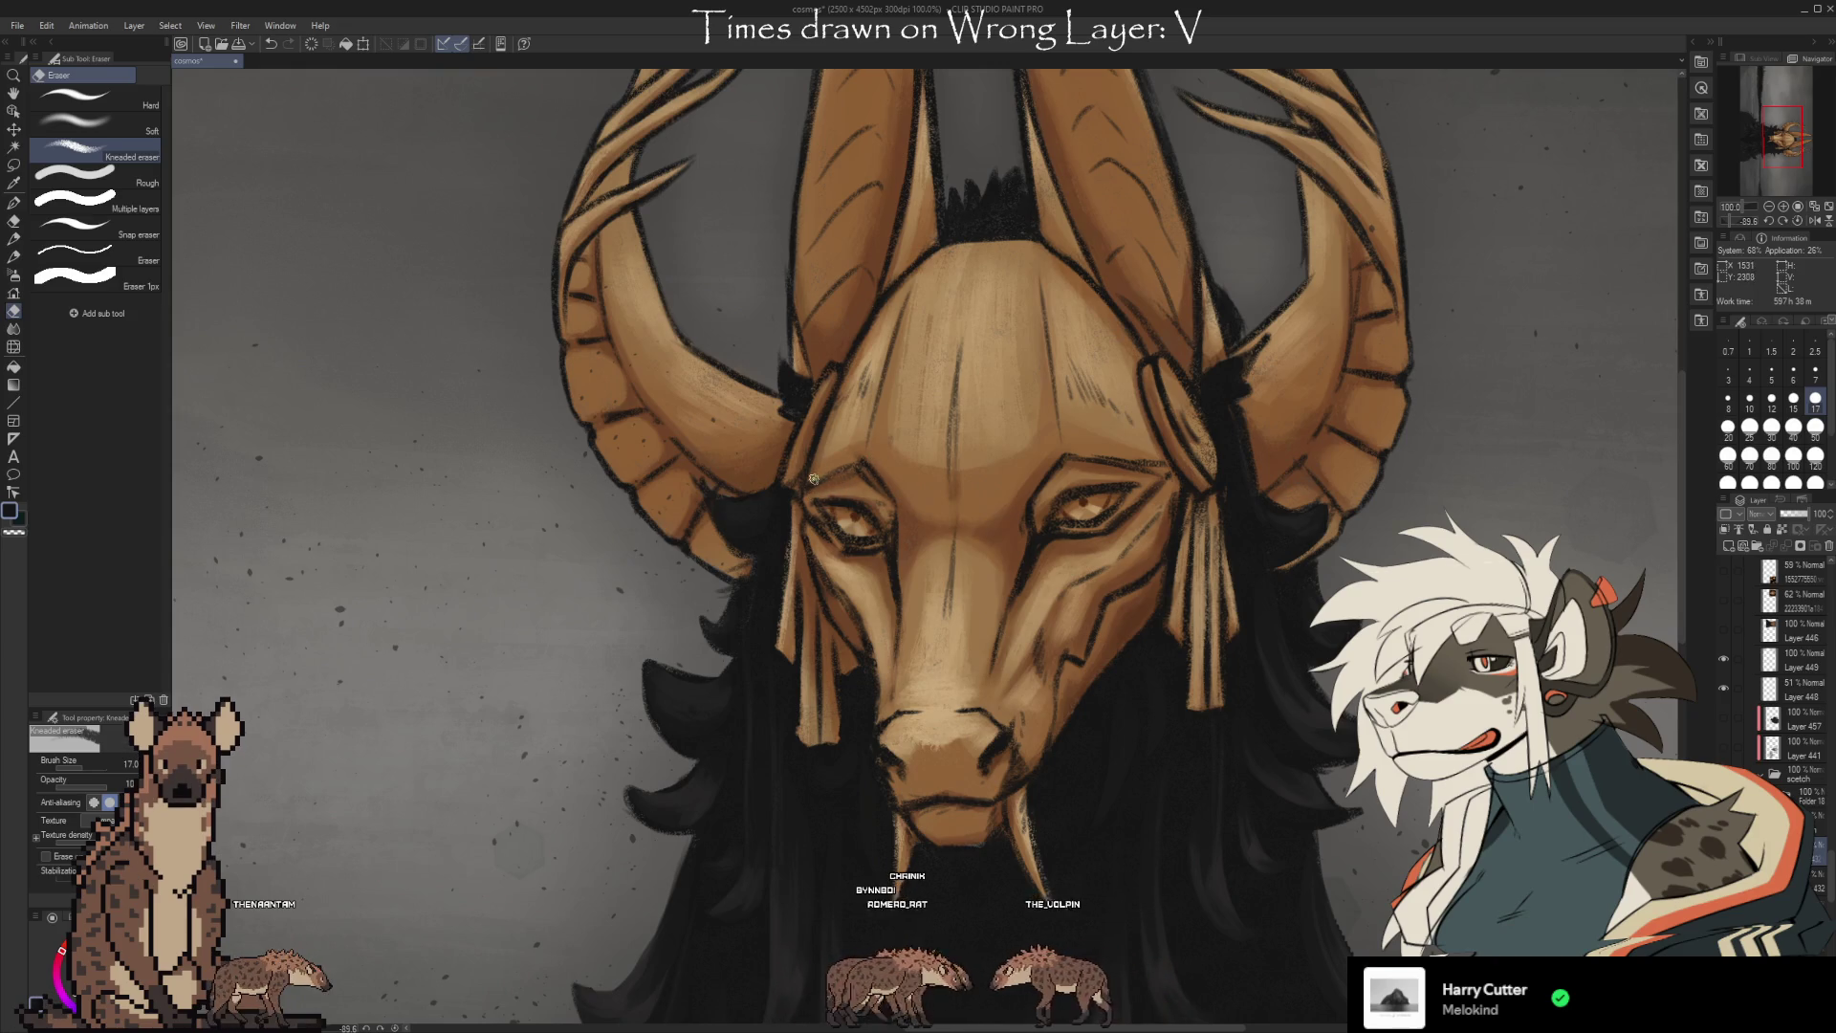
{"action": "scroll", "coordinate": [896, 439], "scroll_direction": "down", "scroll_amount": 3}
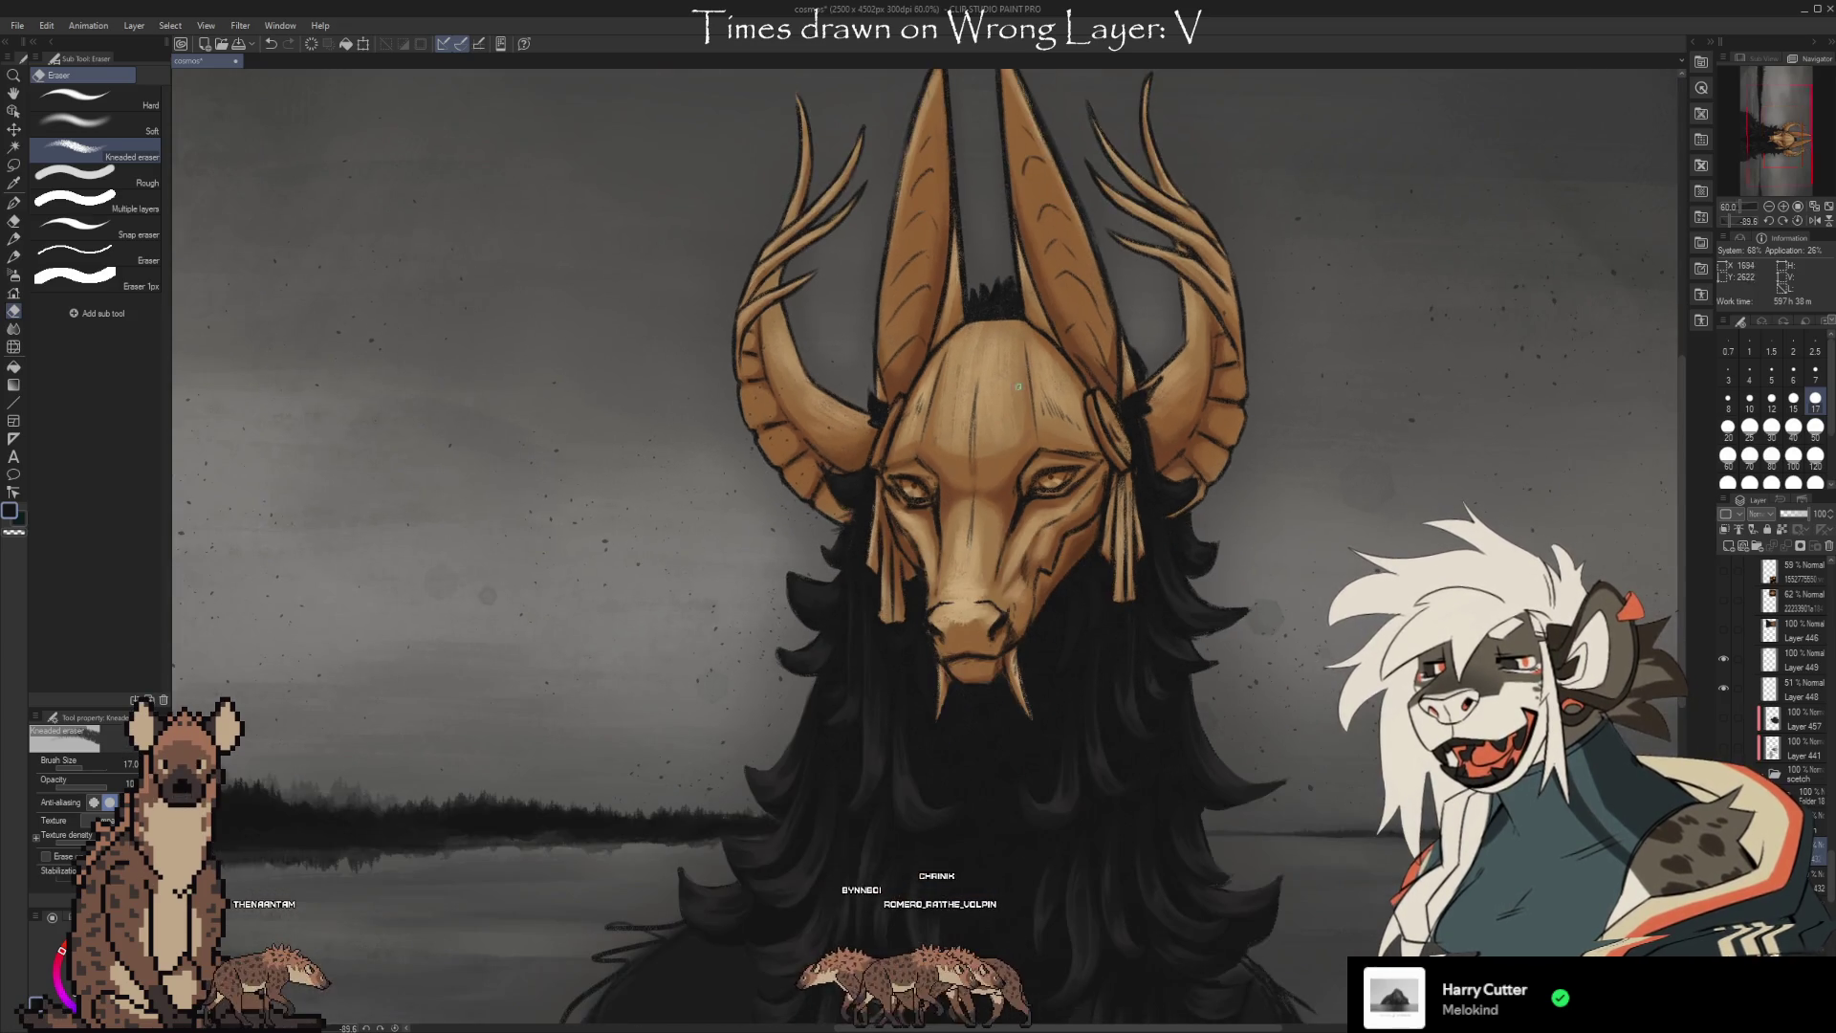
{"action": "key", "text": "b"}
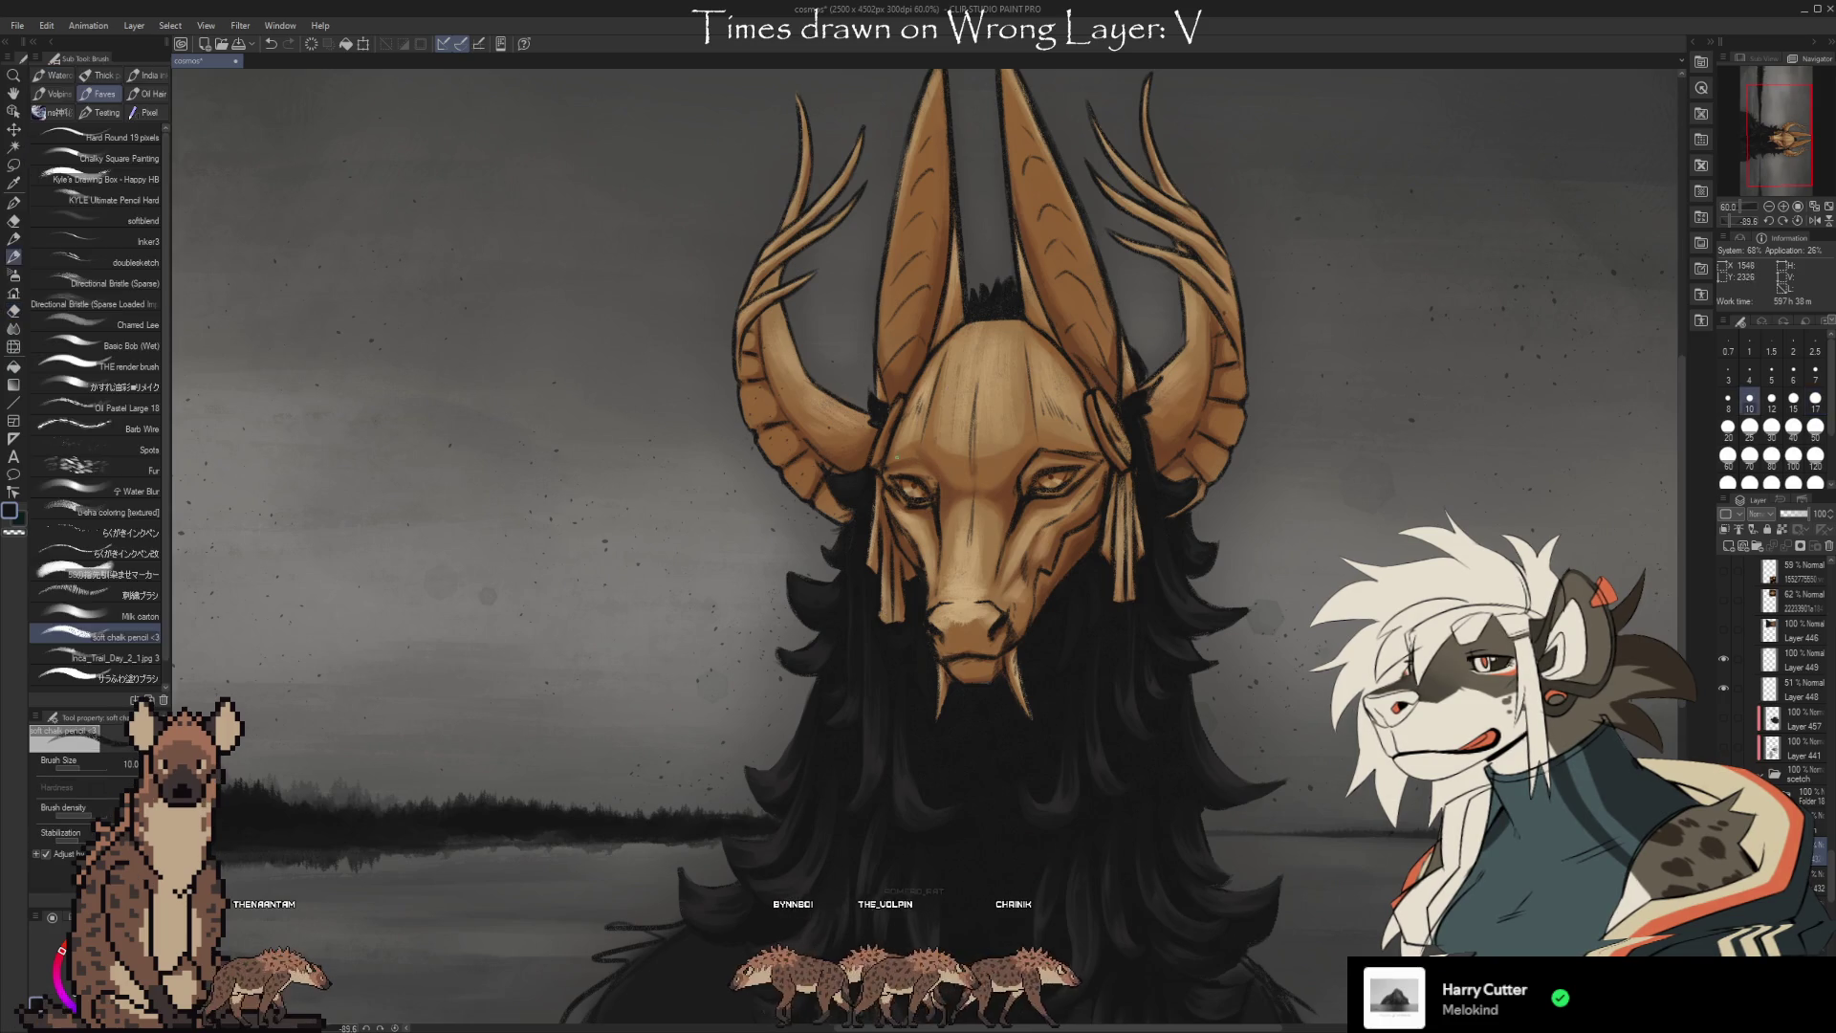
{"action": "key", "text": "bracketright"}
{"action": "key", "text": "bracketright"}
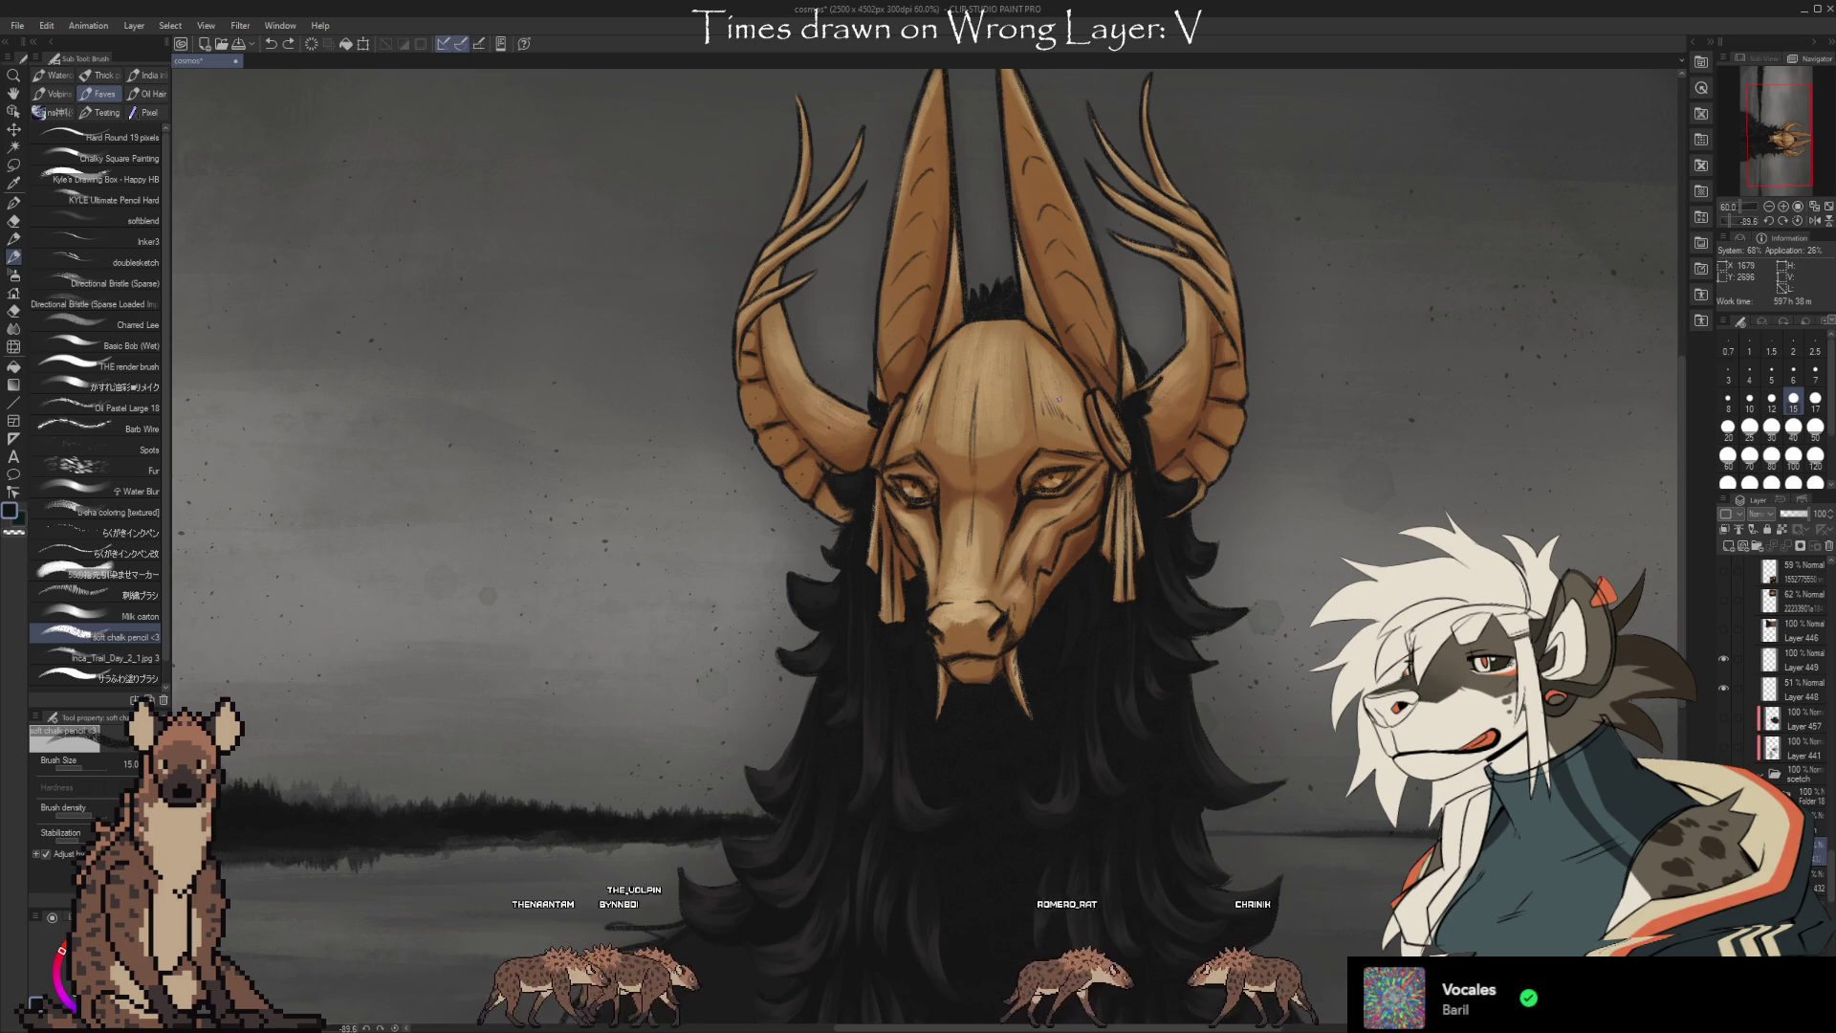
Alternate chalk pencil and Kneaded eraser to clean up the mask's face, saving the painting midway.
{"action": "key", "text": "e"}
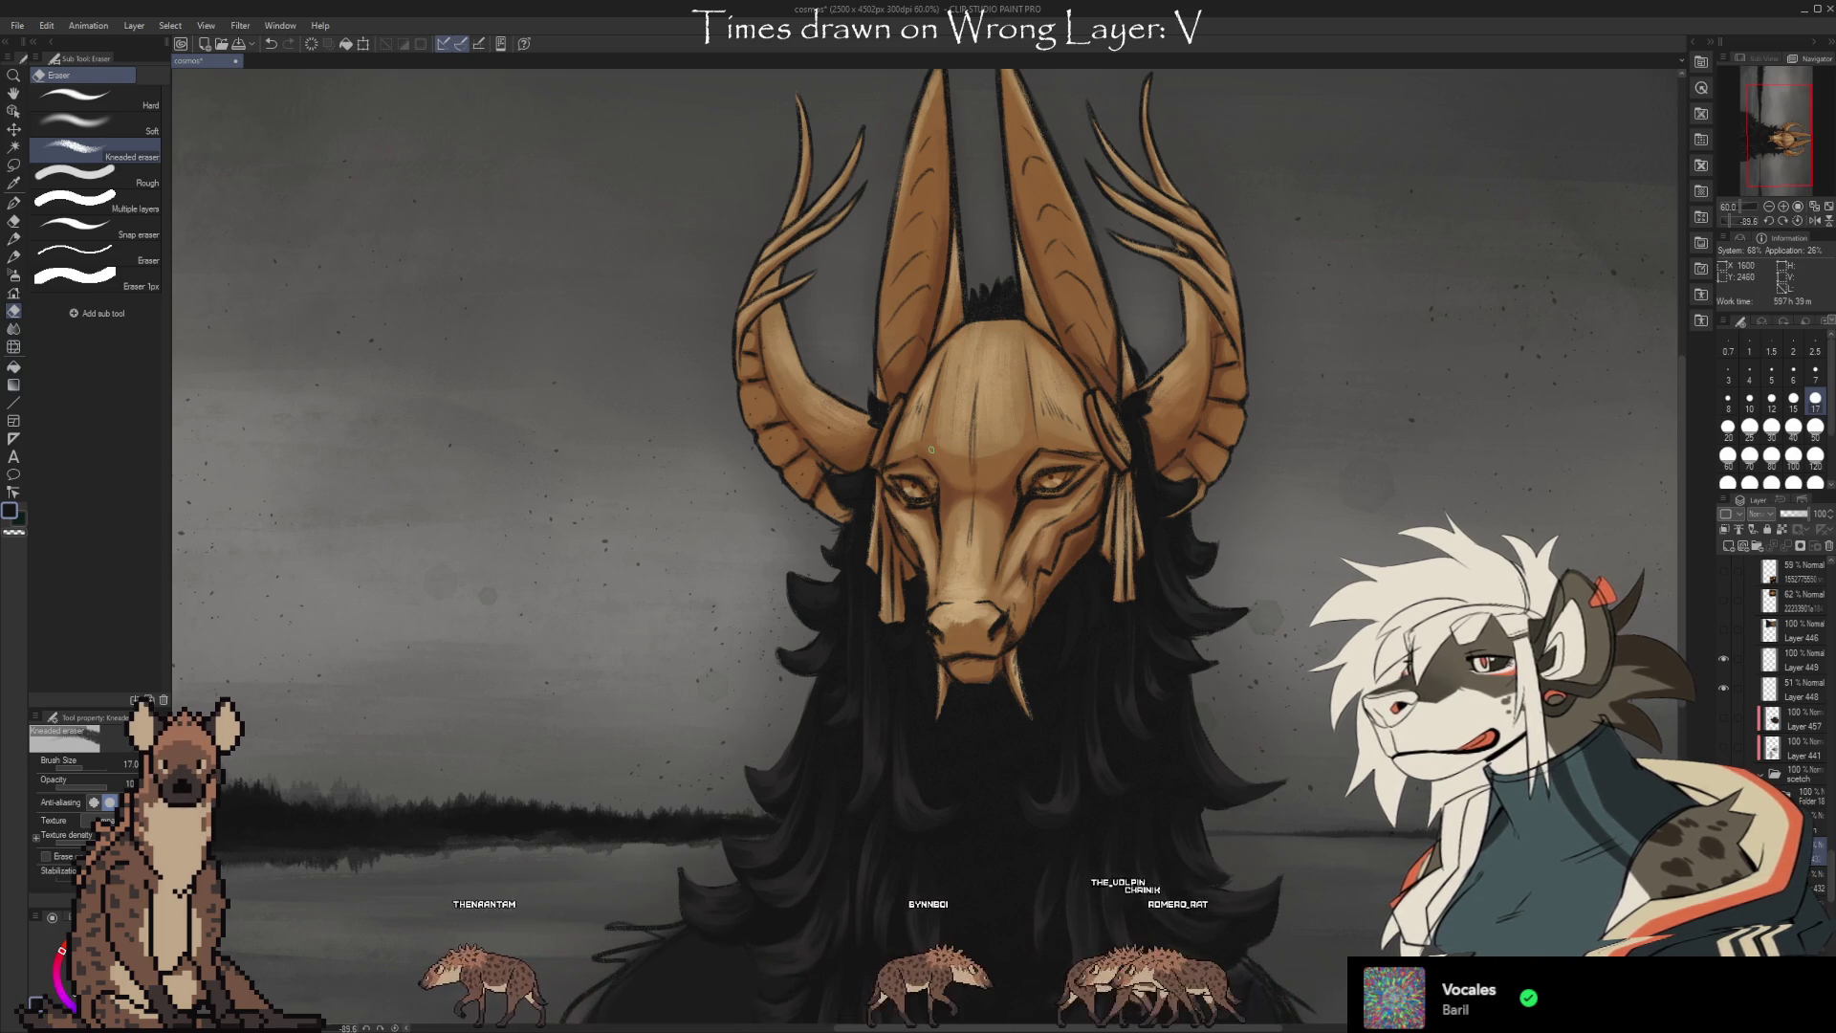
{"action": "key", "text": "b"}
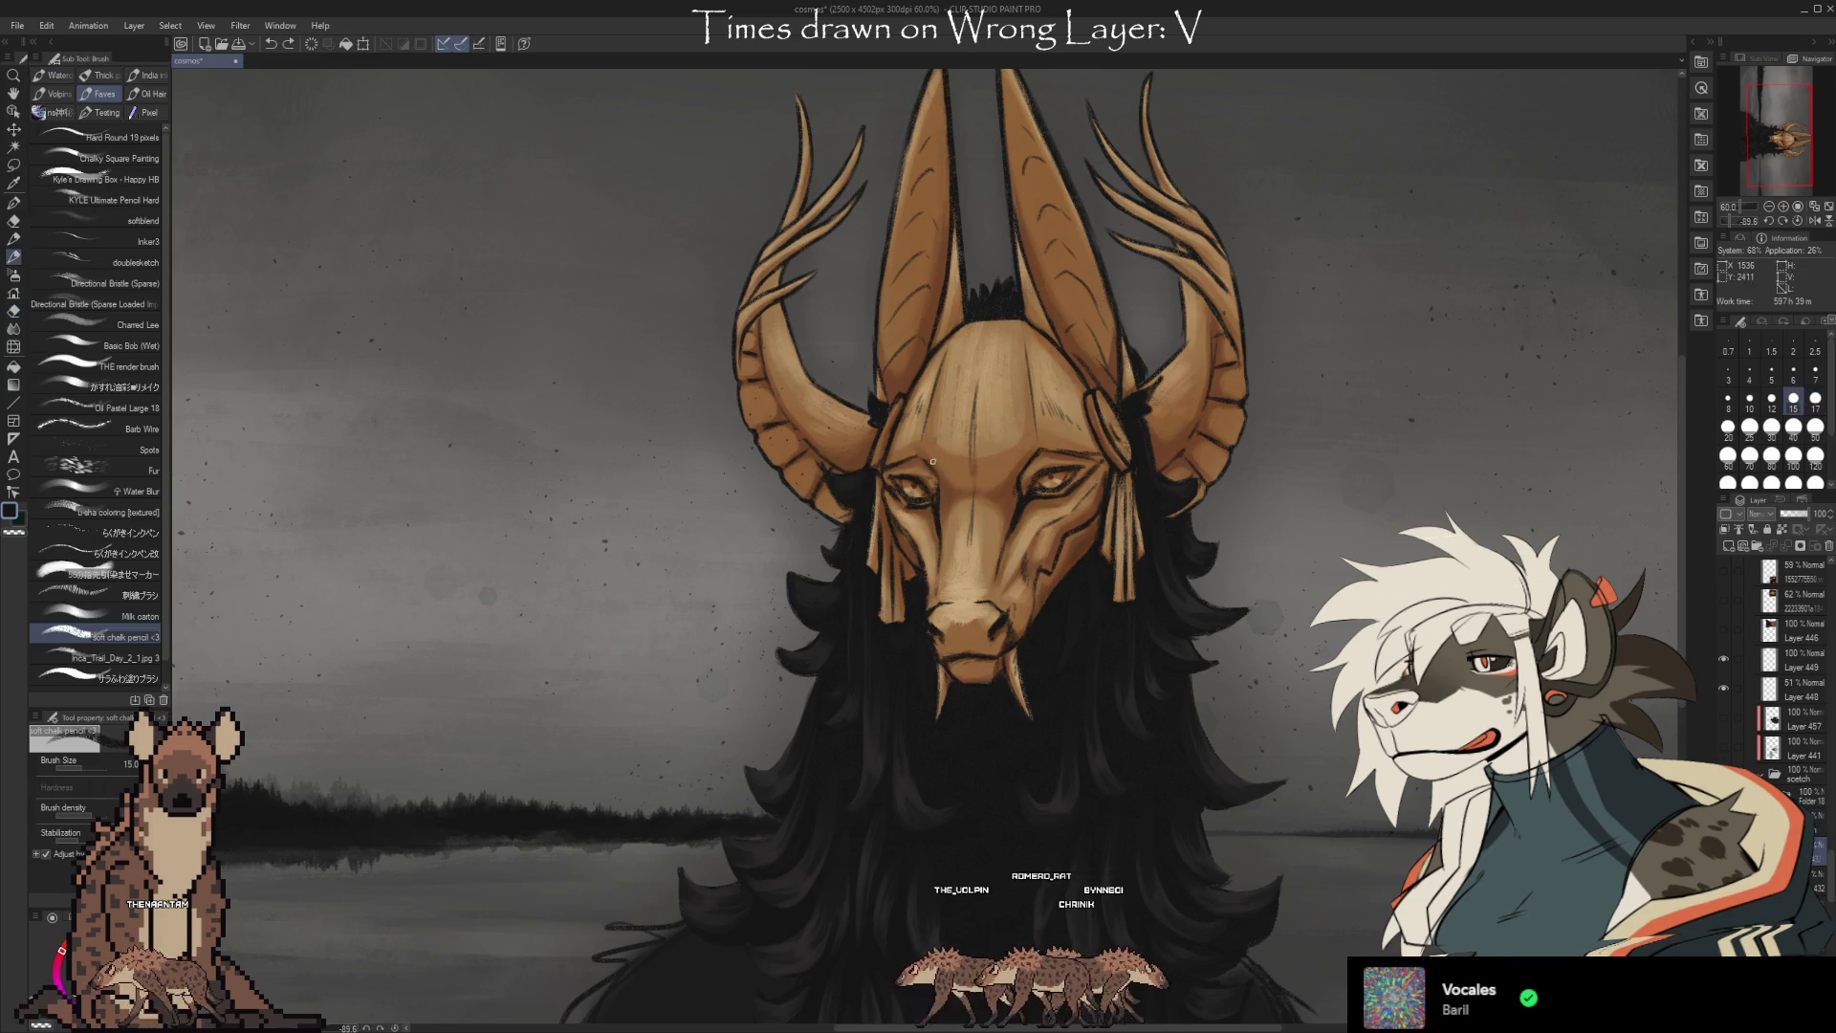
{"action": "key", "text": "e"}
{"action": "key", "text": "b"}
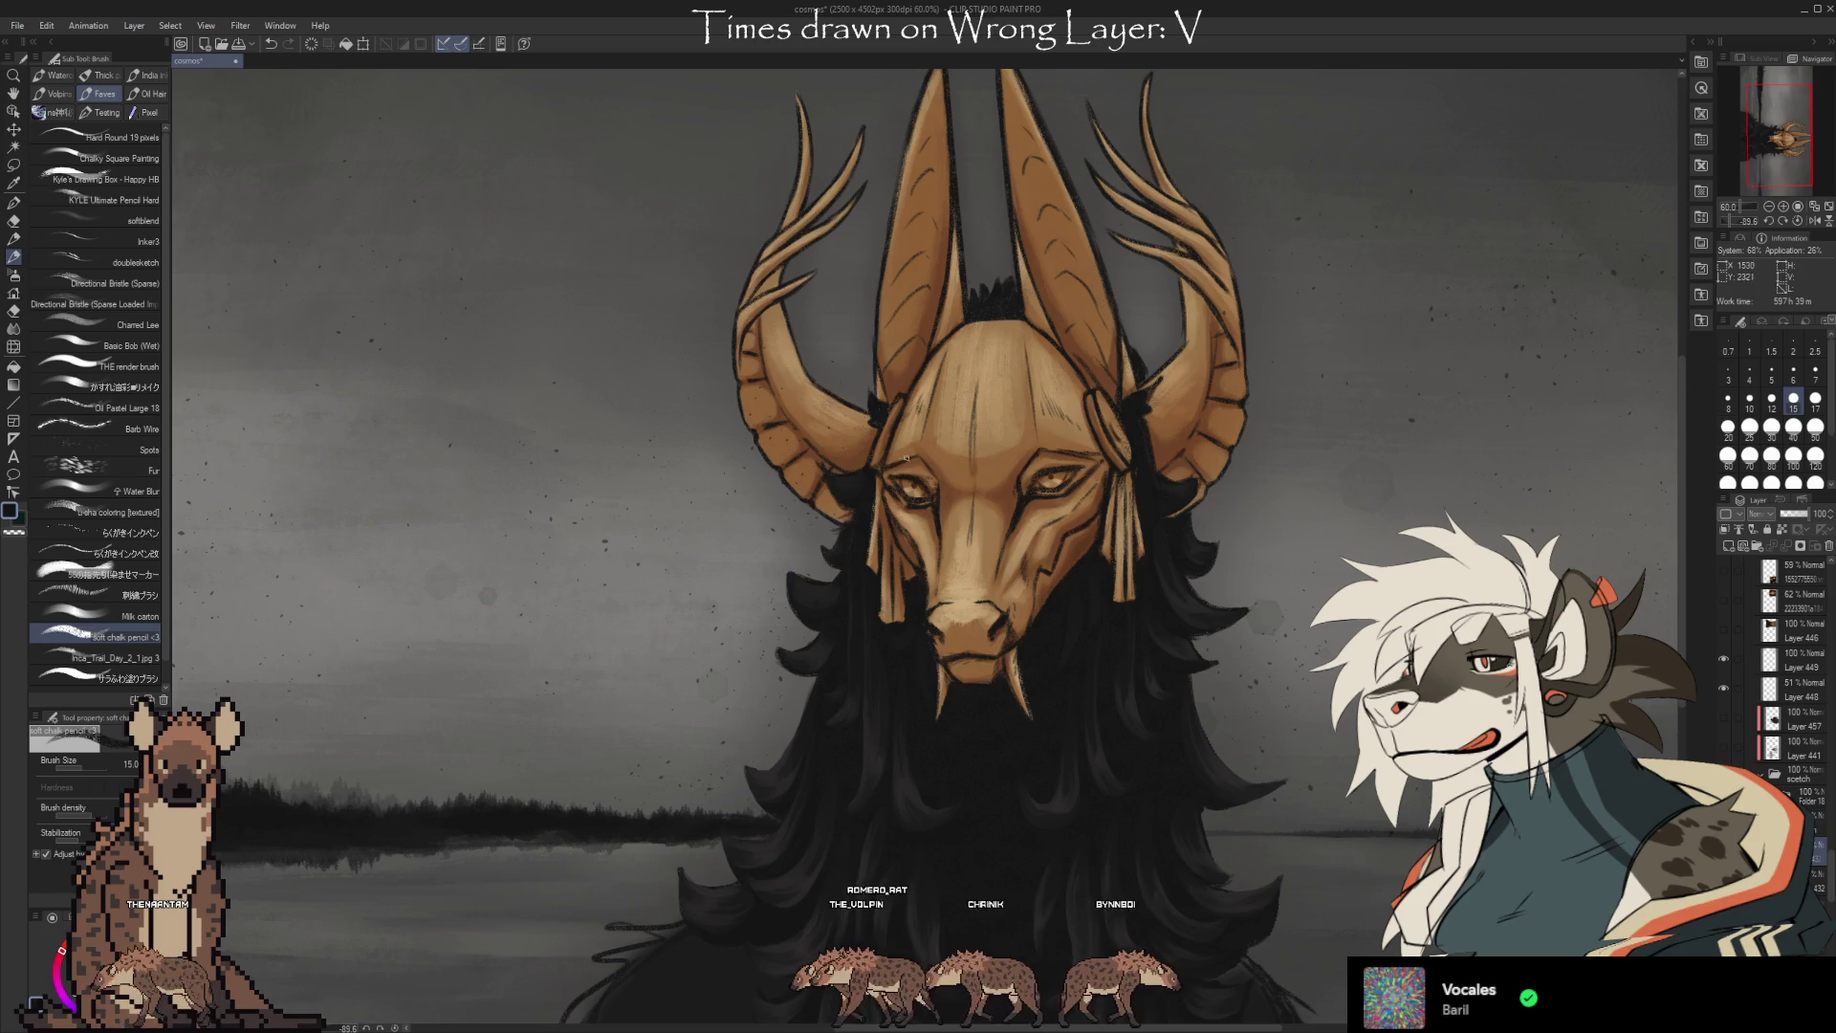
{"action": "key", "text": "e"}
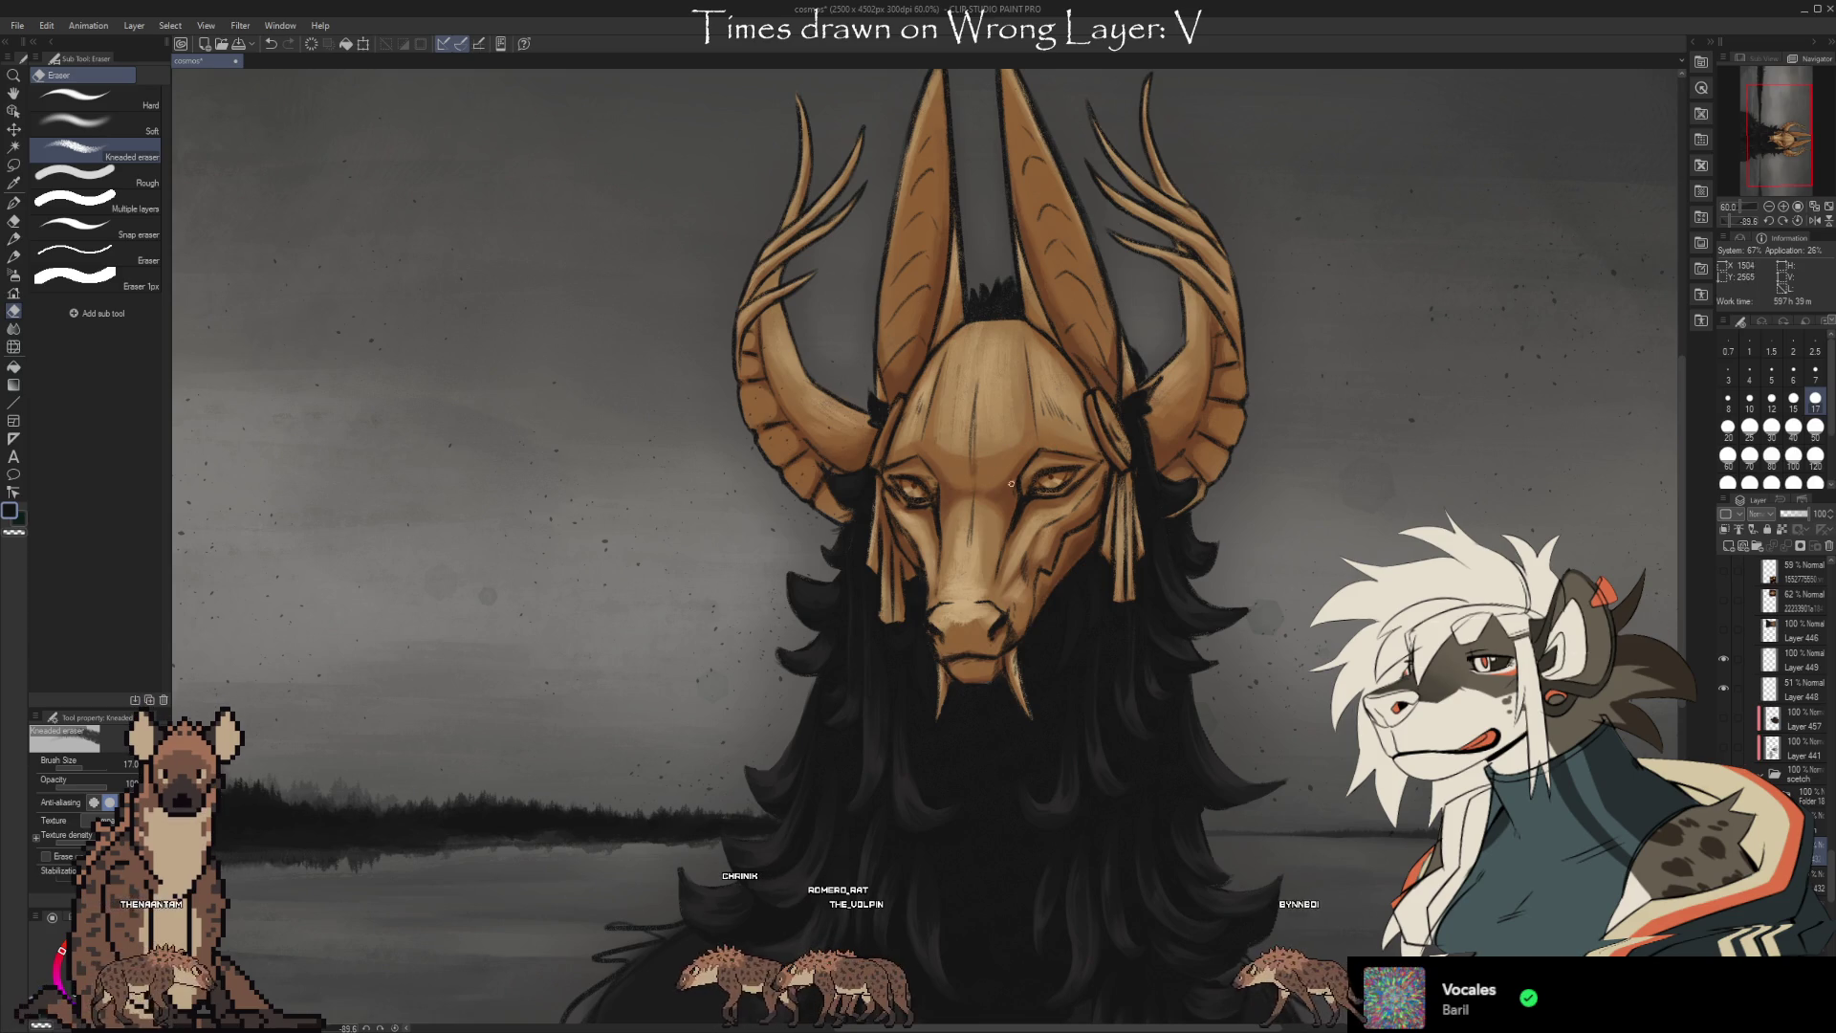
{"action": "key", "text": "ctrl+s"}
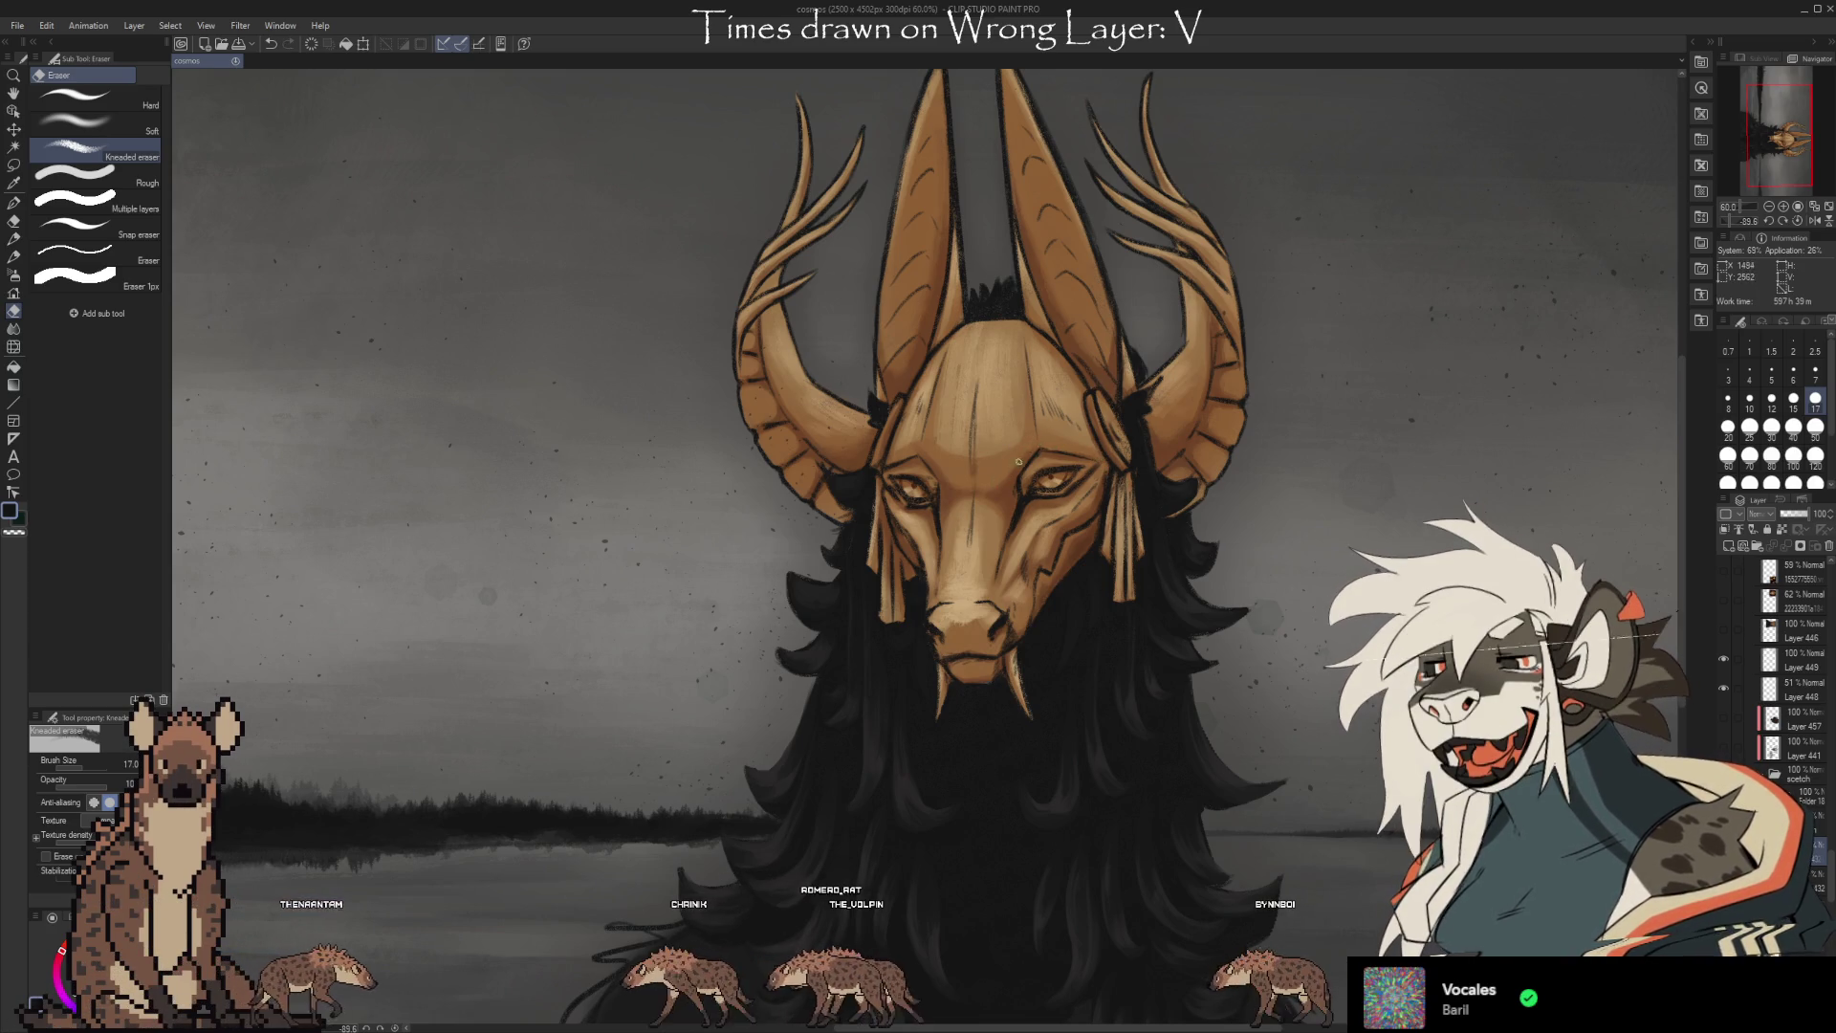
{"action": "key", "text": "b"}
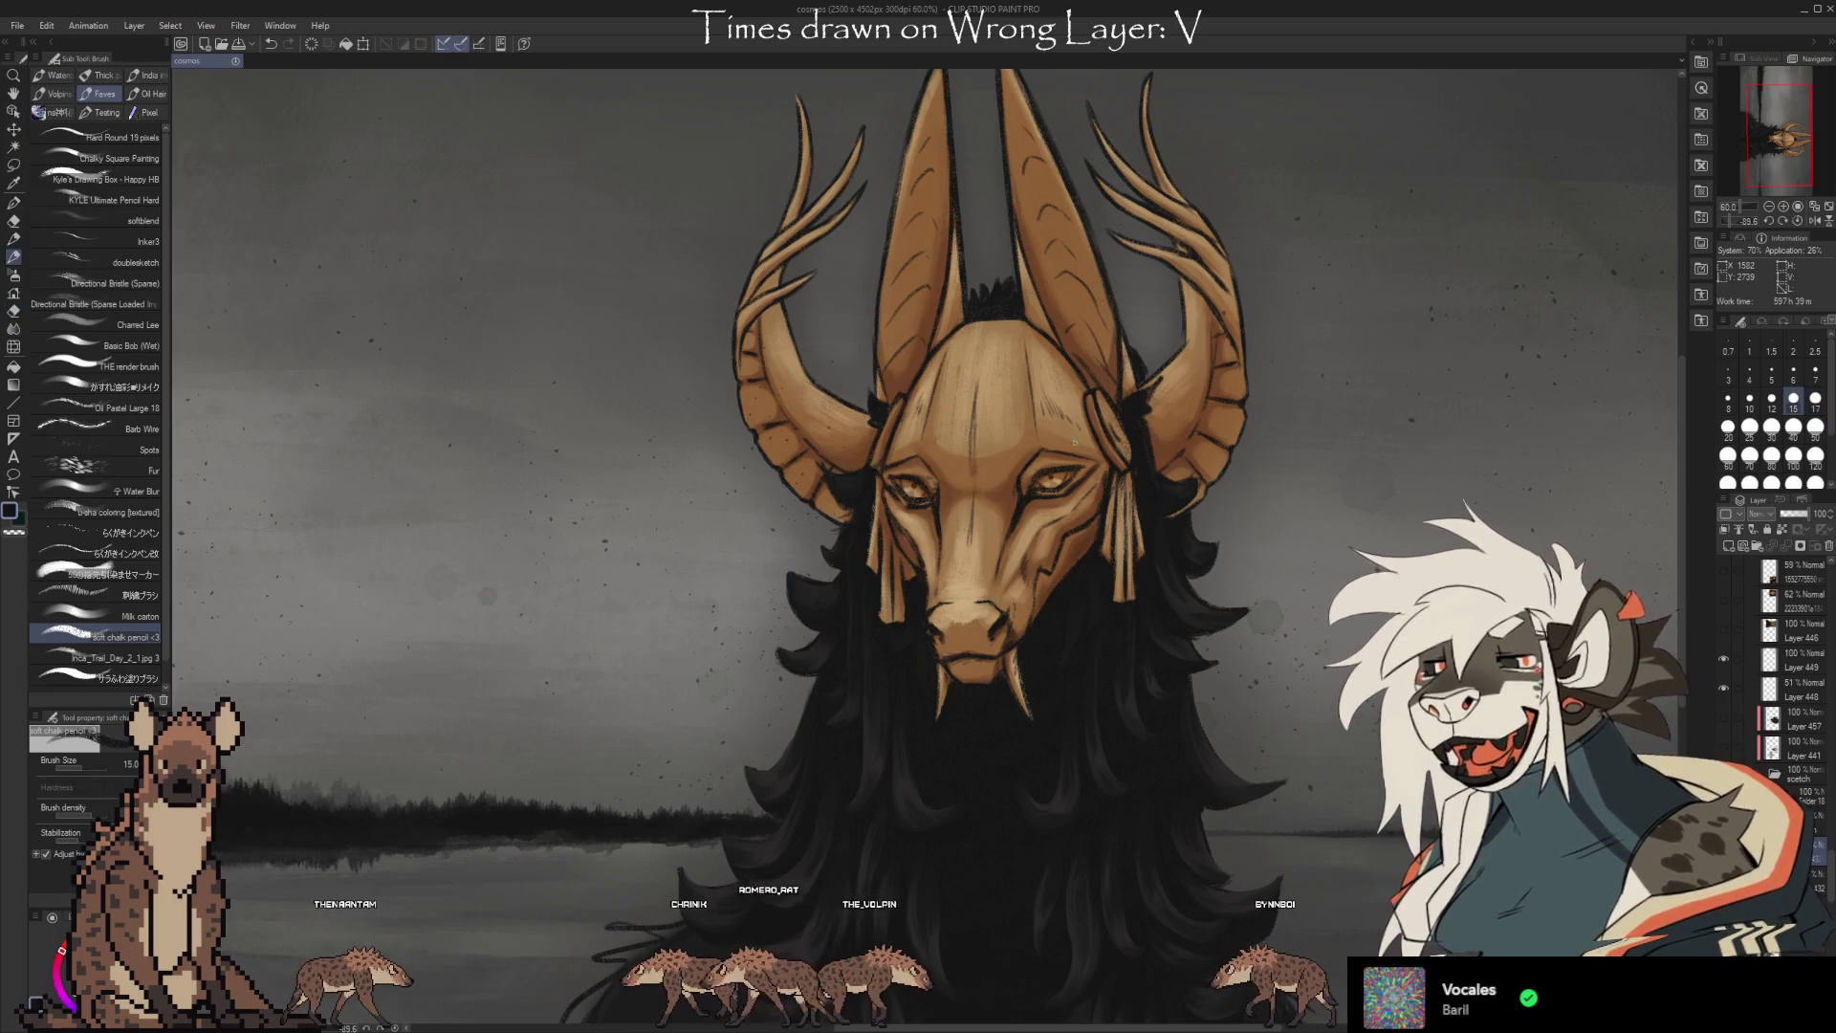
{"action": "key", "text": "e"}
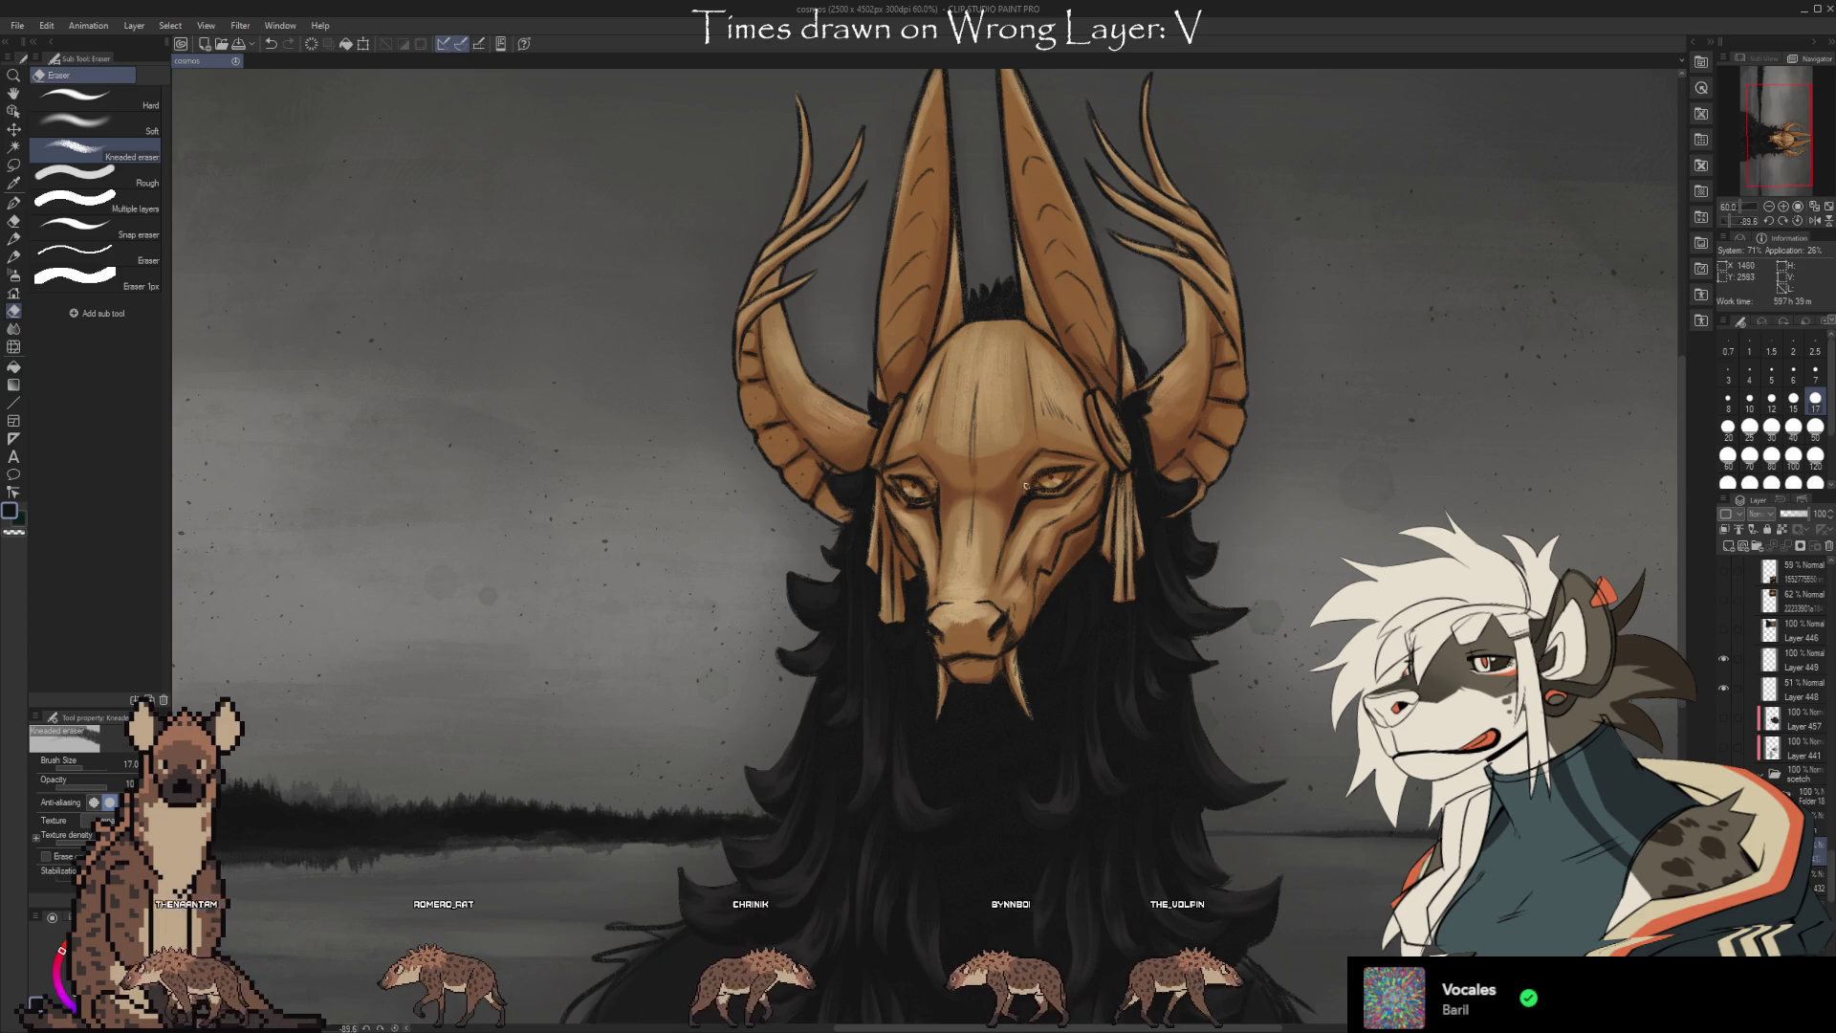
{"action": "key", "text": "b"}
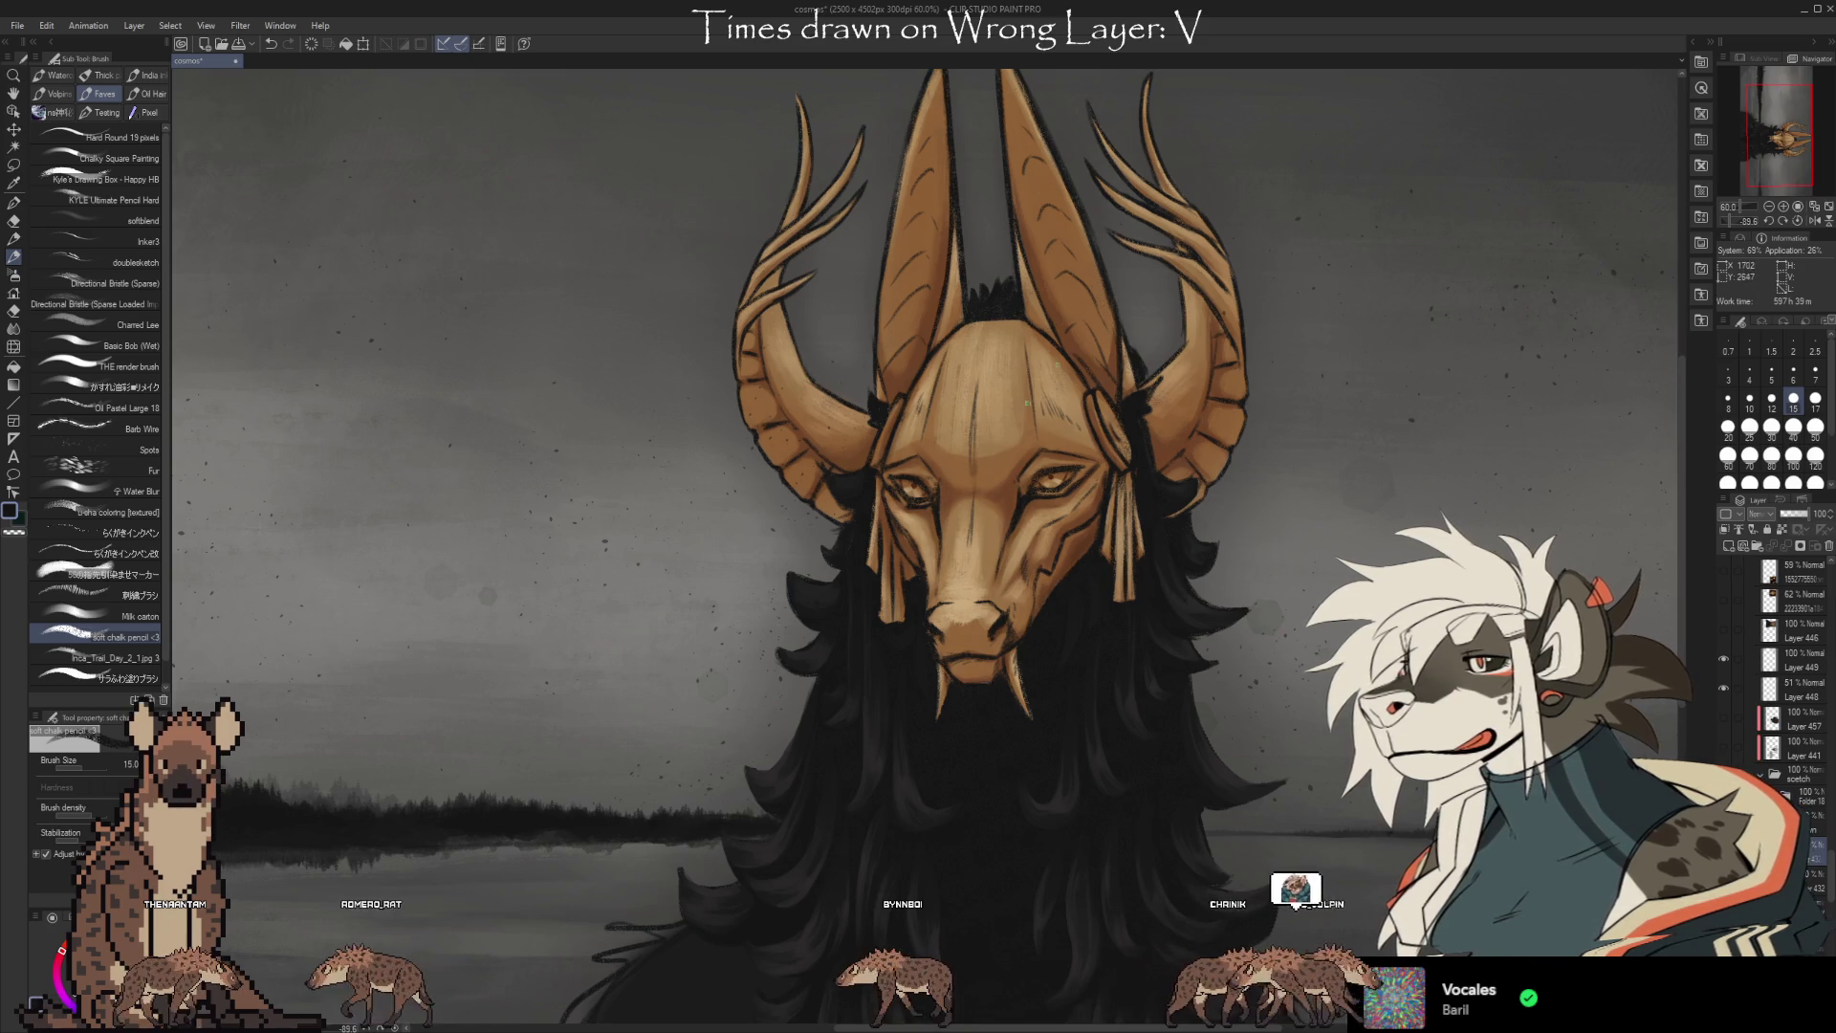
Refine the shading around the face and the mask's eyes with alternating brush and eraser.
{"action": "scroll", "coordinate": [940, 491], "scroll_direction": "up", "scroll_amount": 3}
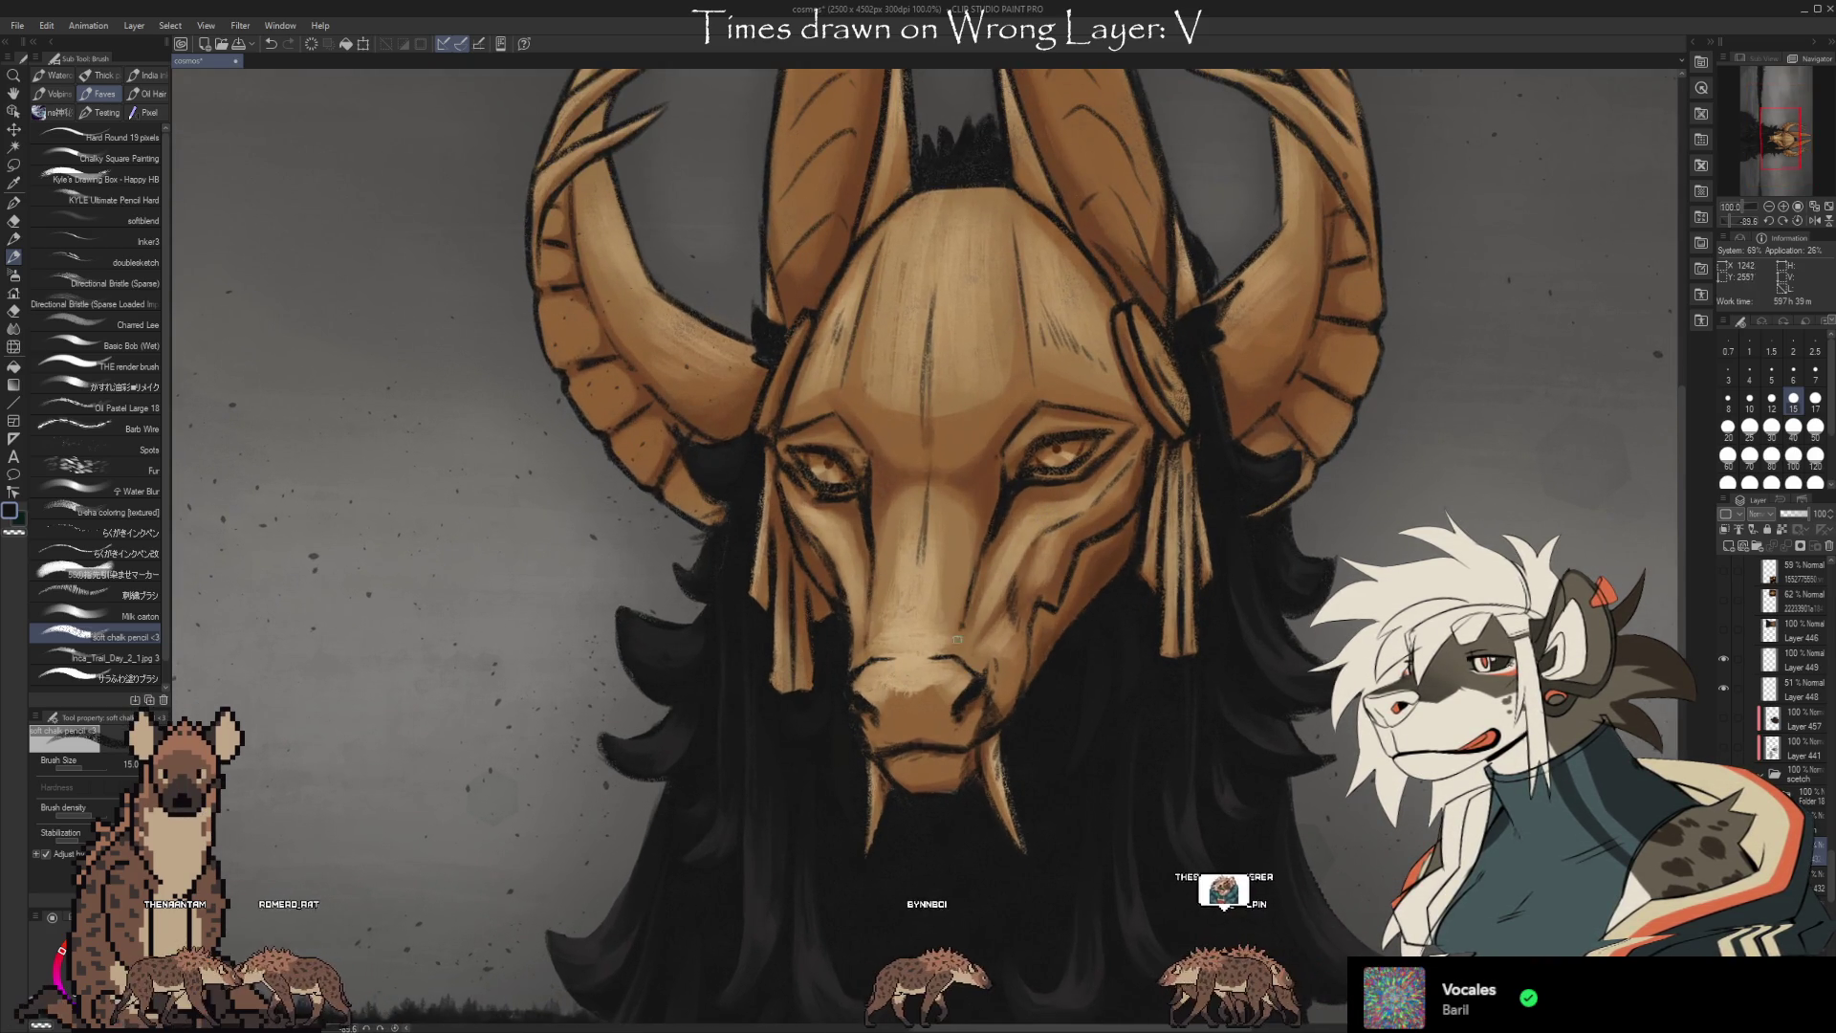
{"action": "key", "text": "e"}
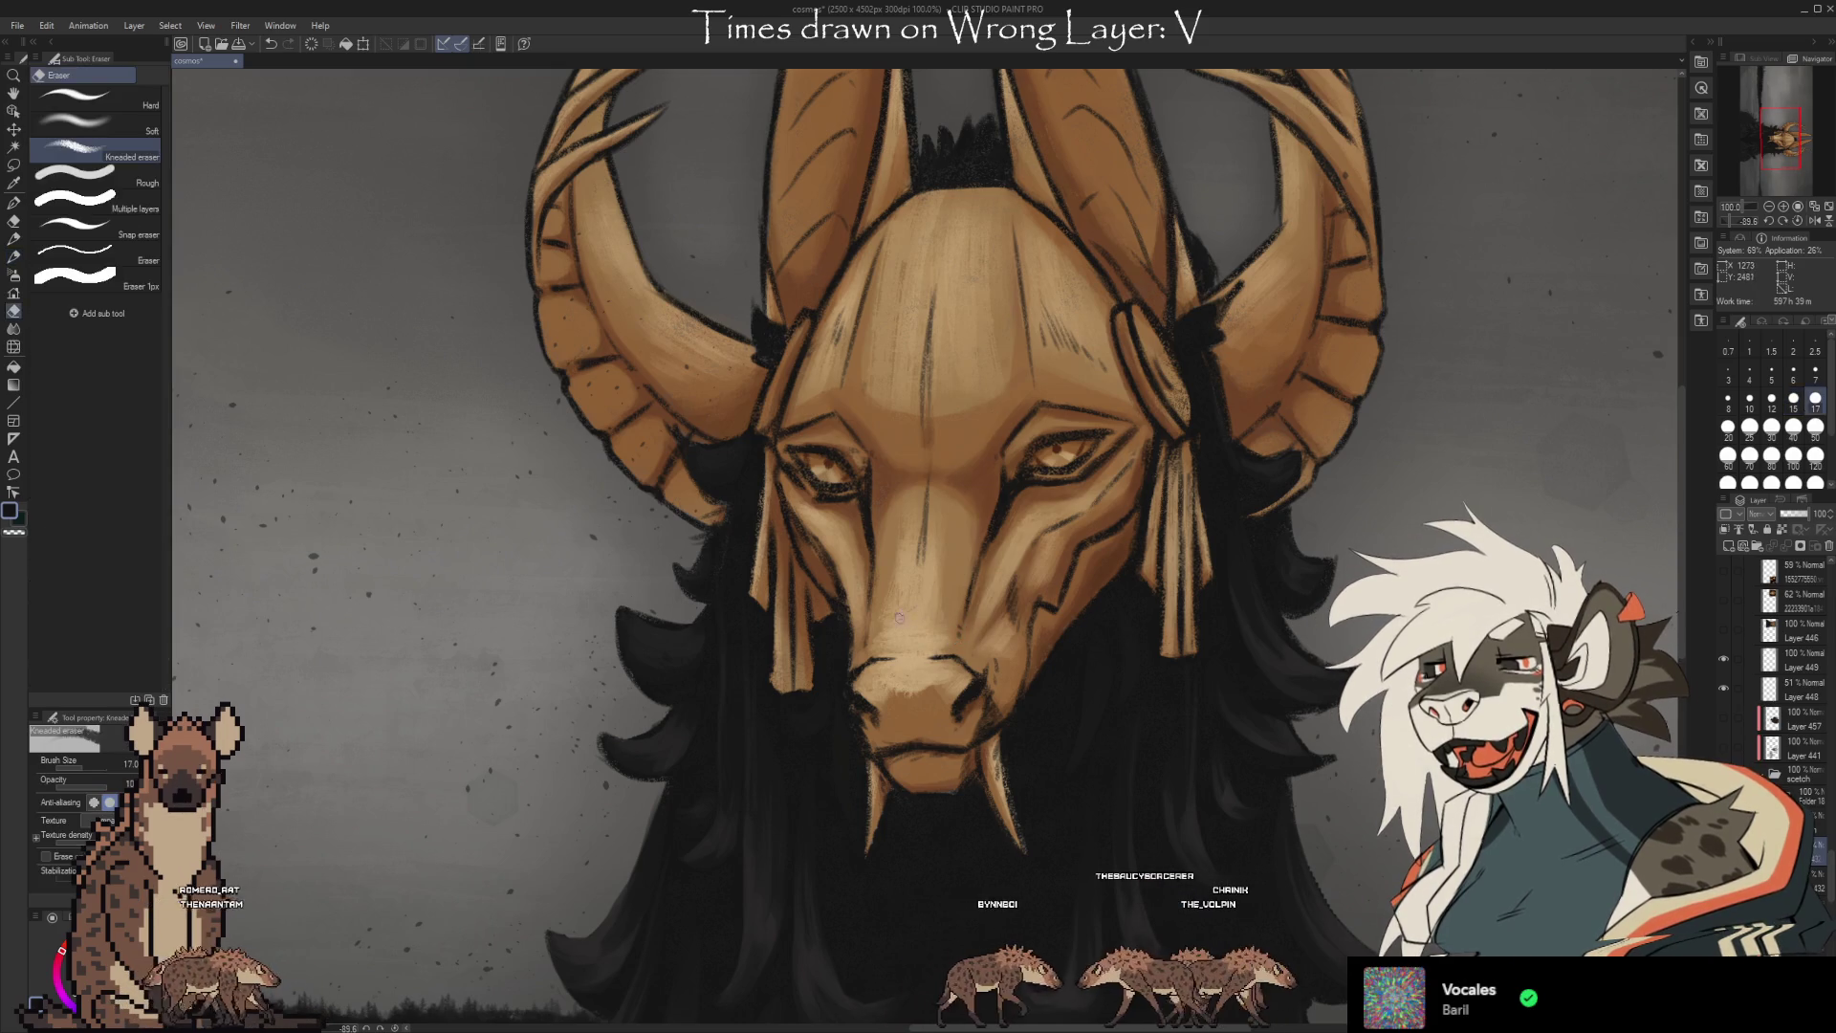
{"action": "key", "text": "b"}
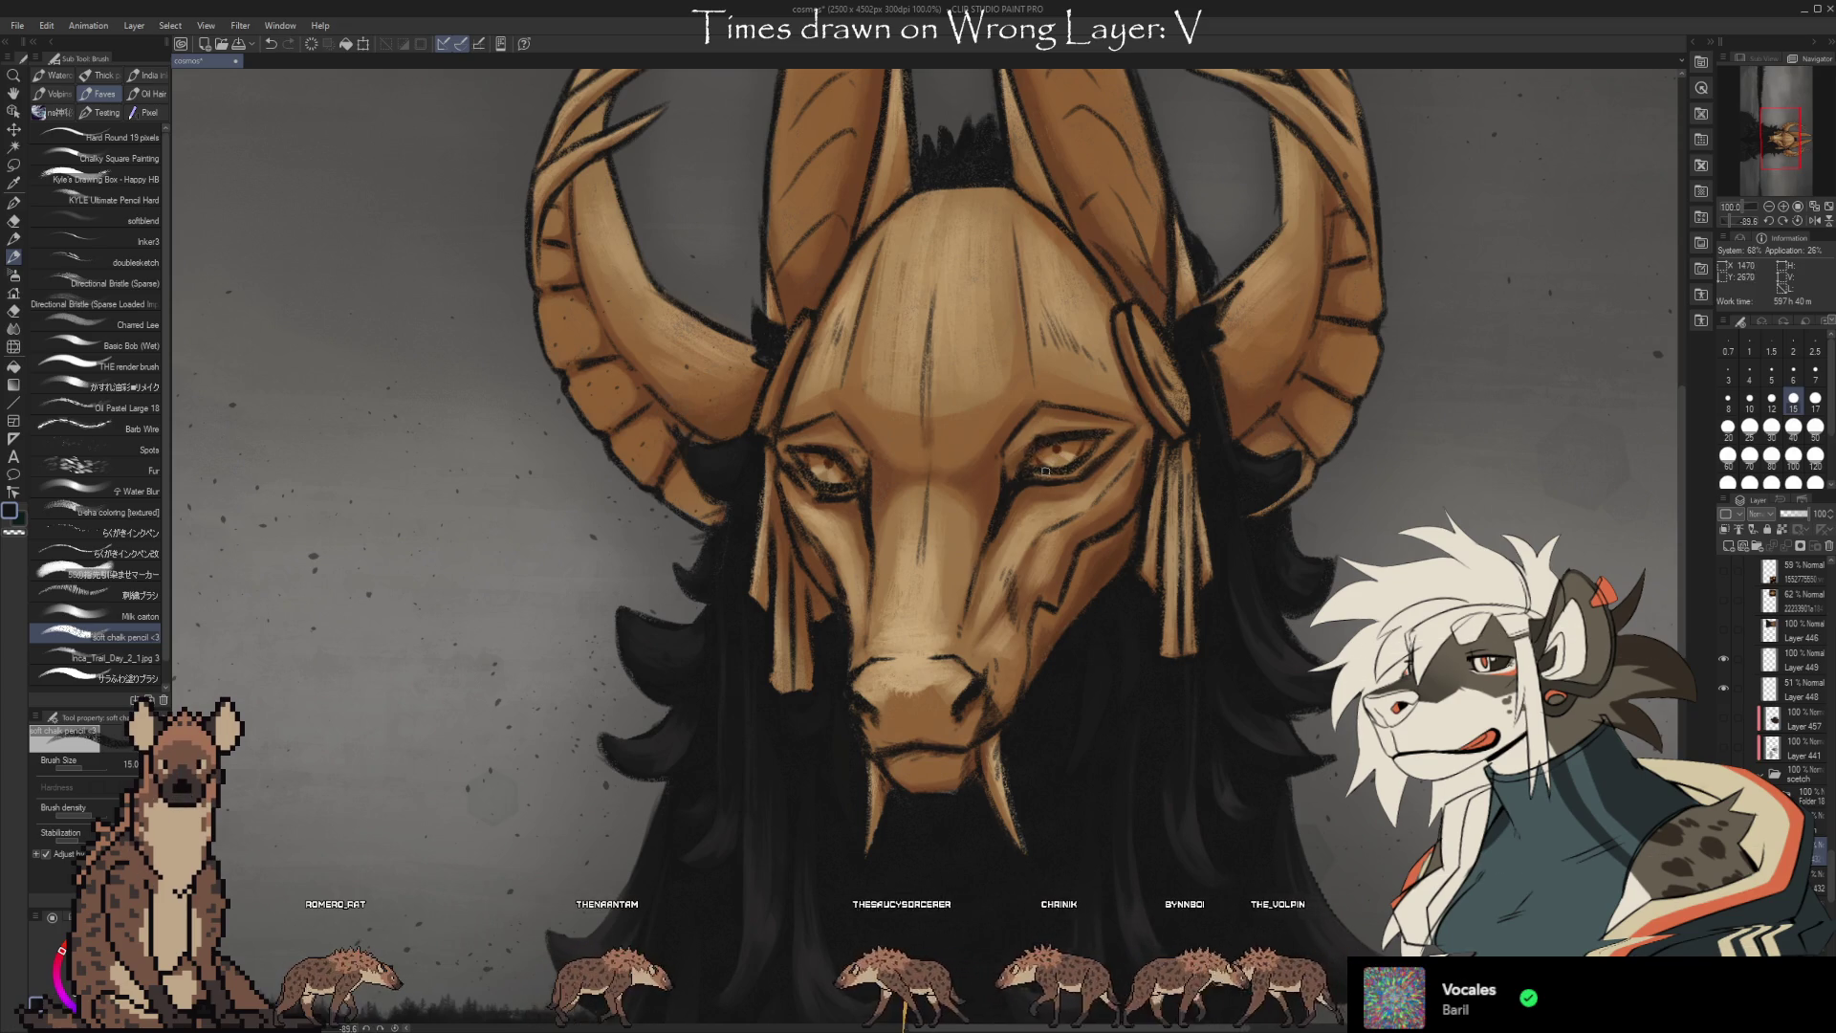
{"action": "key", "text": "e"}
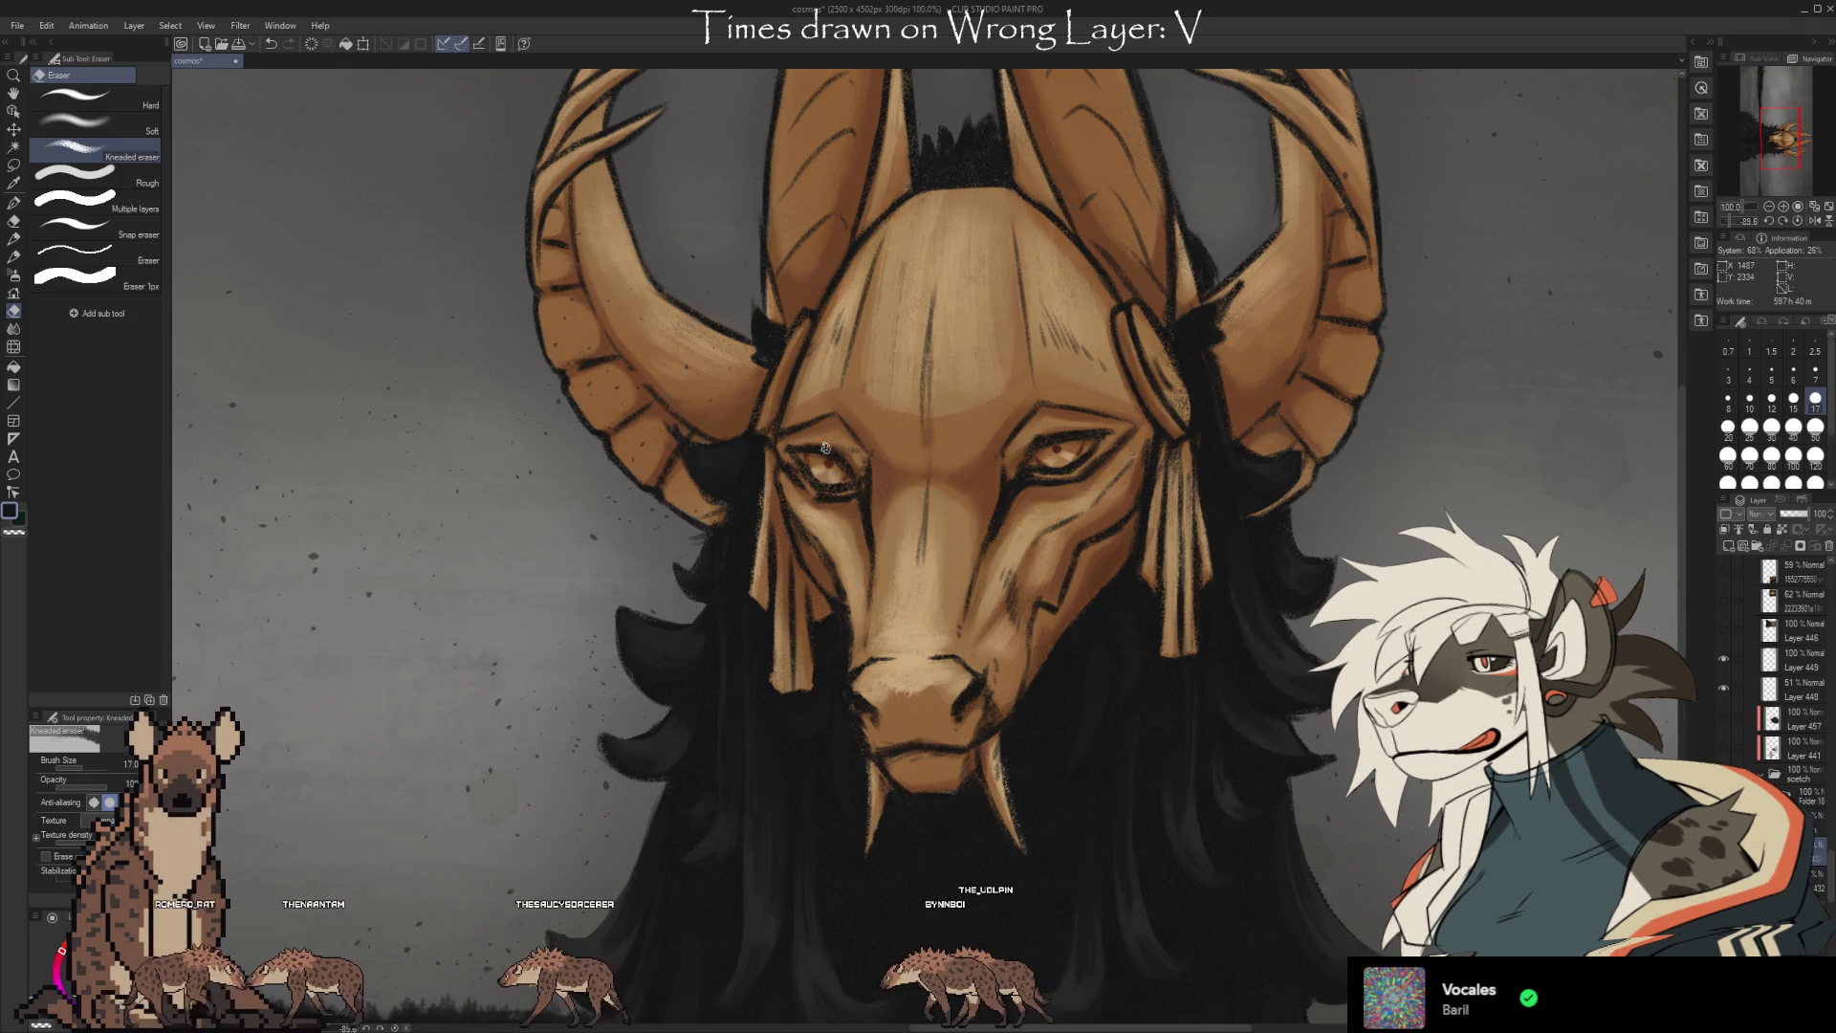
{"action": "key", "text": "b"}
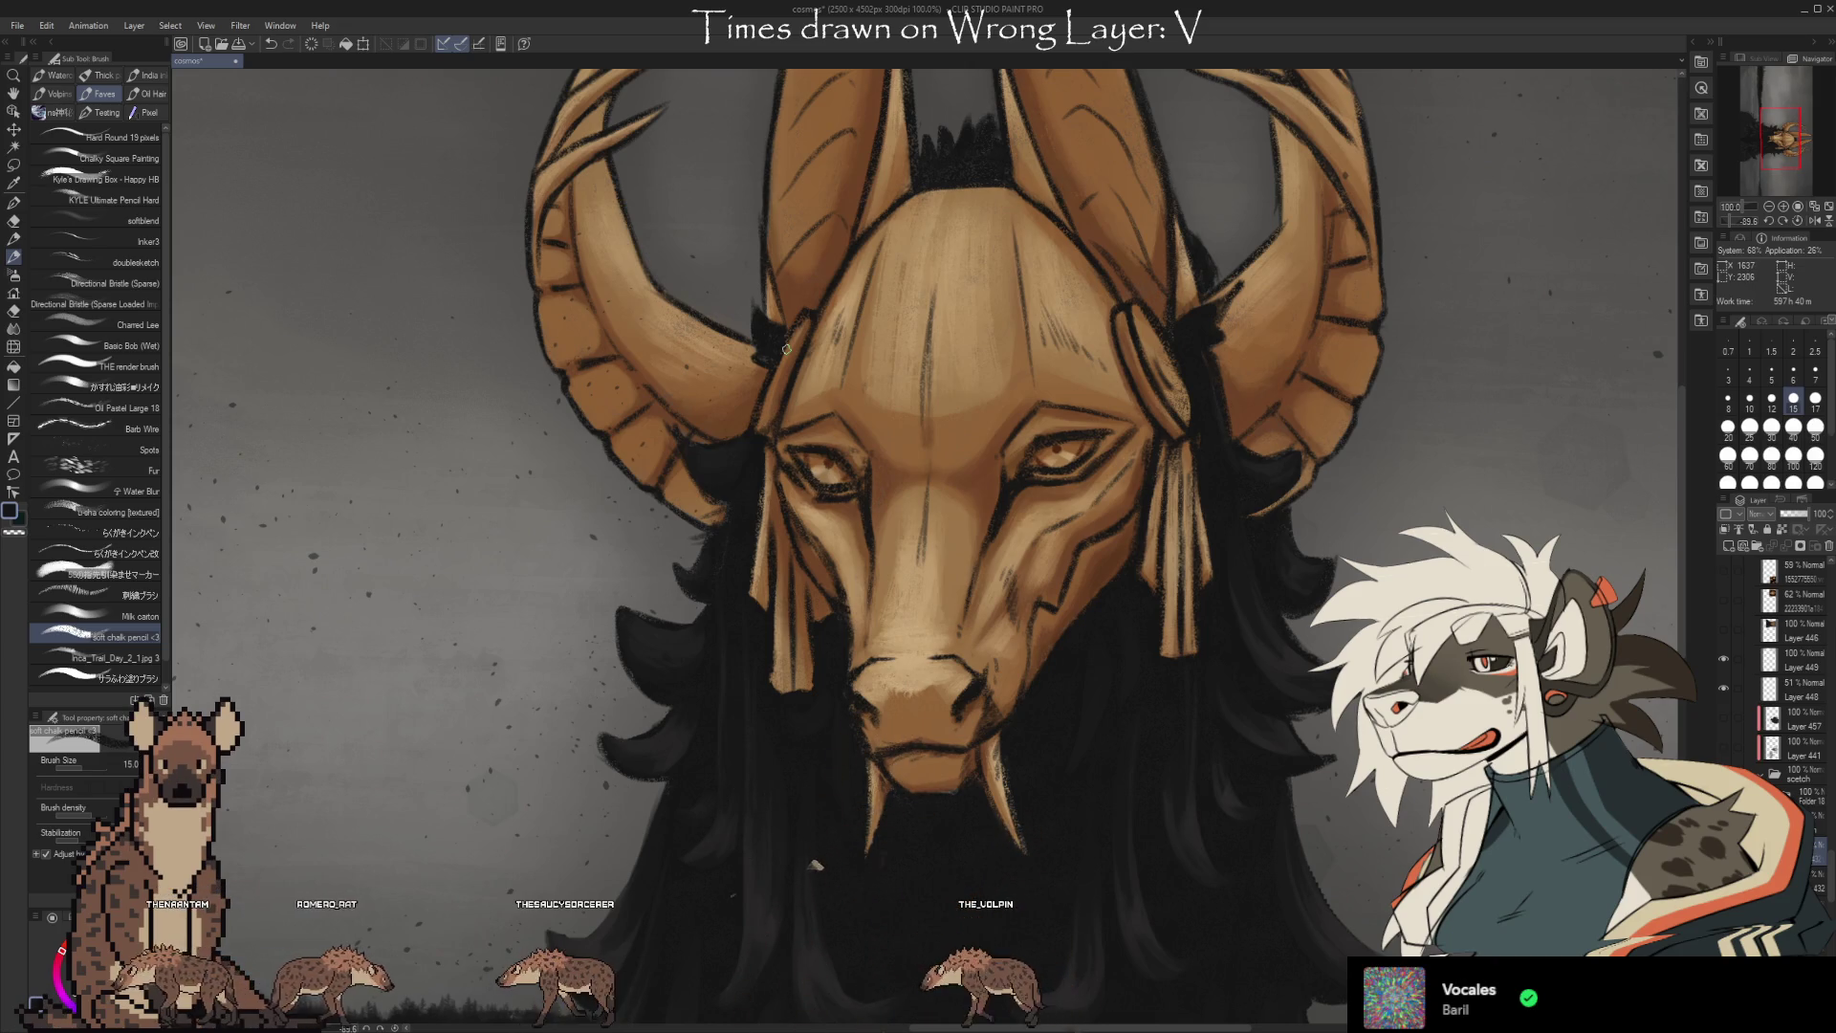
Refine the mask's brow and eye details with further painting and erasing.
{"action": "key", "text": "e"}
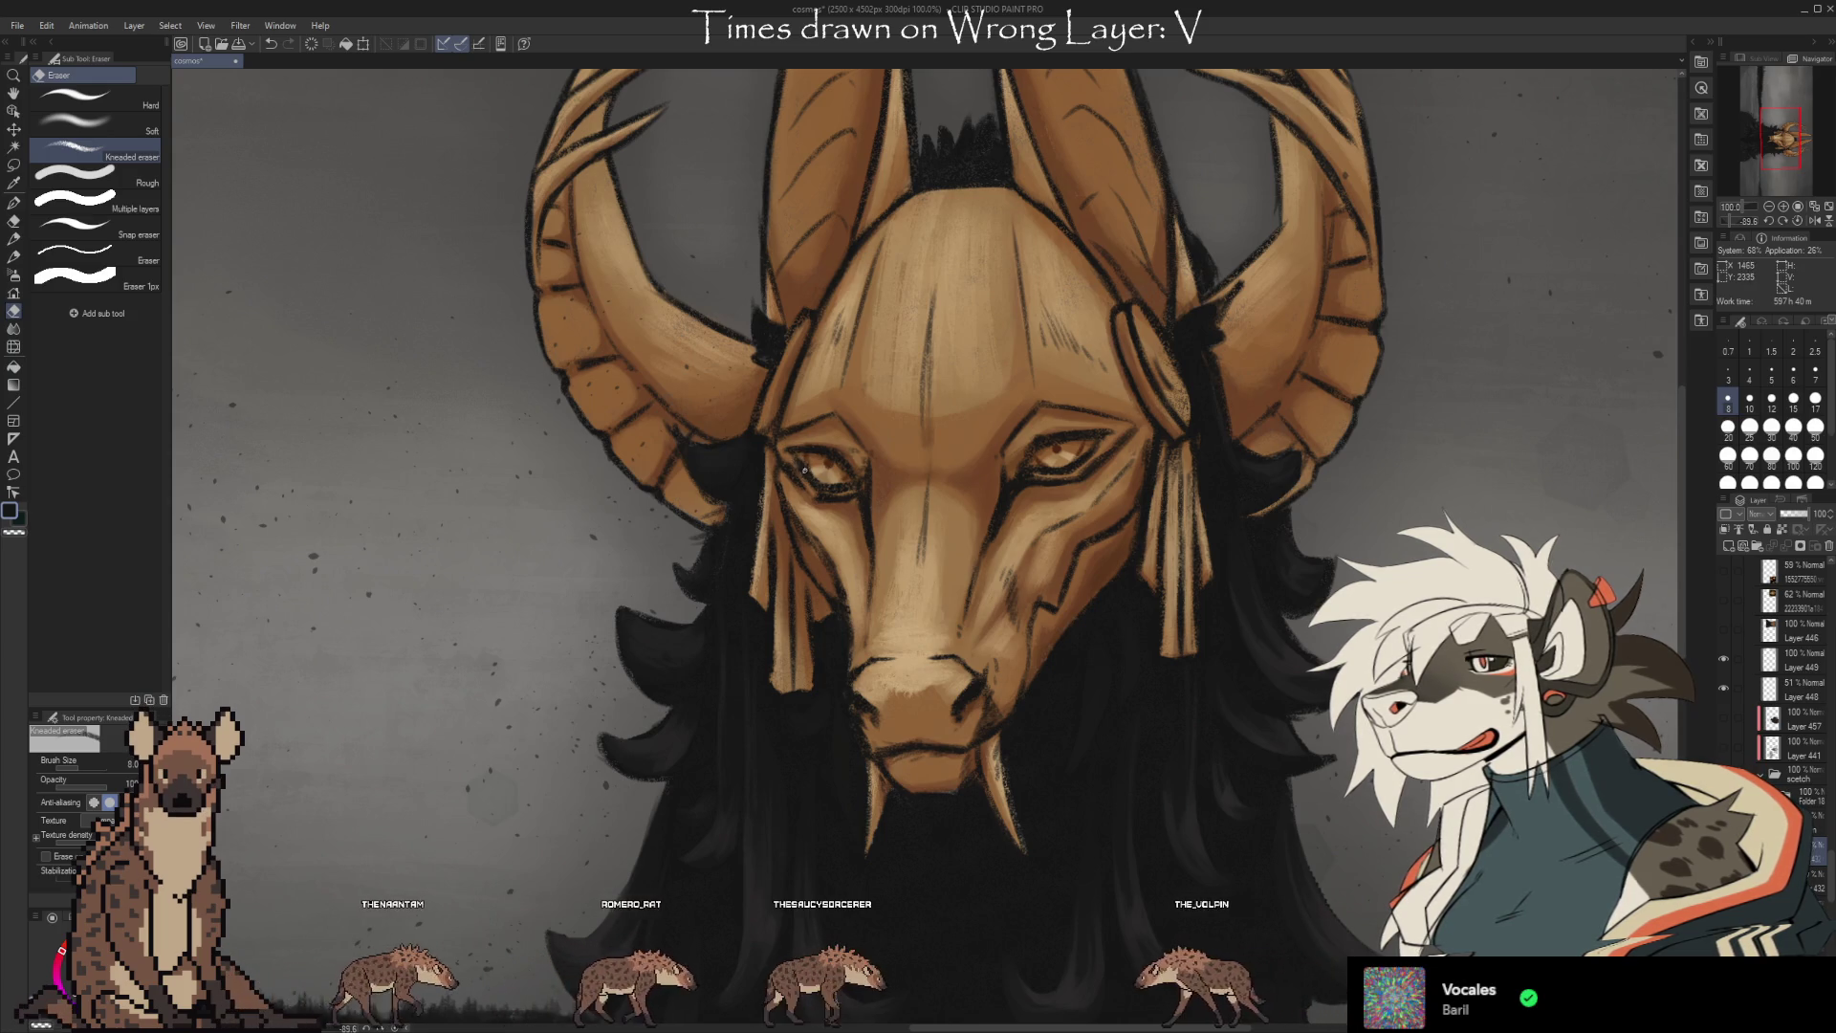
{"action": "key", "text": "b"}
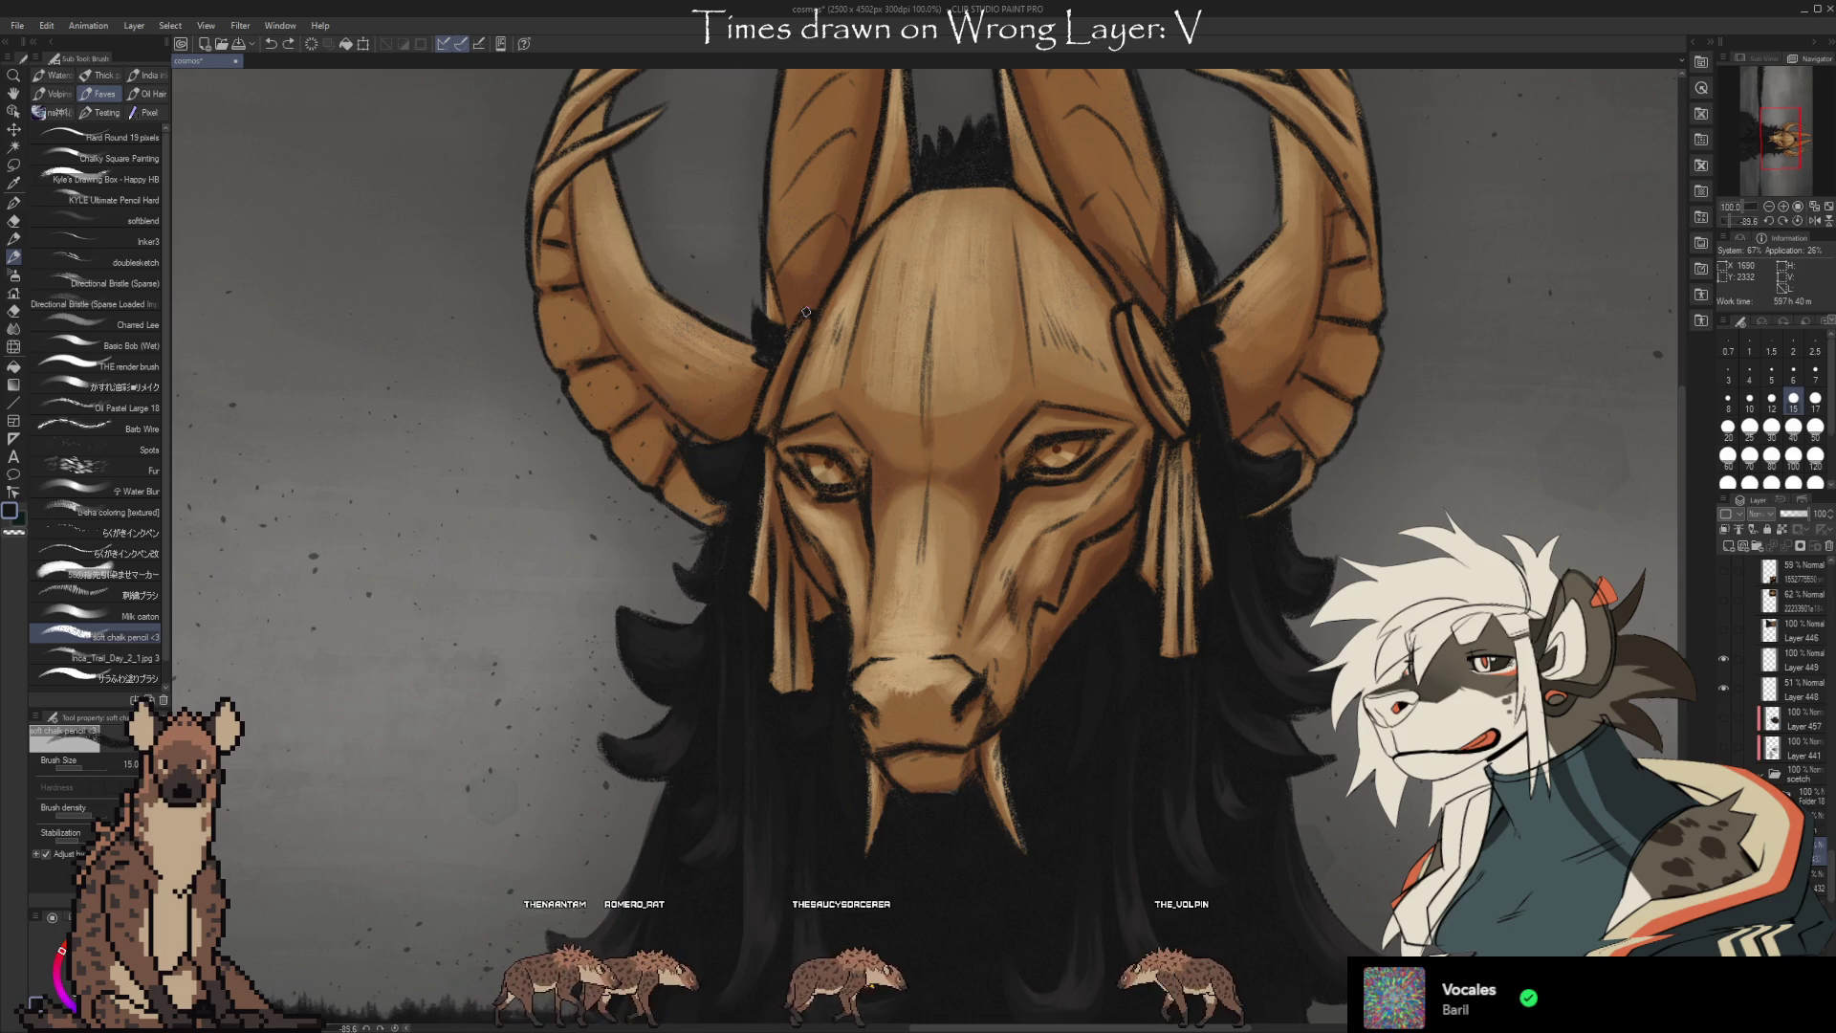
{"action": "key", "text": "e"}
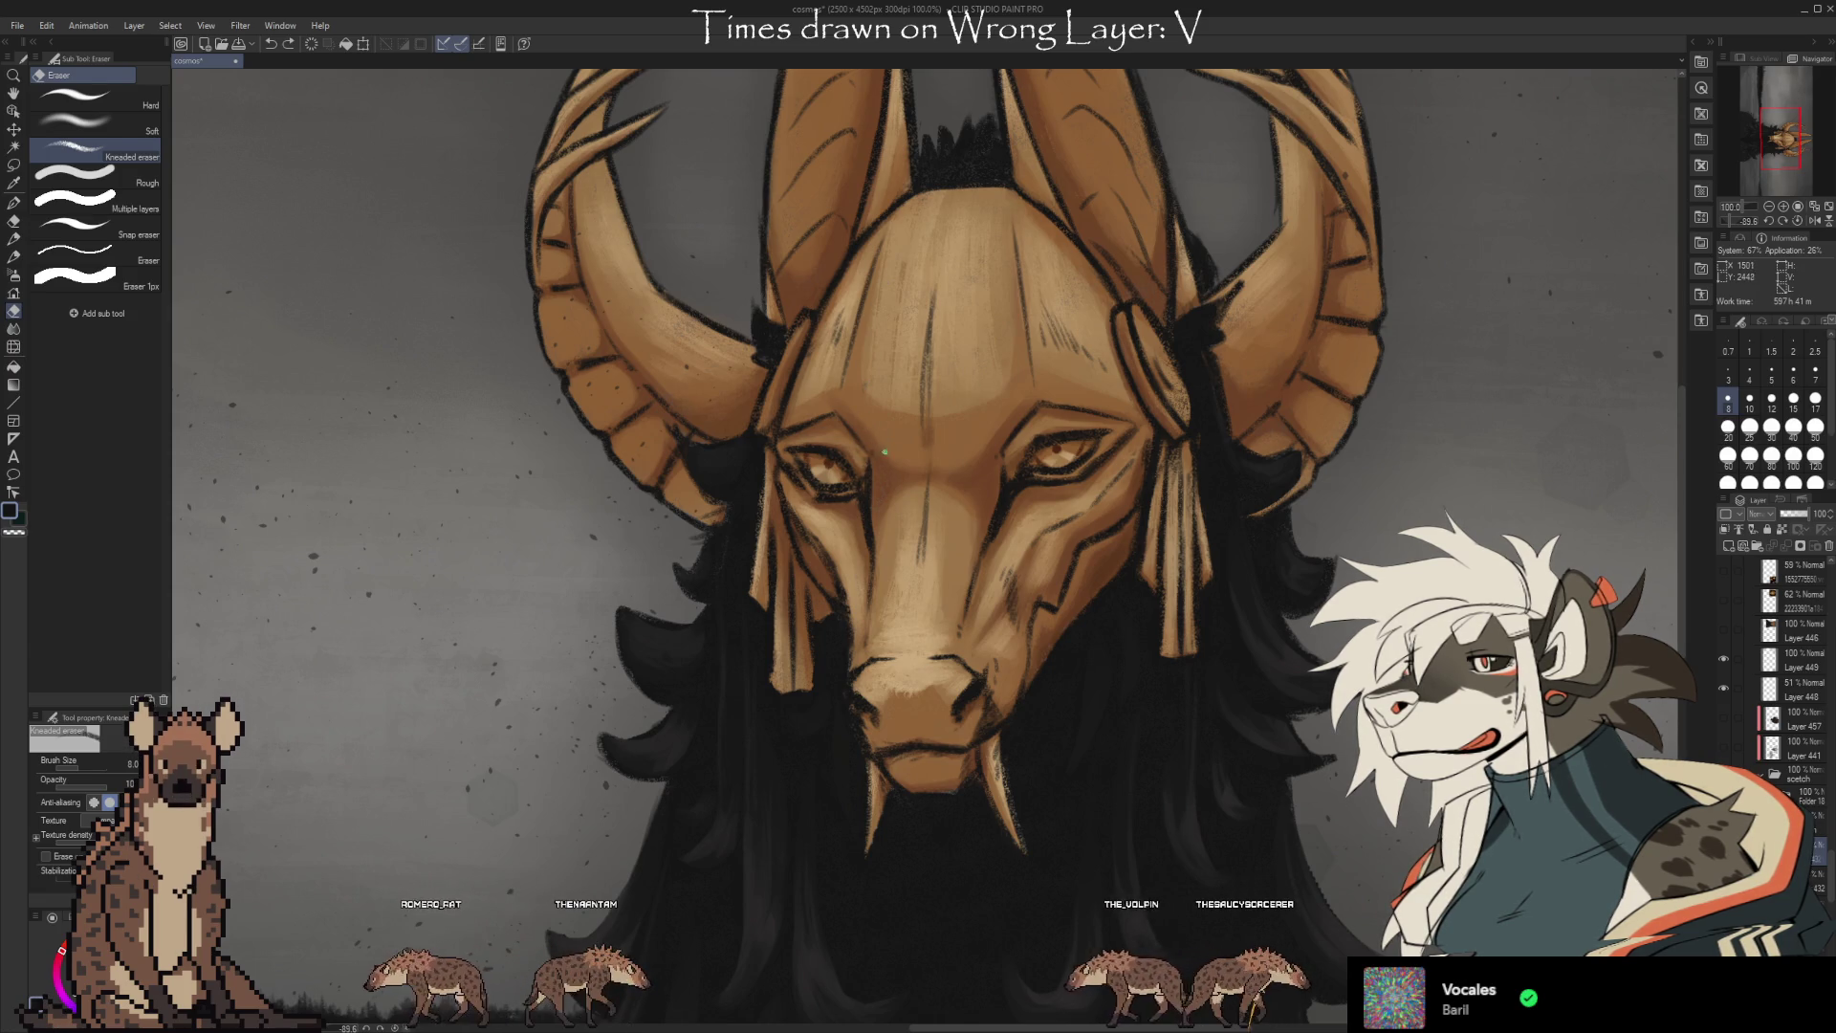
{"action": "key", "text": "b"}
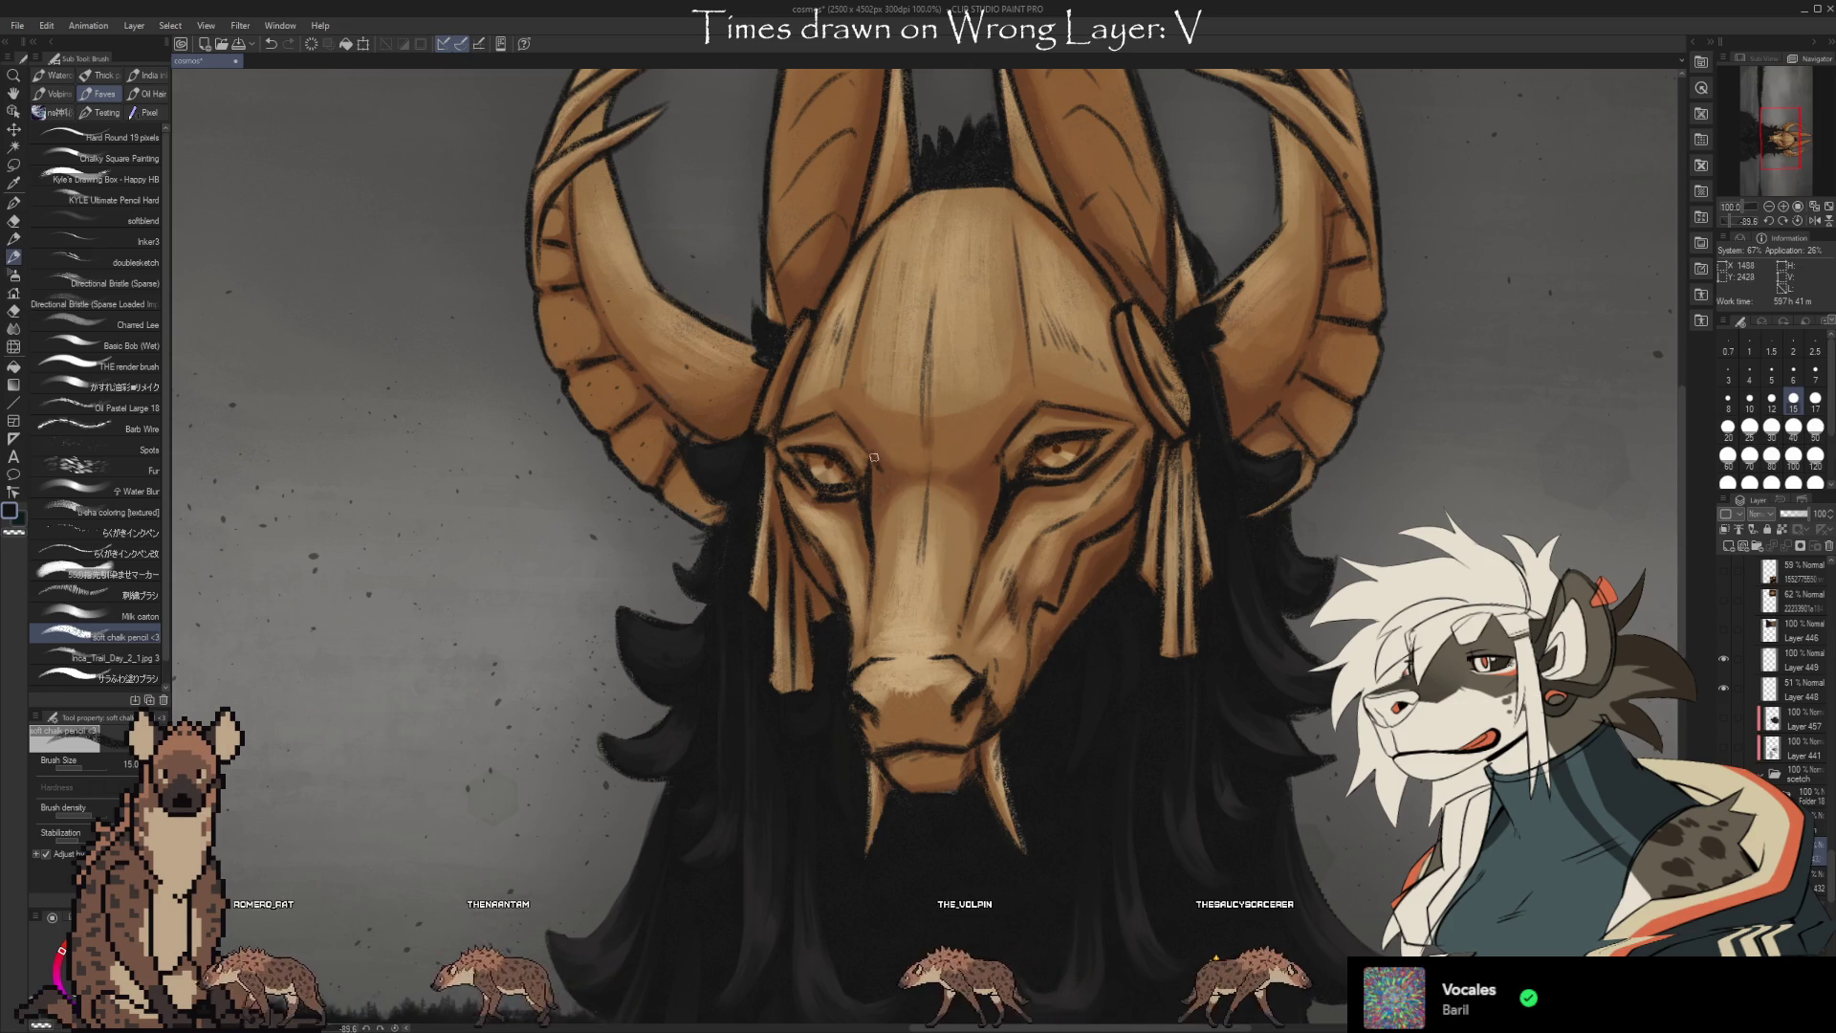
{"action": "key", "text": "e"}
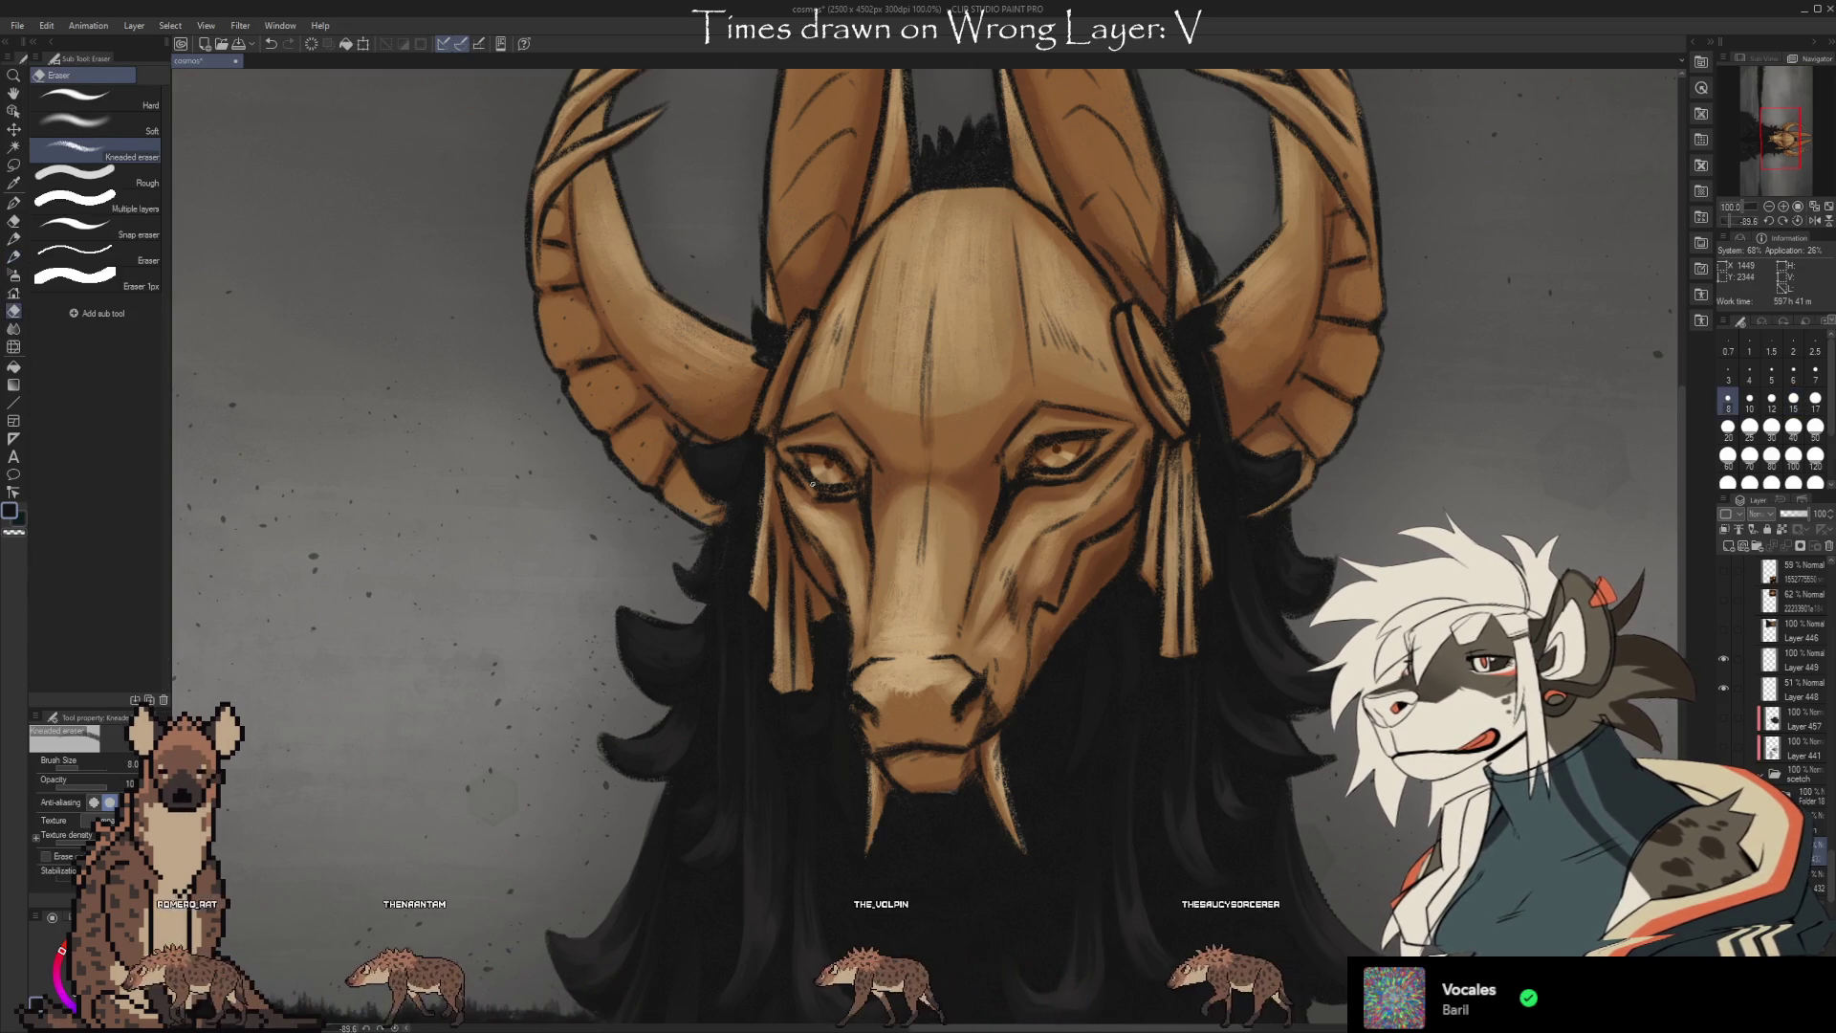
{"action": "key", "text": "b"}
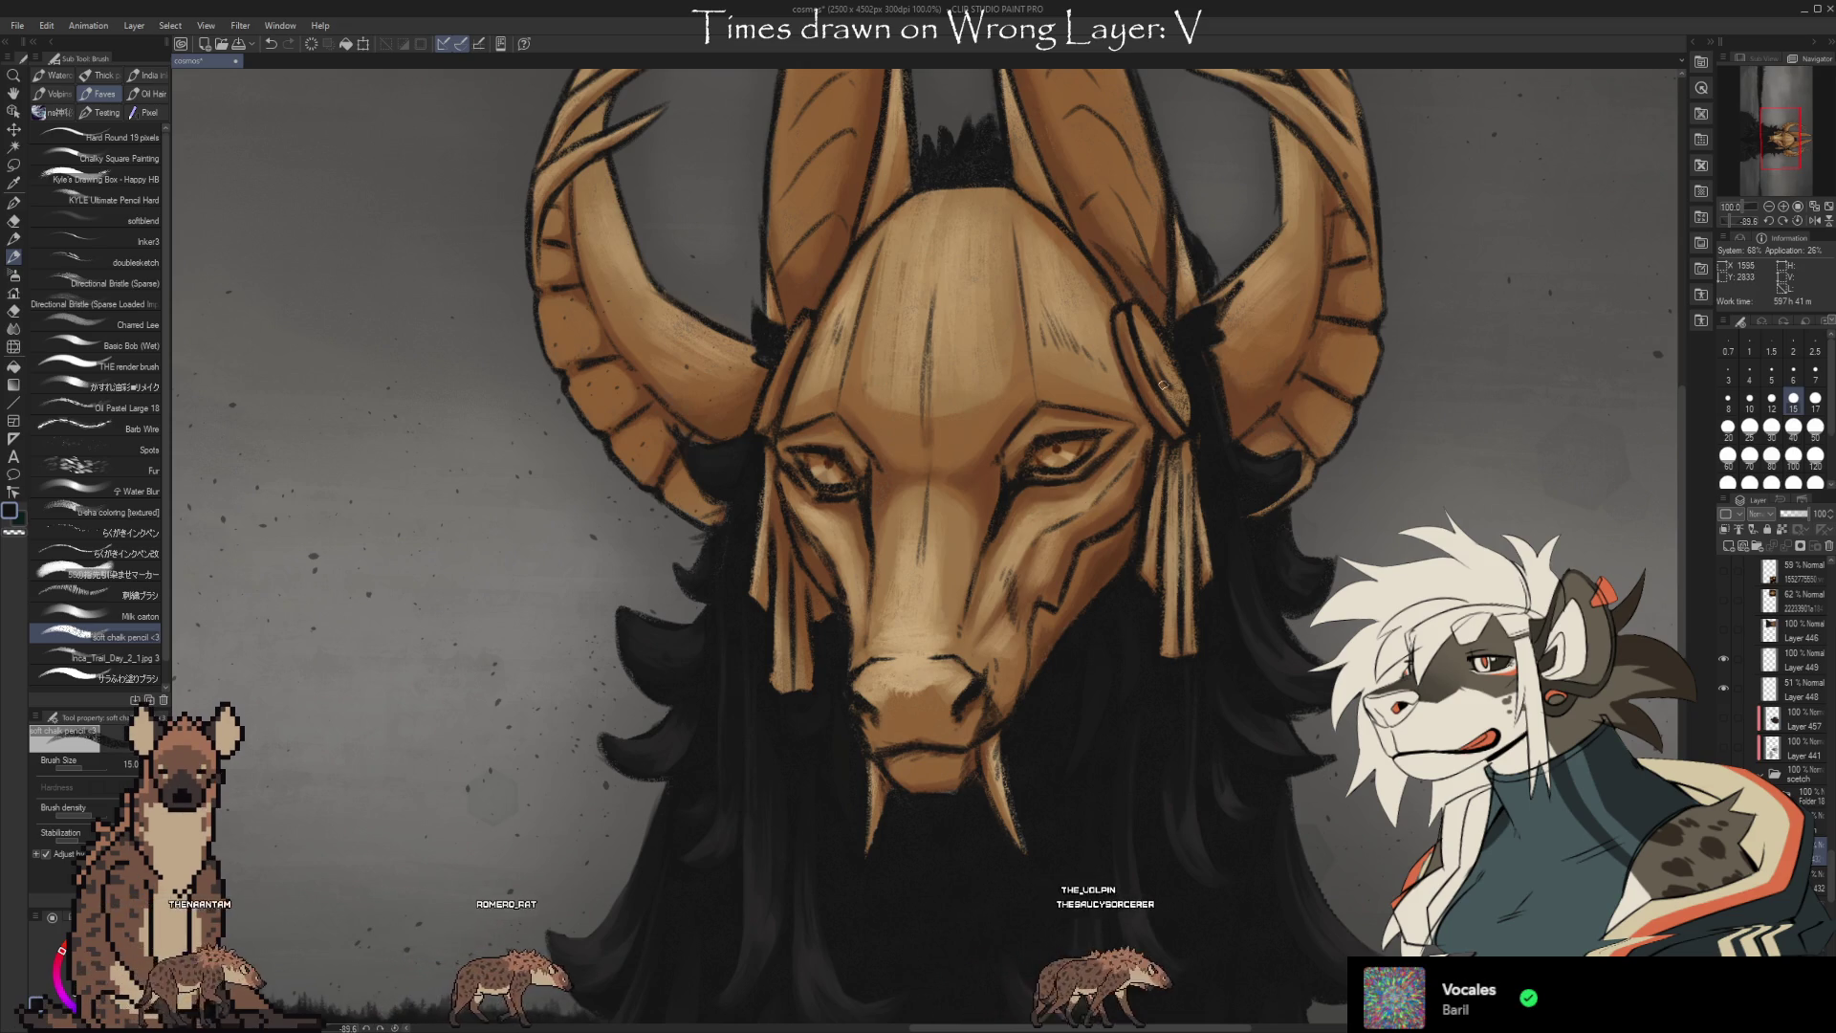
{"action": "left_click_drag", "start_coordinate": [1163, 384], "coordinate": [1142, 324]}
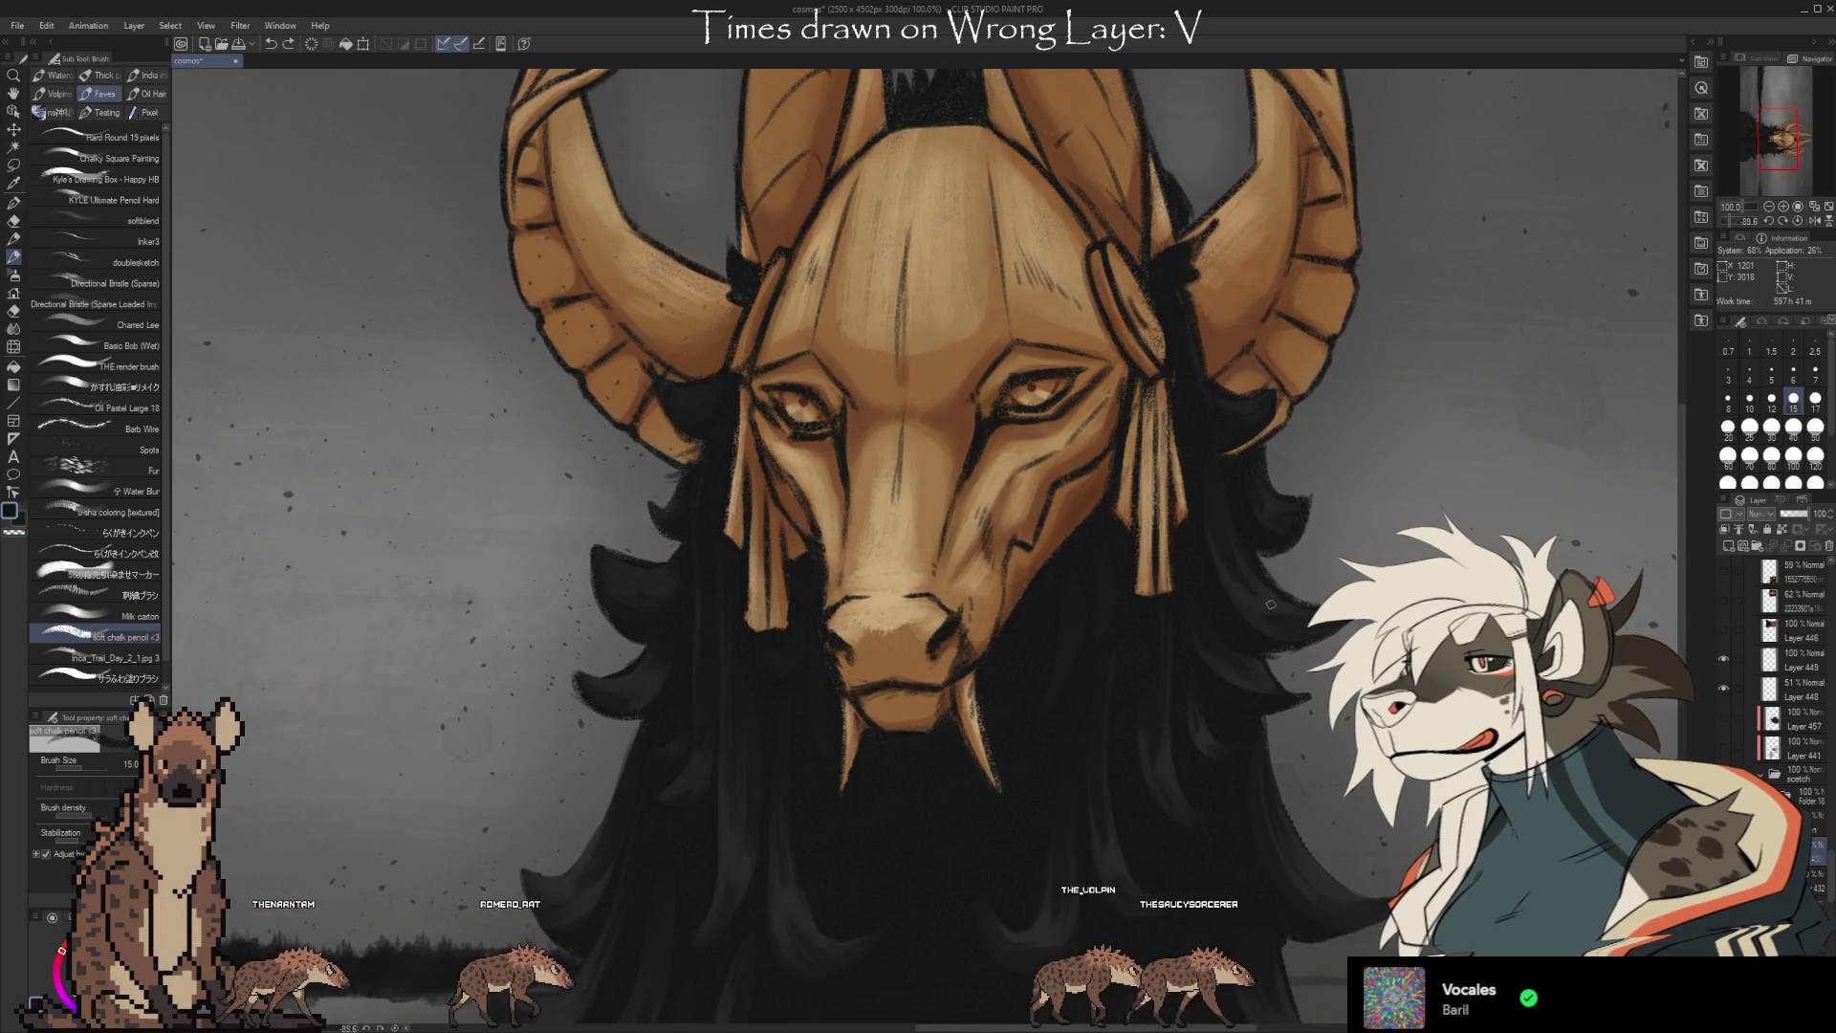
Touch up the eye area with brush and Kneaded eraser, shrinking the eraser from 8 to 5.
{"action": "key", "text": "e"}
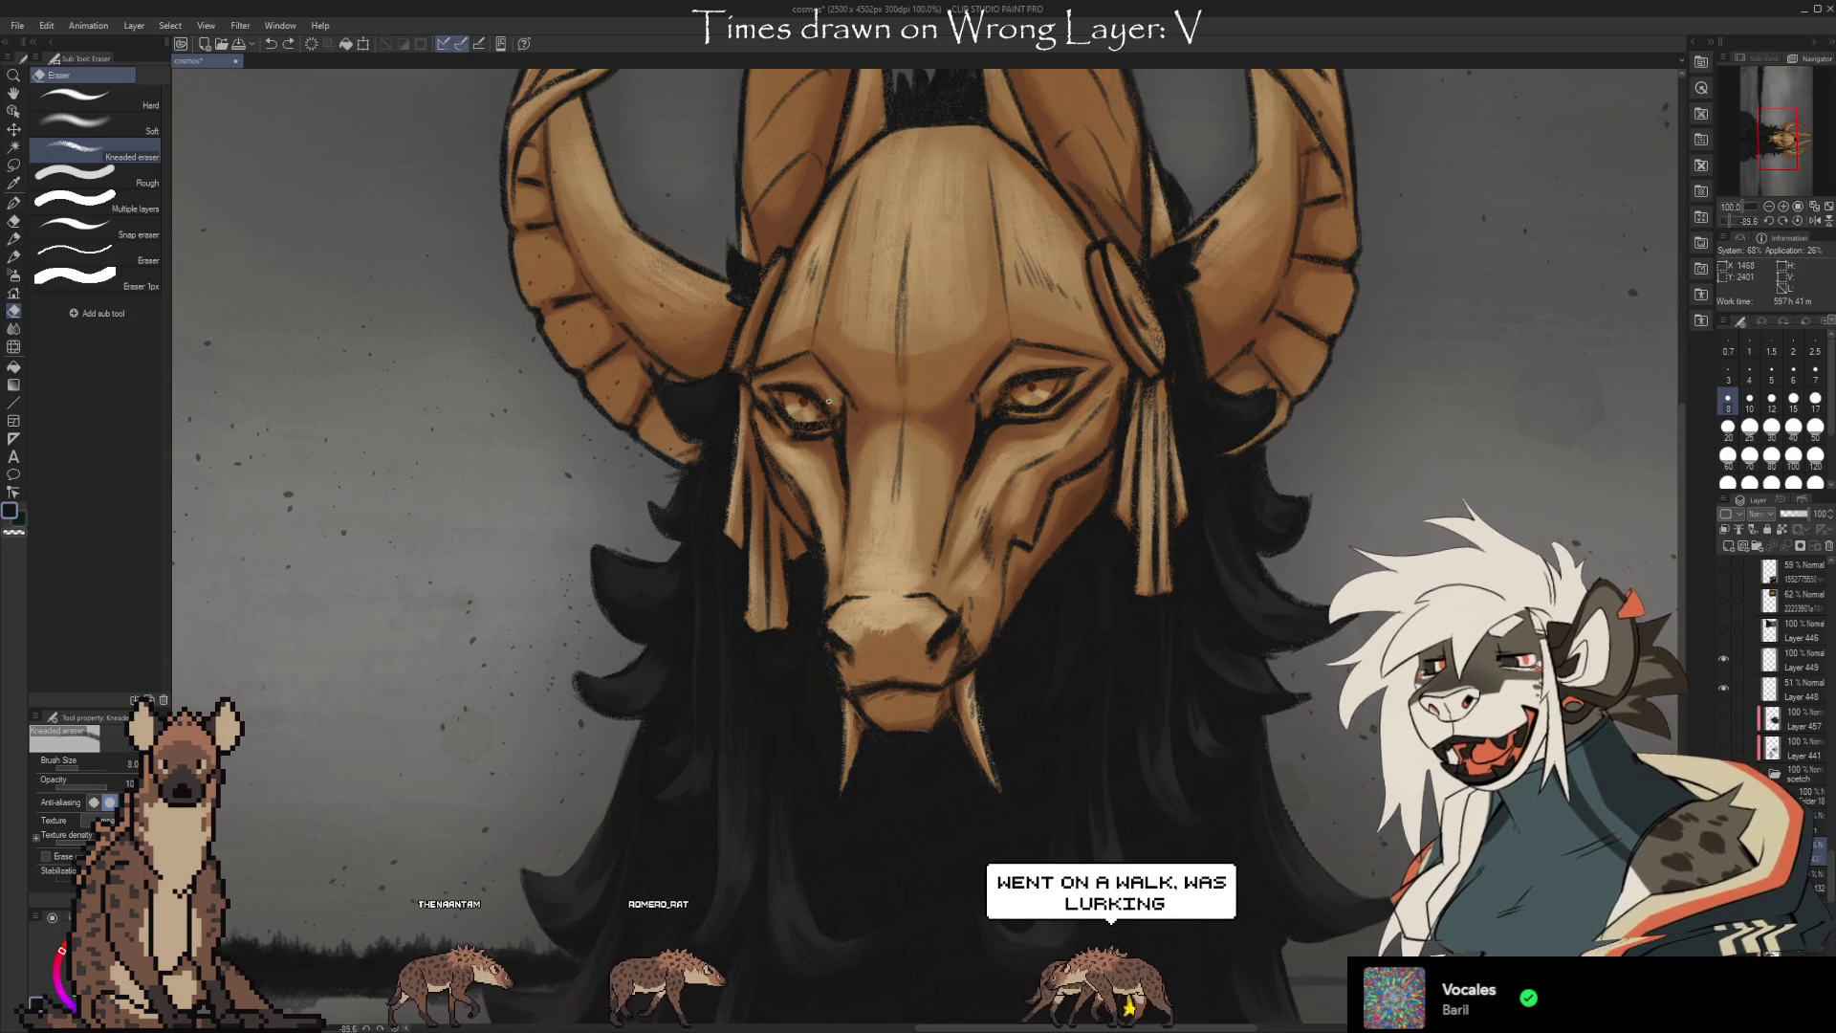
{"action": "key", "text": "b"}
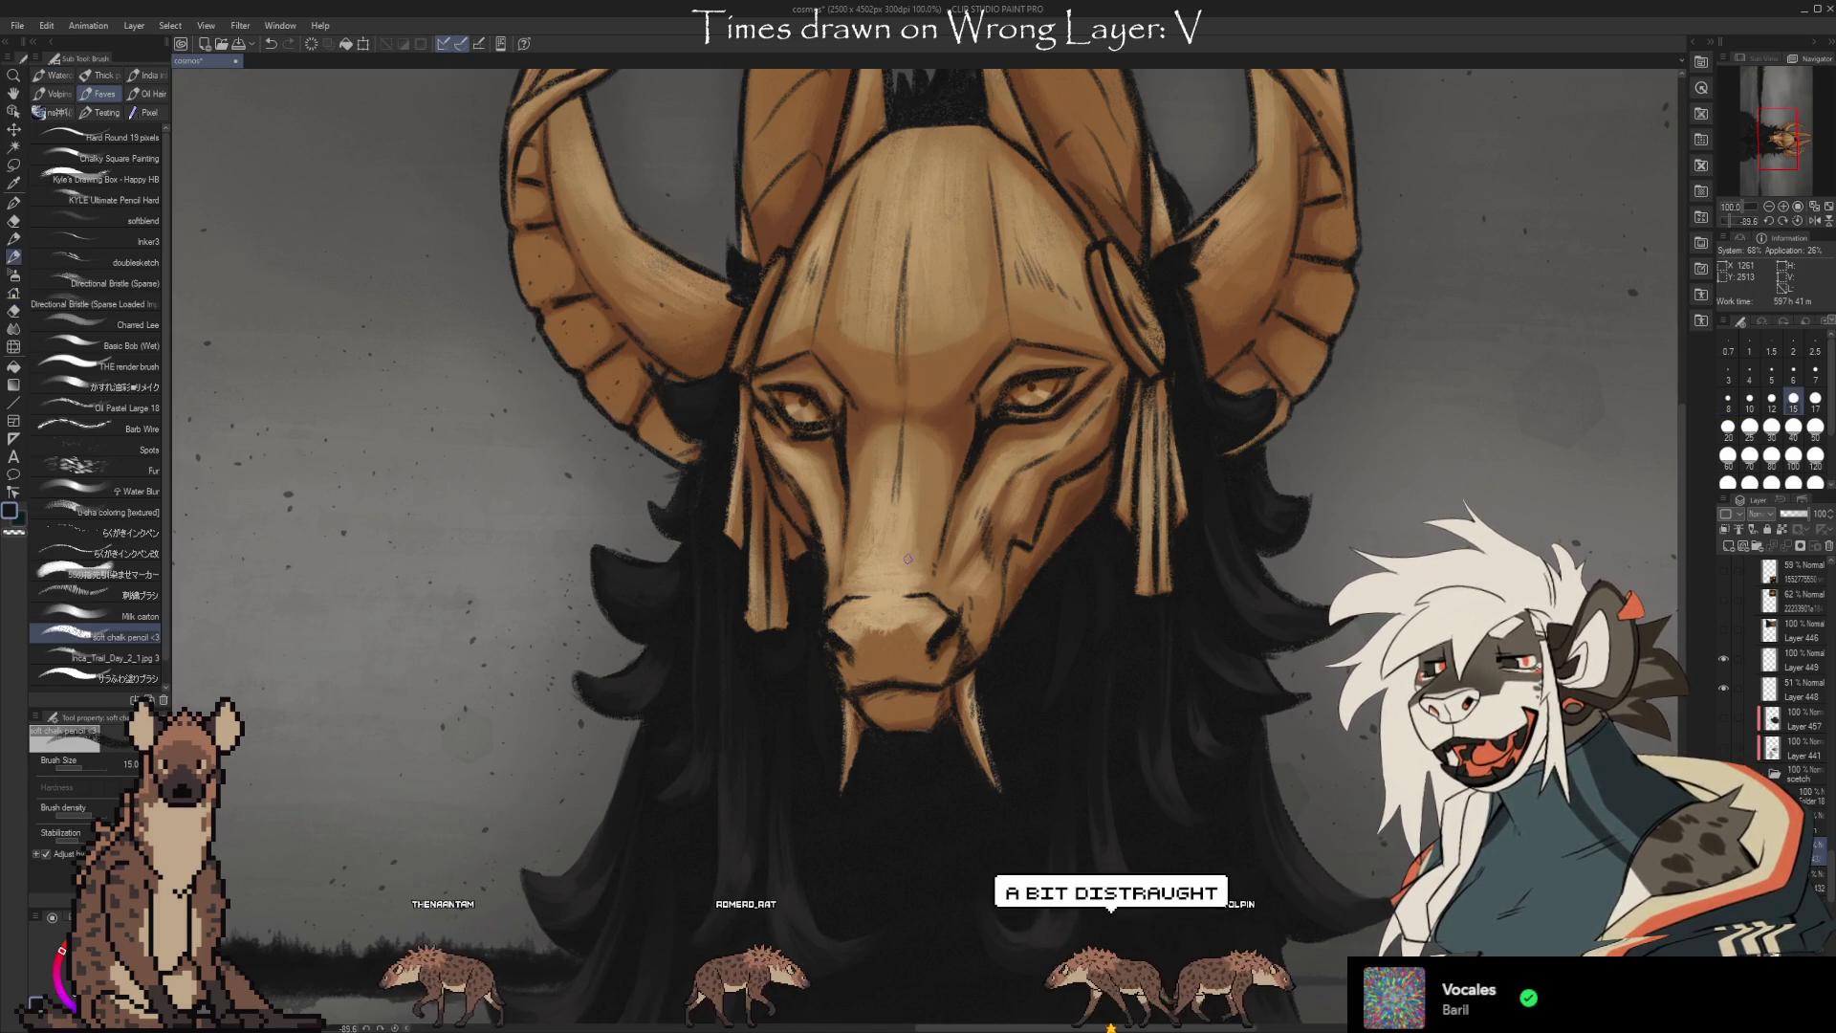
{"action": "key", "text": "e"}
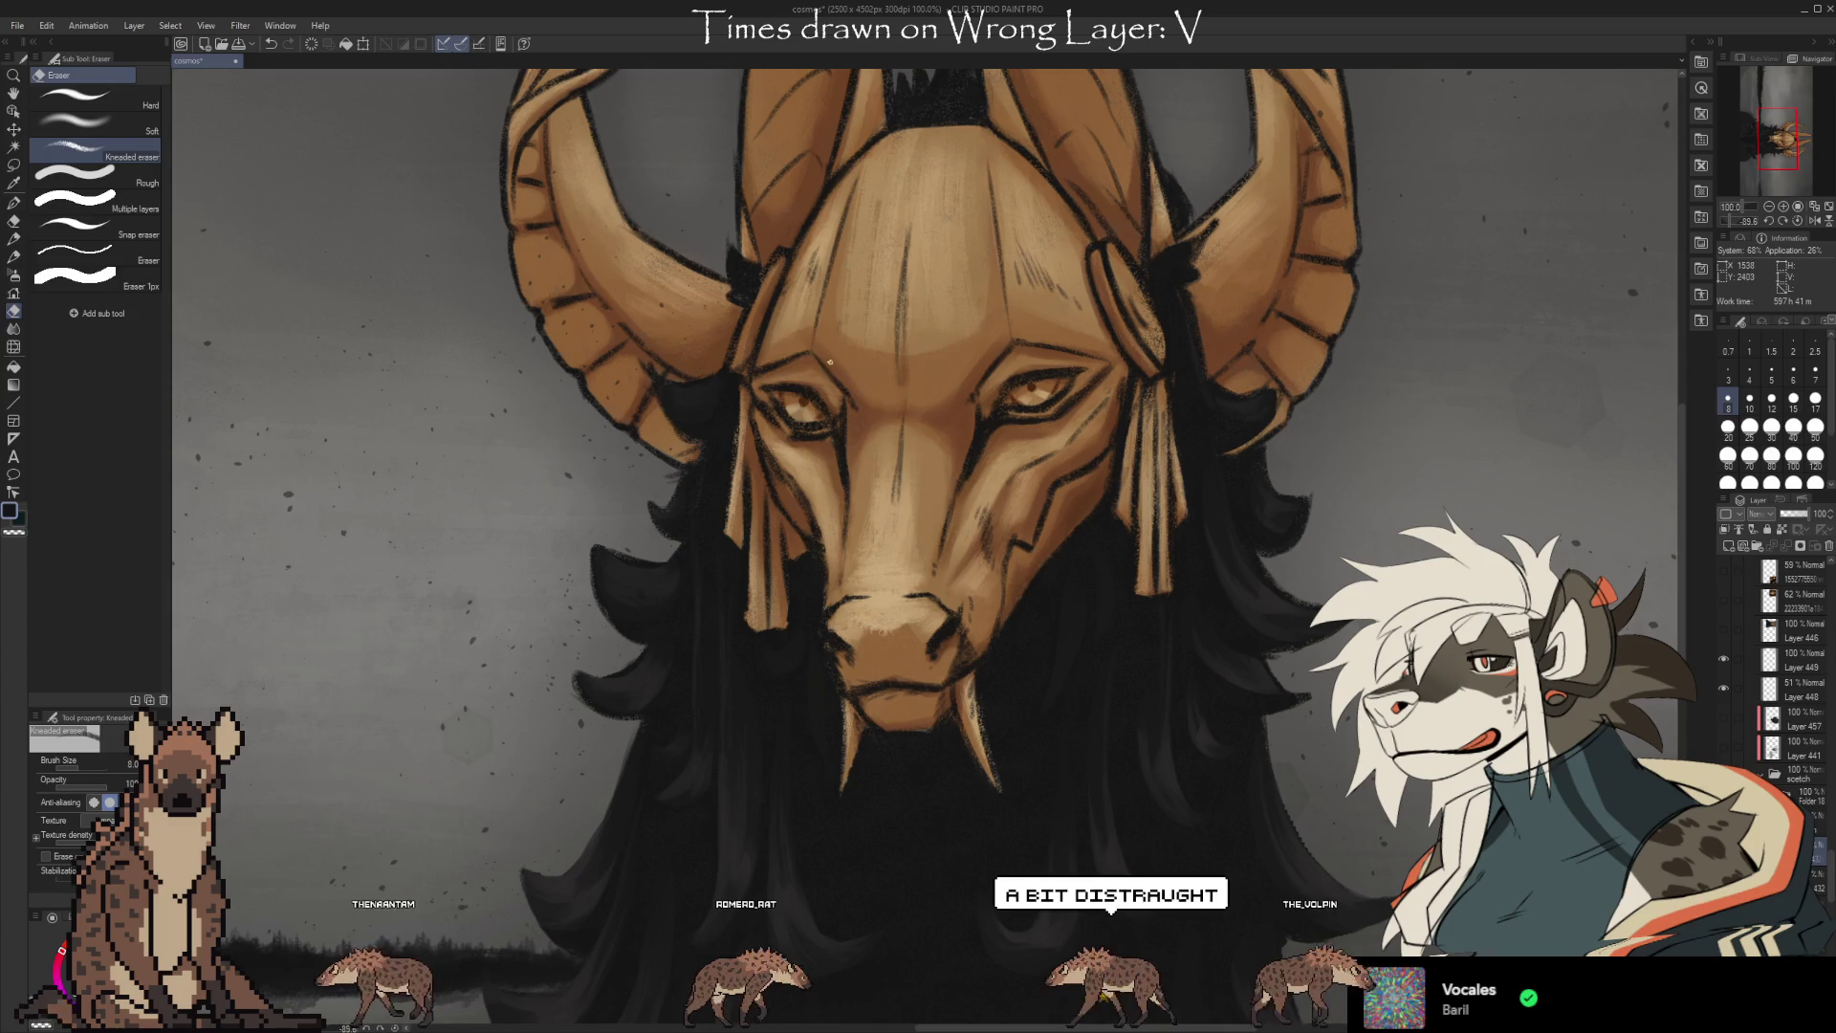
{"action": "left_click_drag", "start_coordinate": [1356, 777], "coordinate": [1367, 742]}
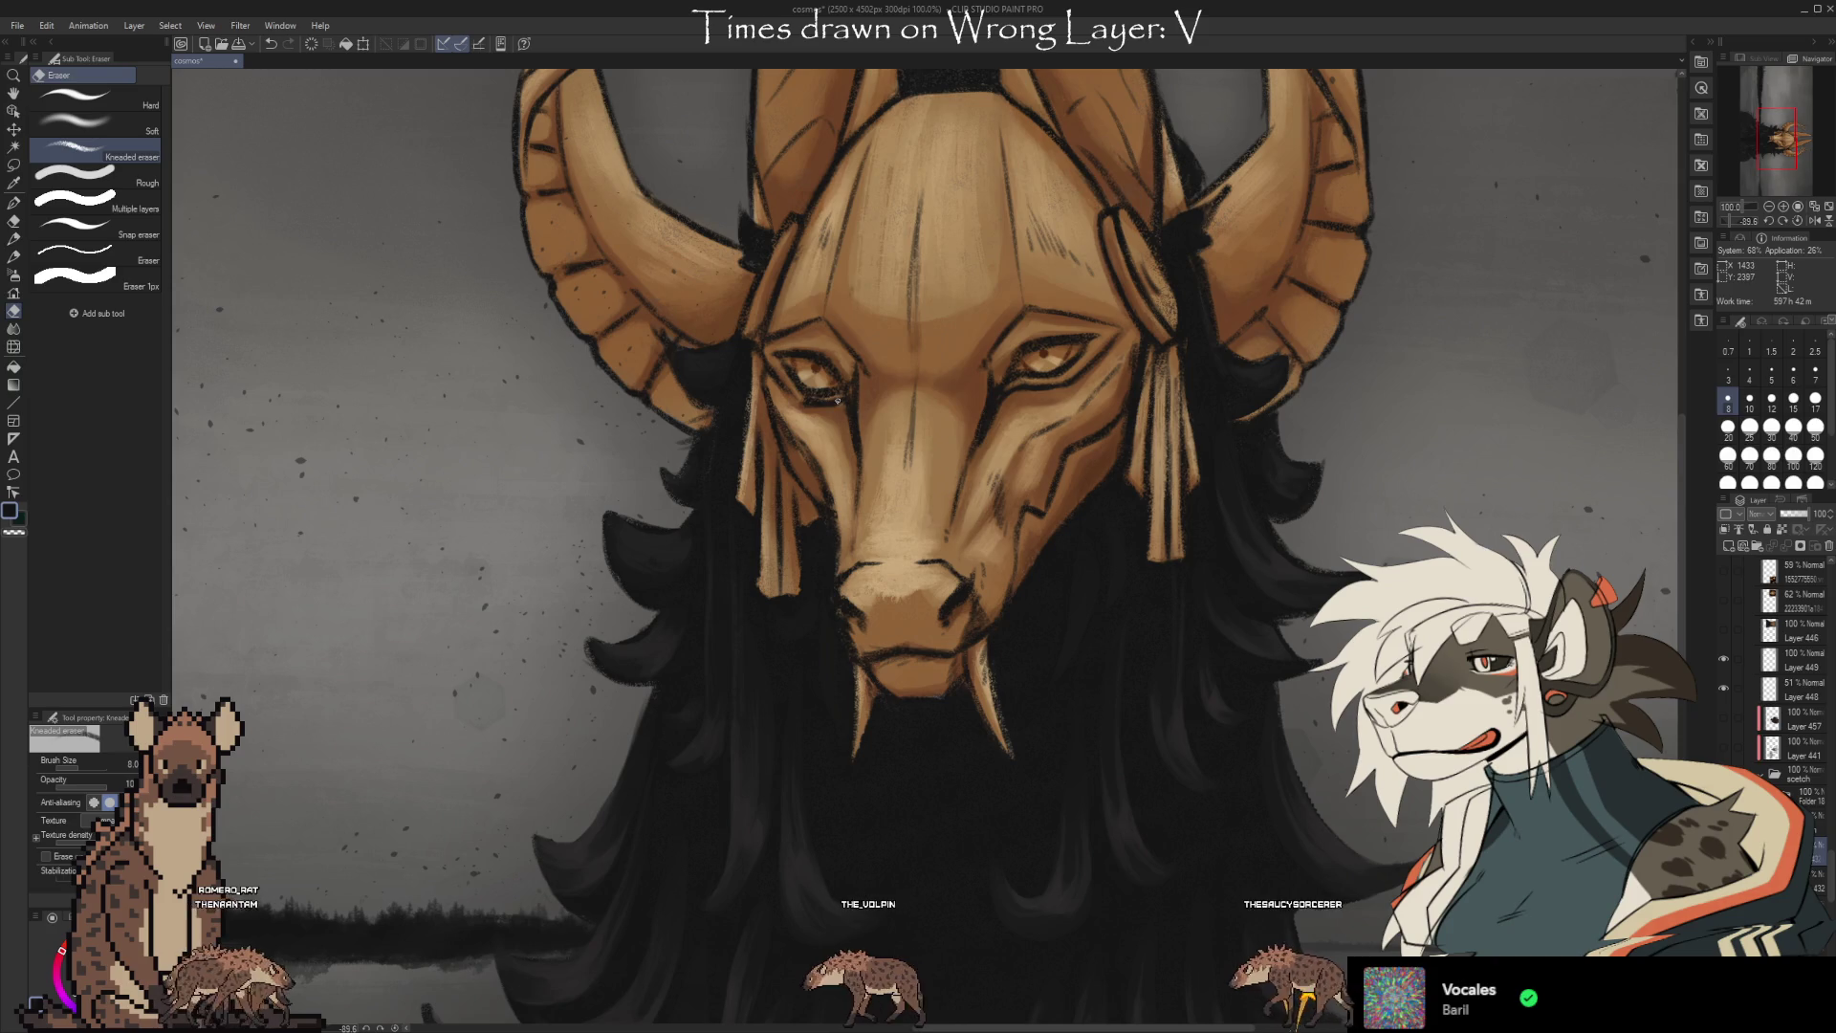
{"action": "key", "text": "bracketleft"}
{"action": "key", "text": "bracketleft"}
{"action": "key", "text": "bracketleft"}
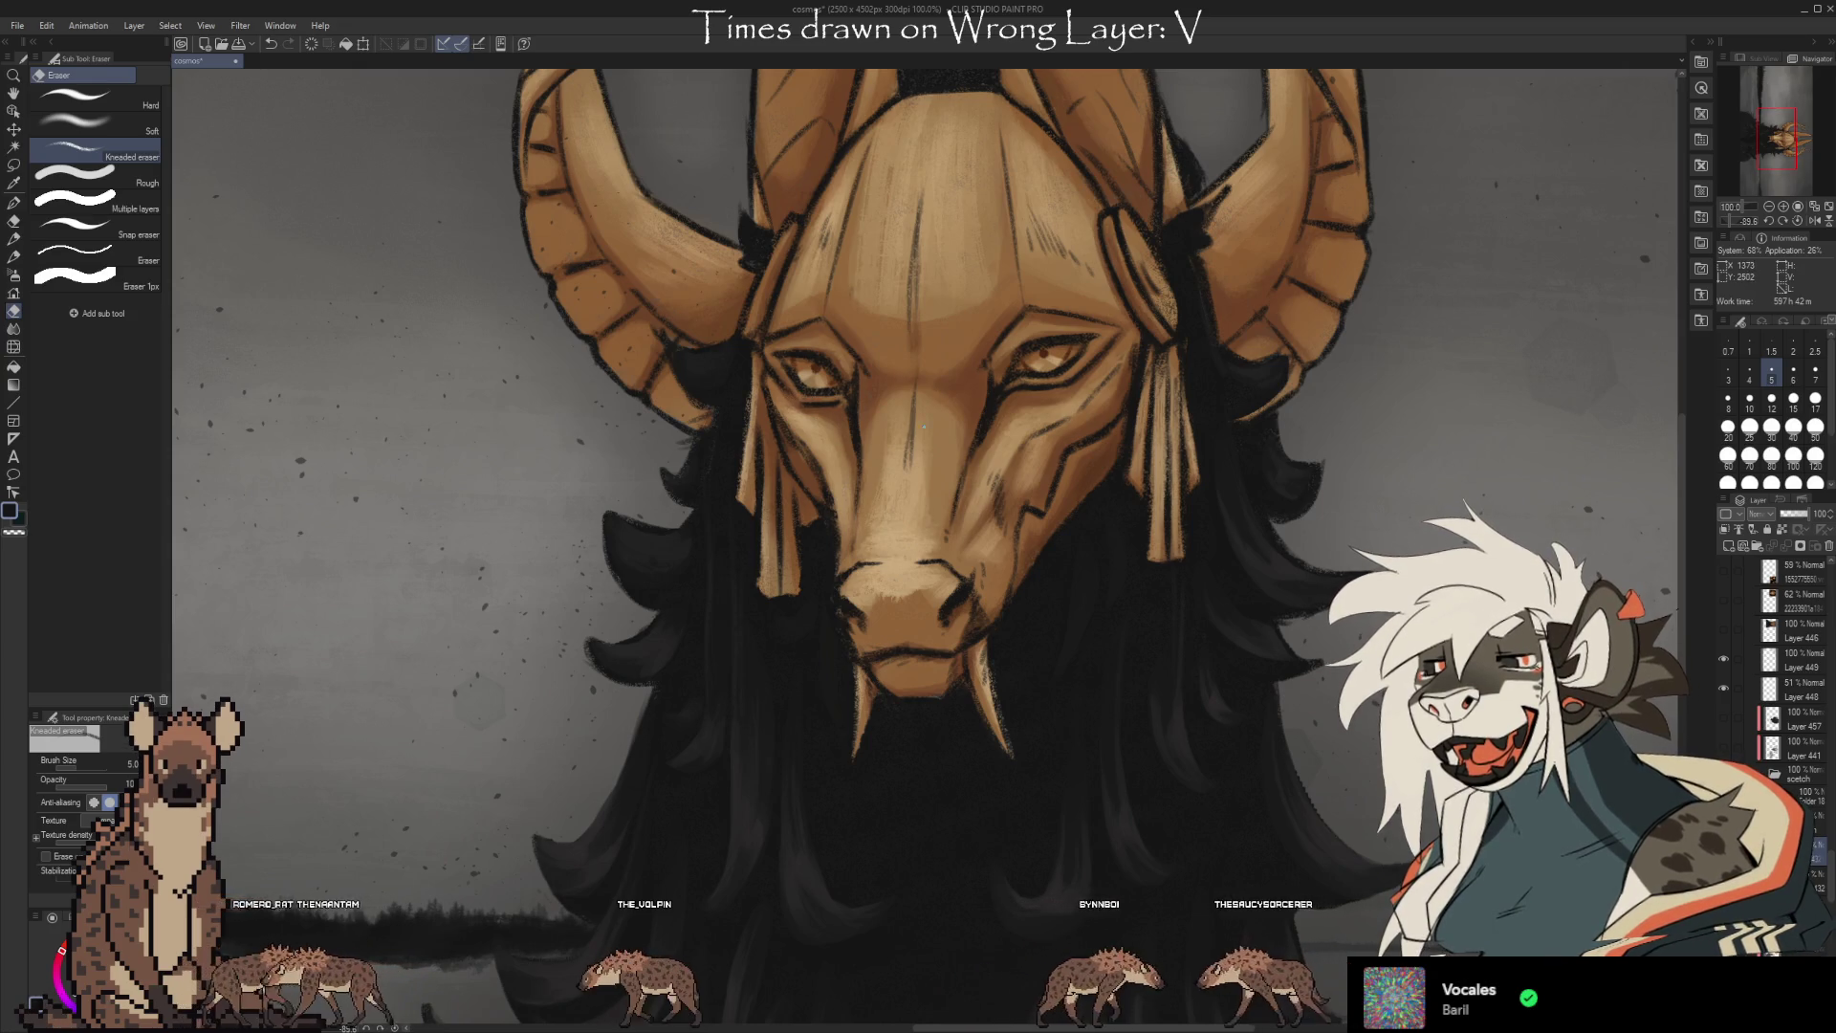
Finish eraser touch-ups on the mask, zoom to review the head, and return to the chalk pencil.
{"action": "key", "text": "b"}
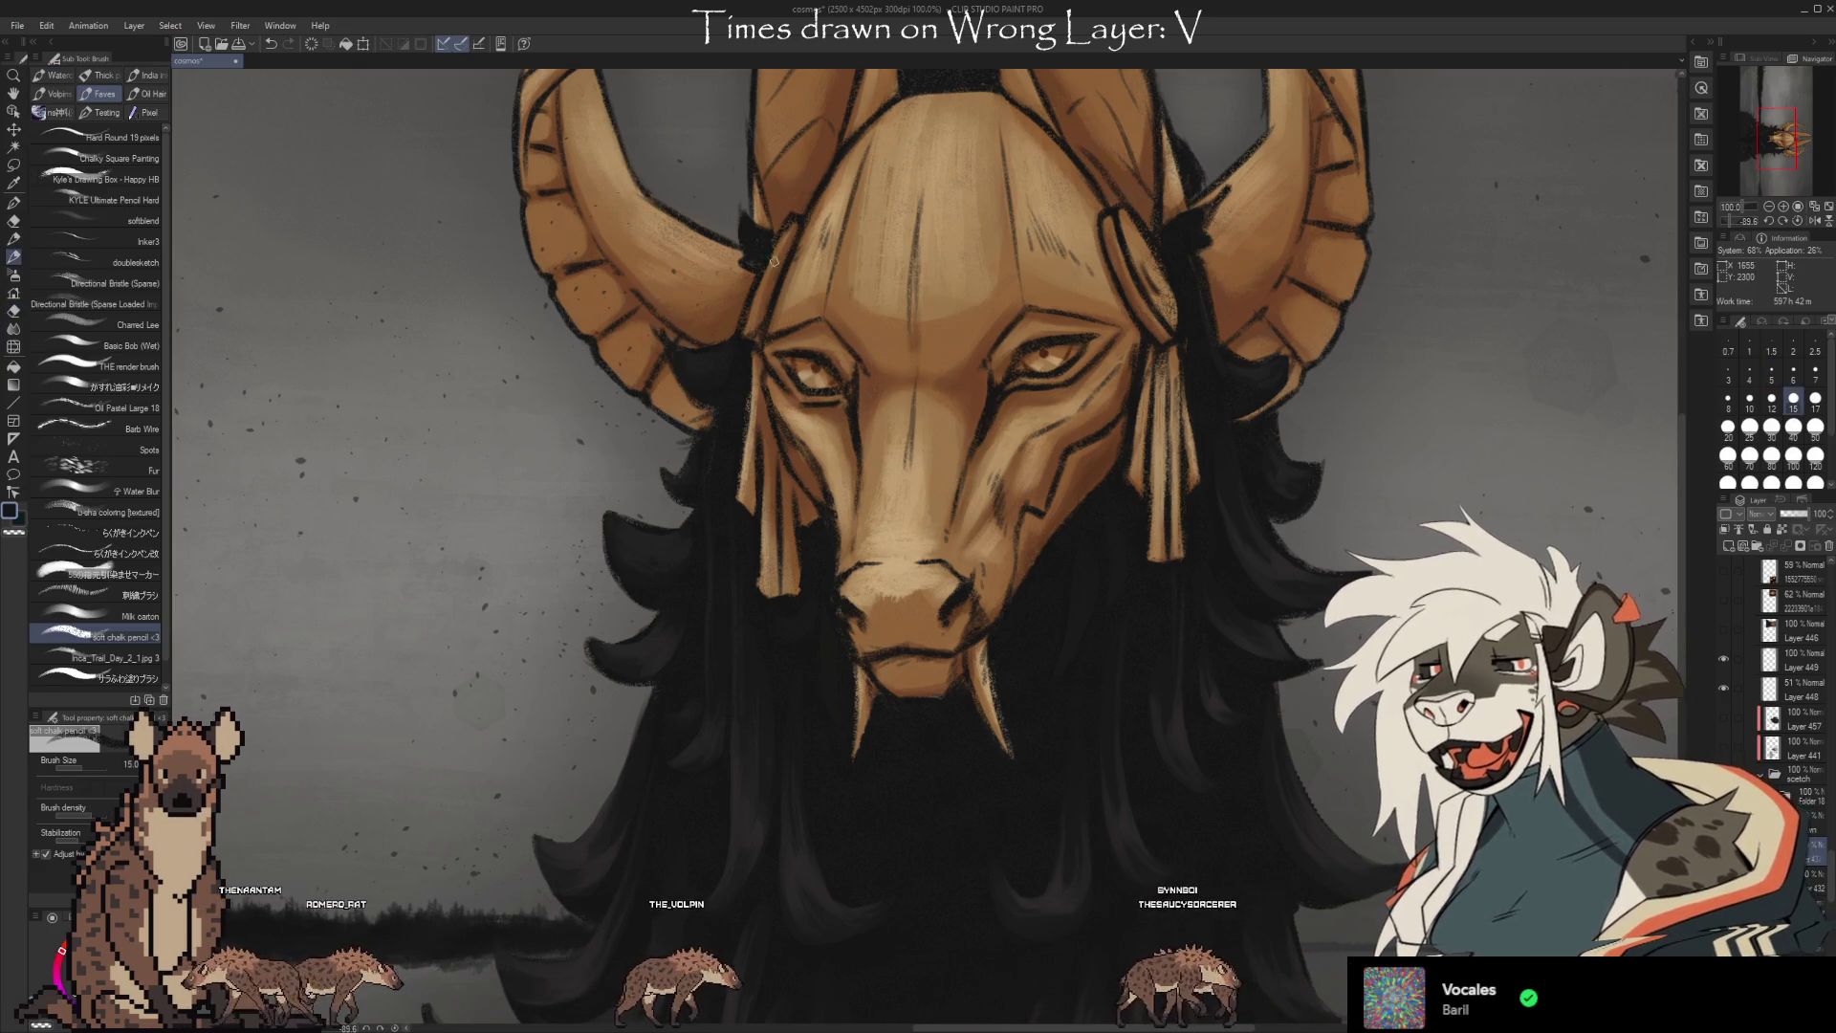
{"action": "key", "text": "e"}
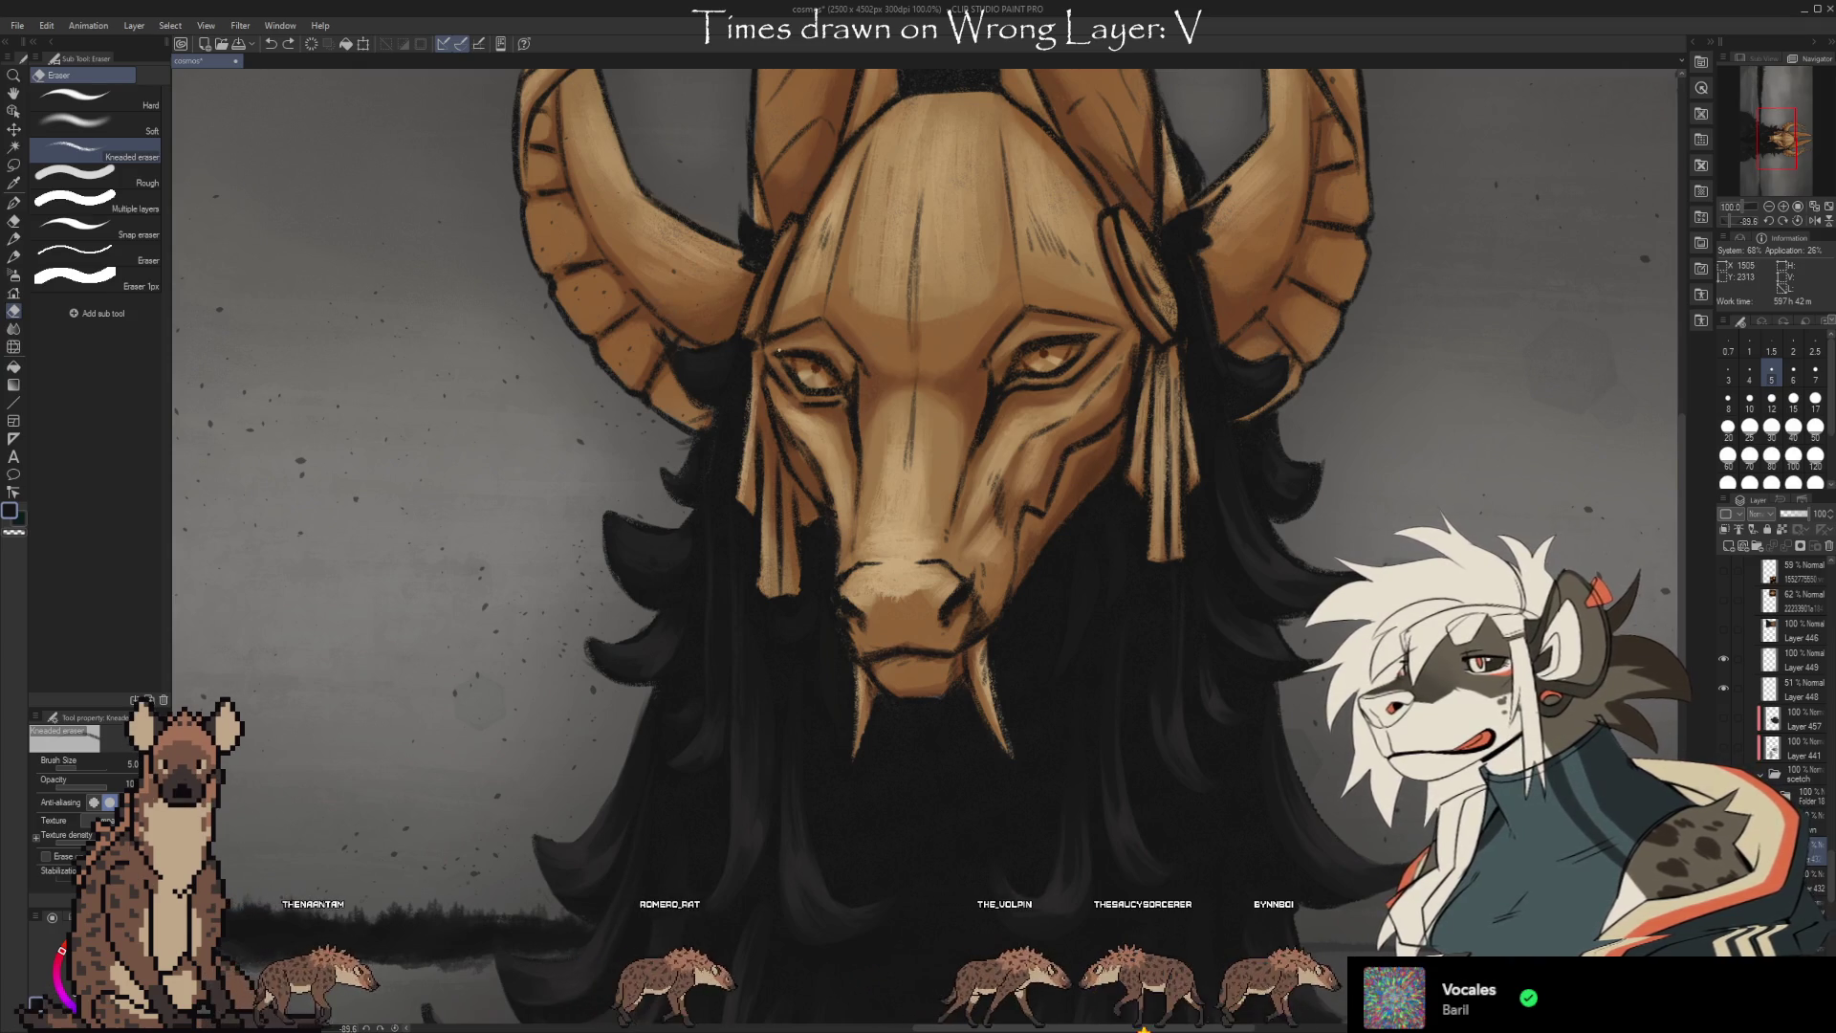
{"action": "key", "text": "b"}
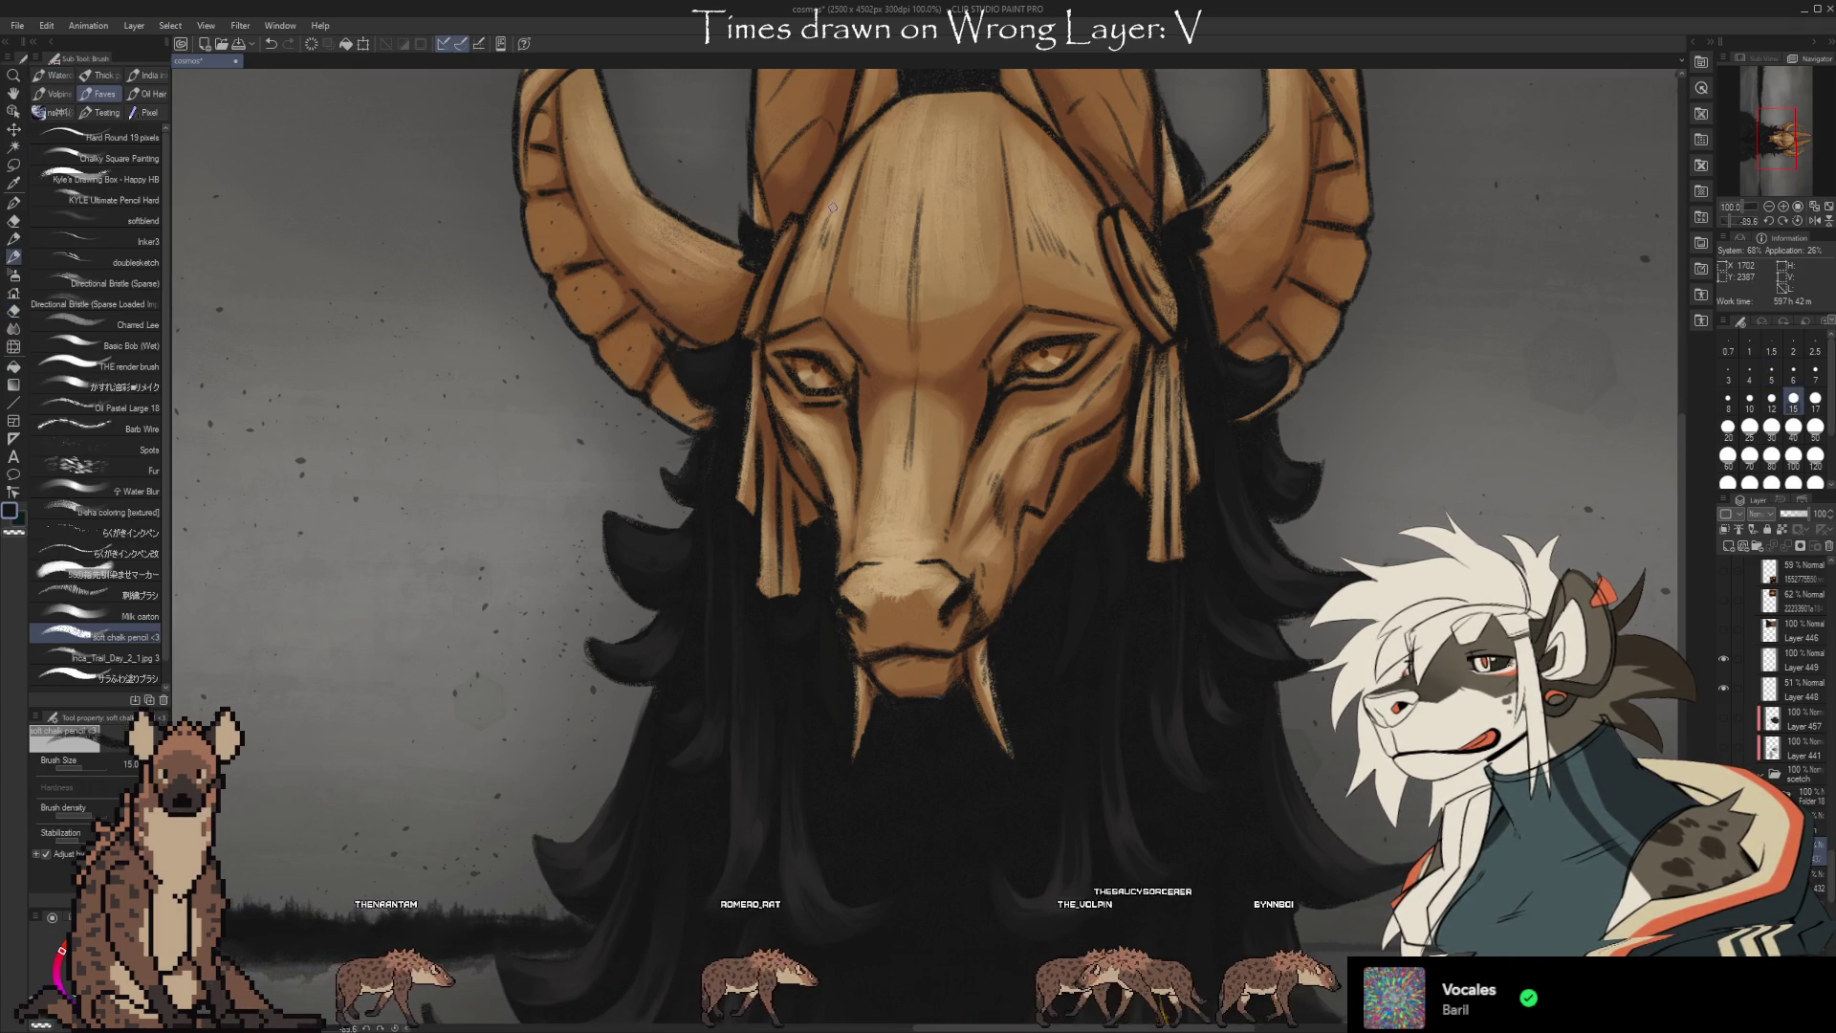
{"action": "key", "text": "e"}
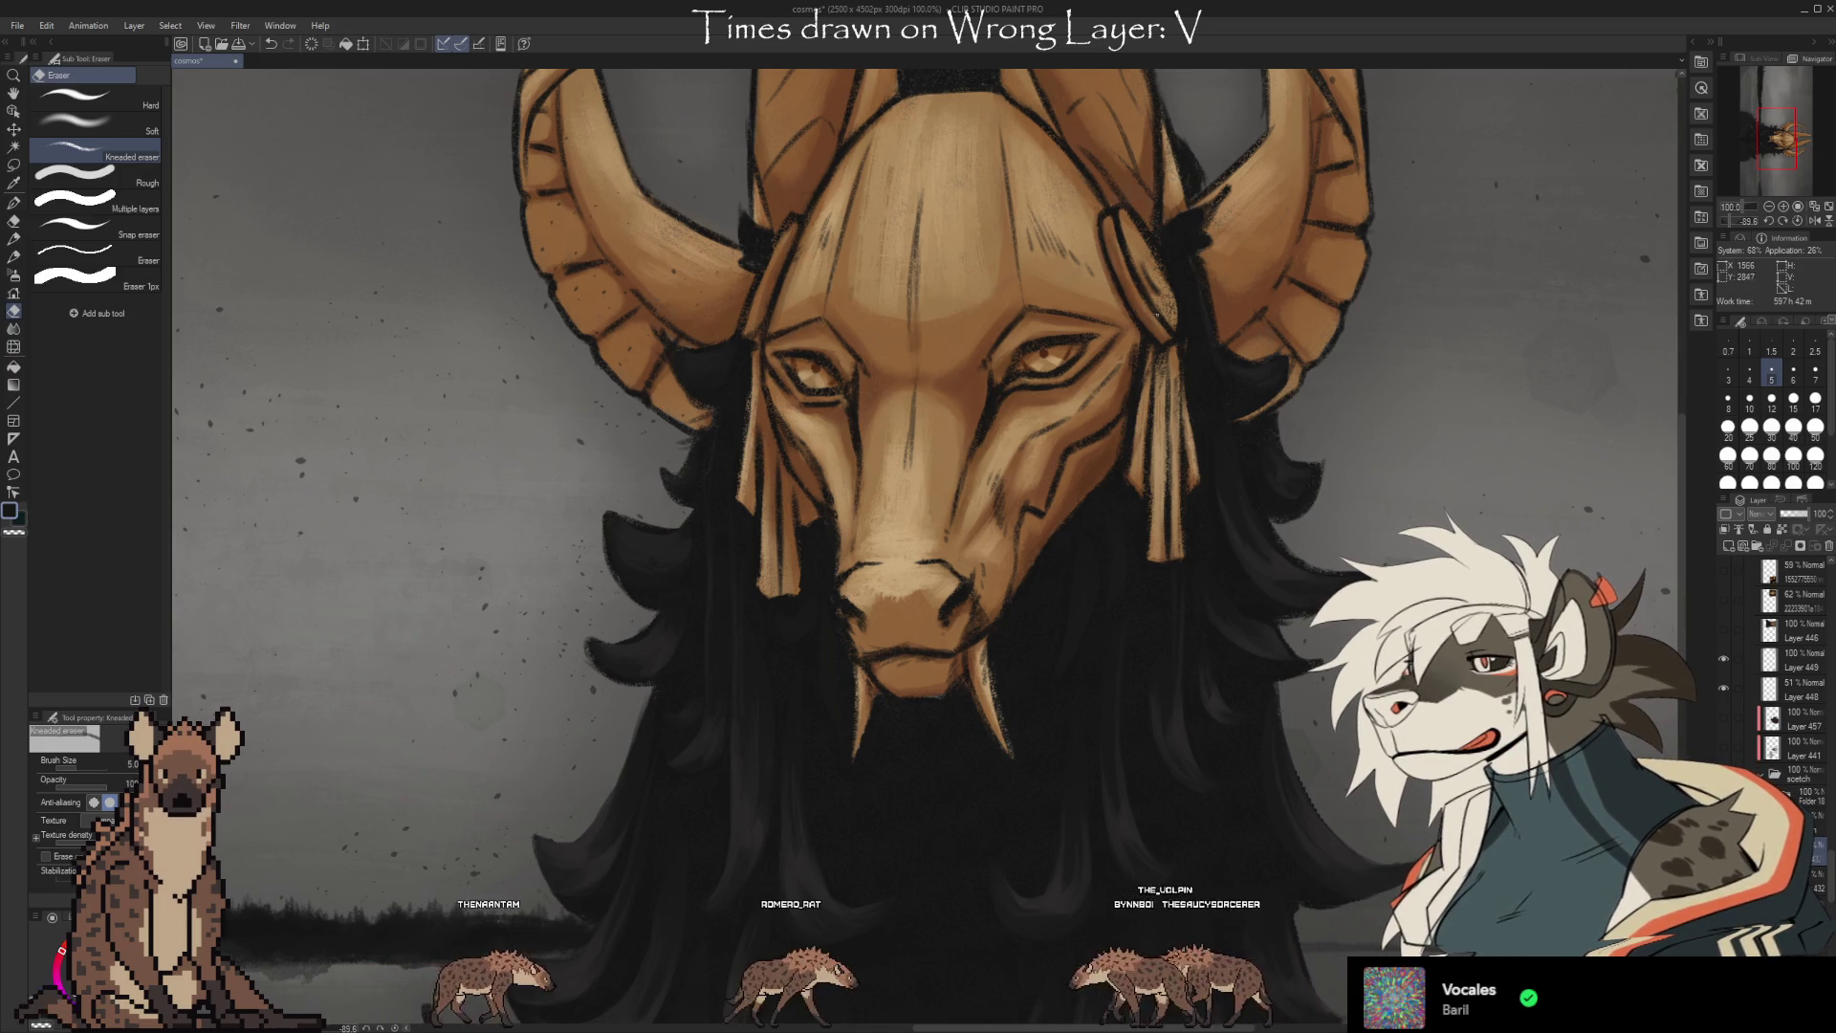
{"action": "scroll", "coordinate": [1164, 222], "scroll_direction": "down", "scroll_amount": 2}
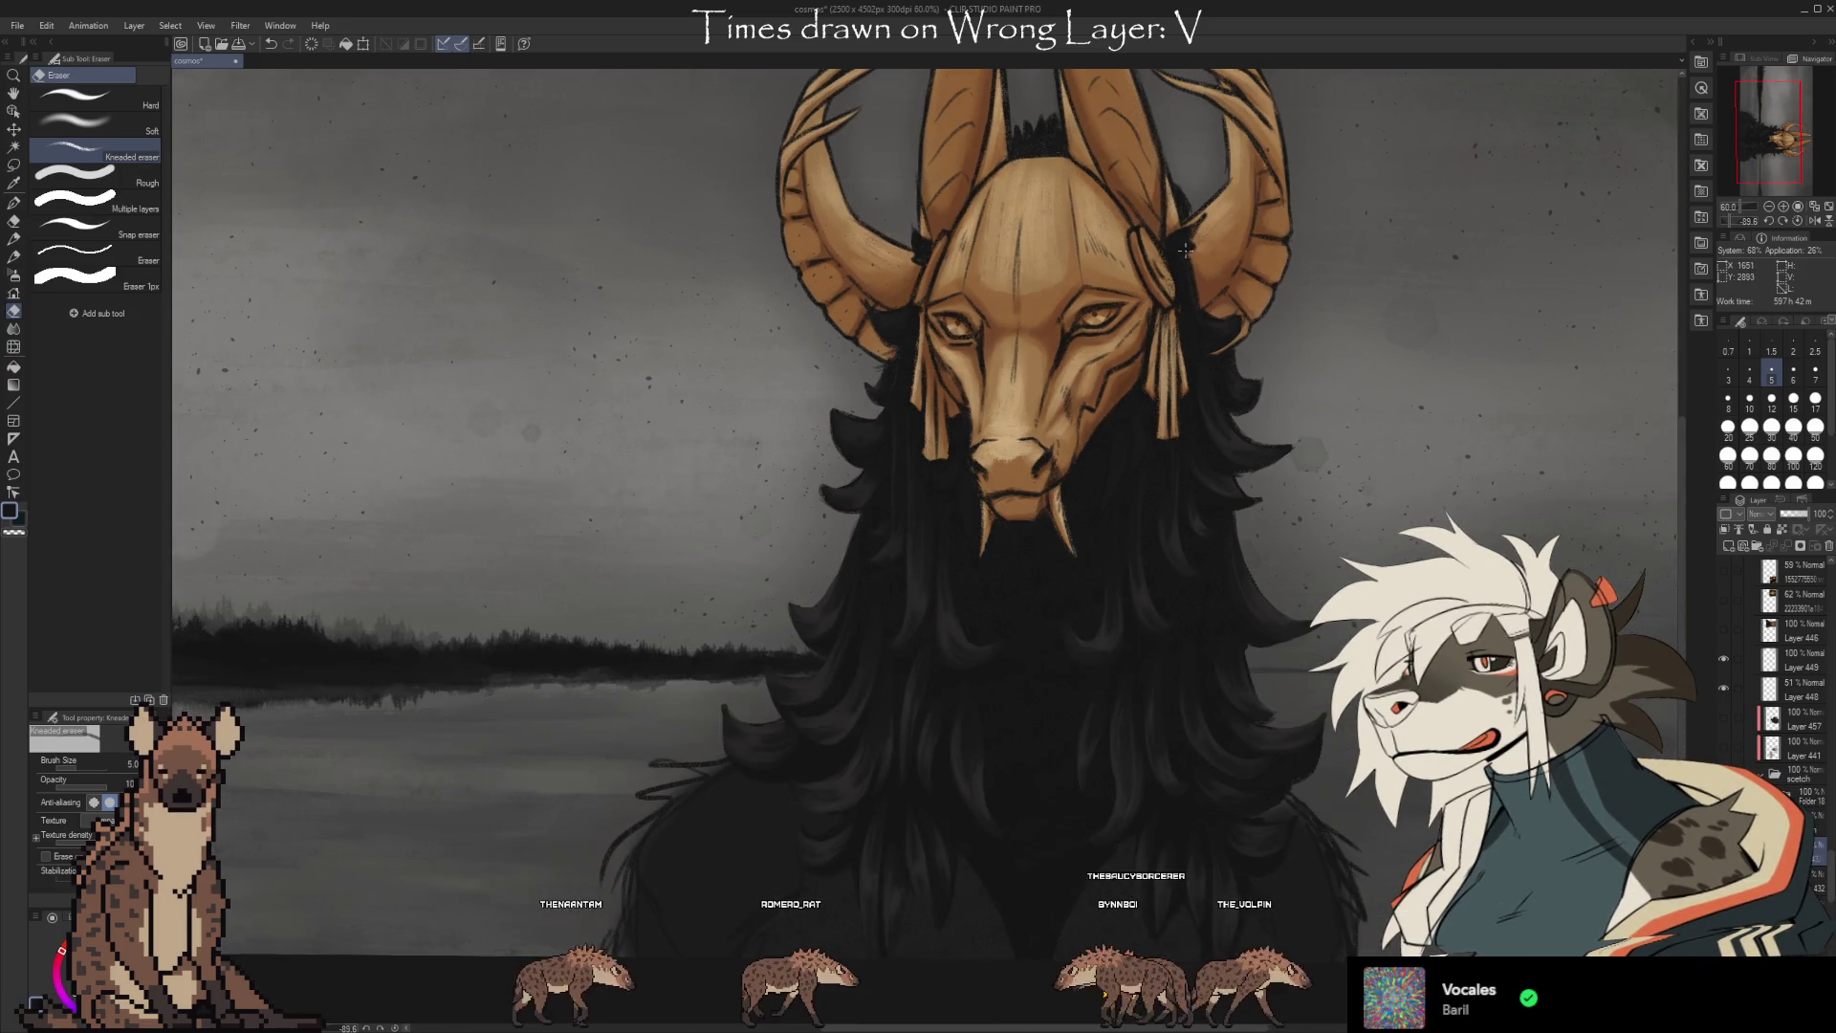
{"action": "scroll", "coordinate": [1179, 256], "scroll_direction": "up", "scroll_amount": 2}
{"action": "scroll", "coordinate": [1174, 260], "scroll_direction": "down", "scroll_amount": 2}
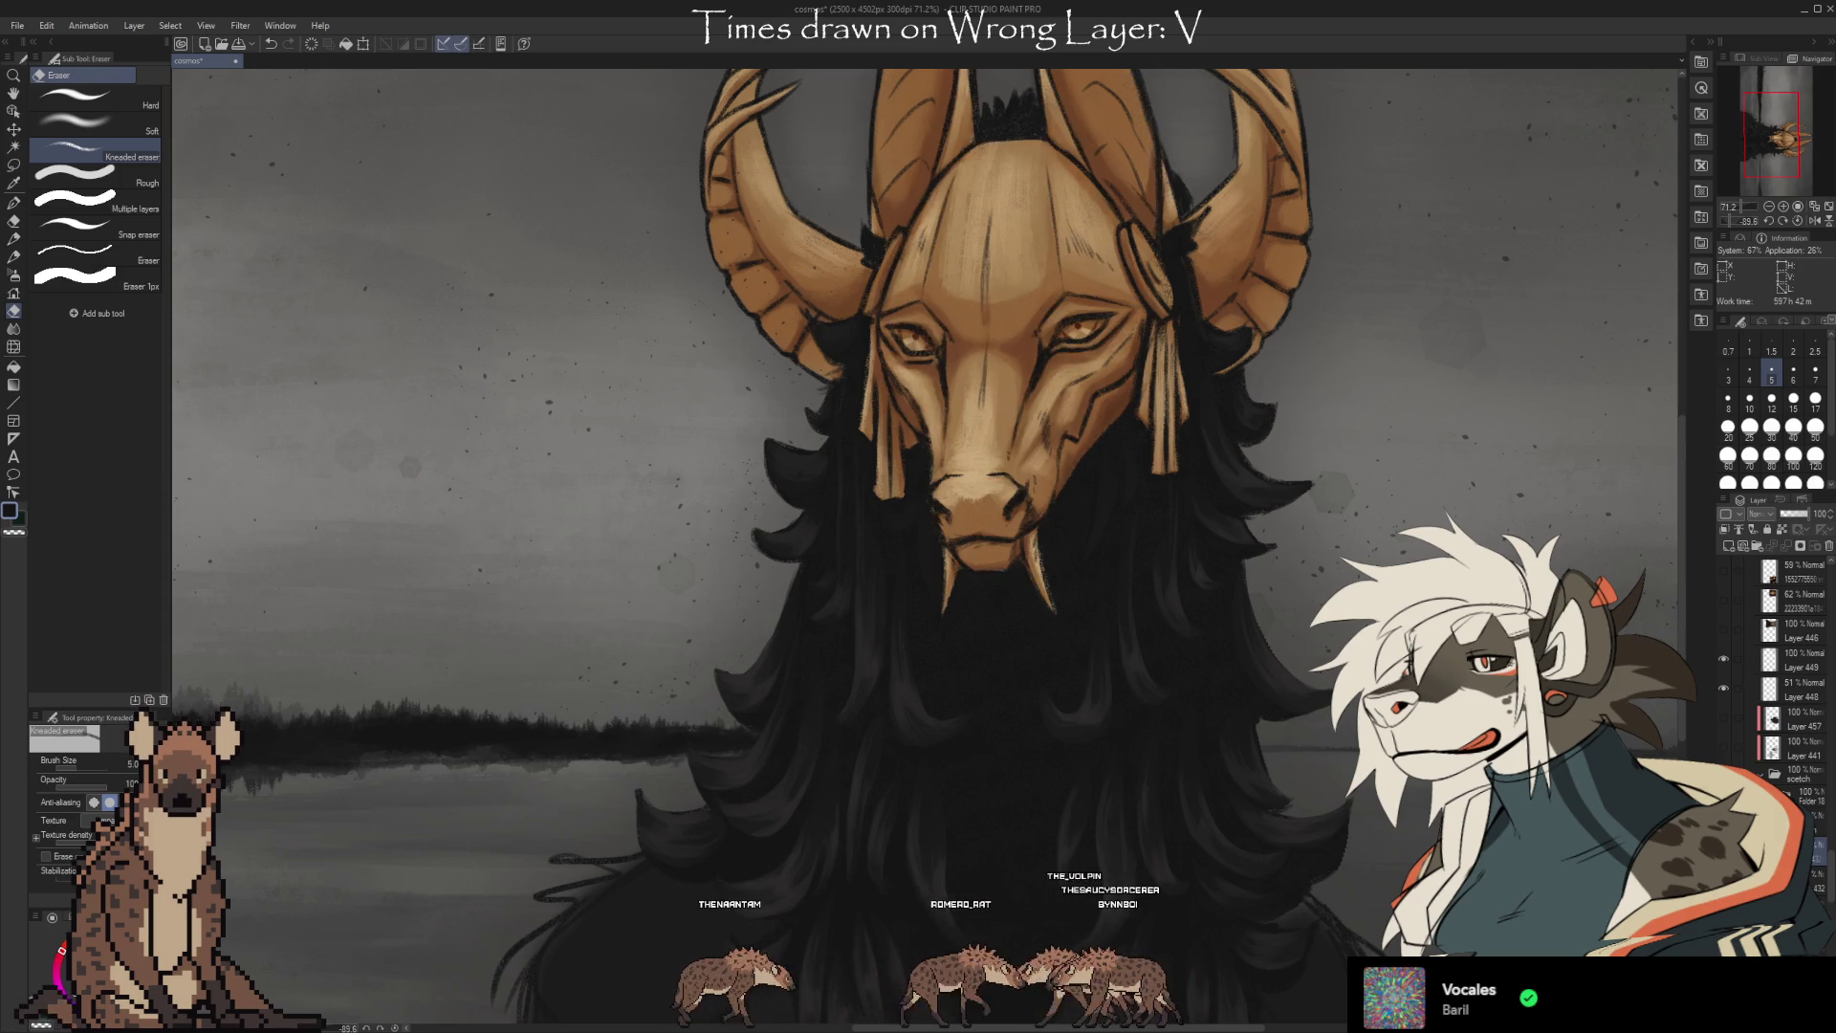
{"action": "scroll", "coordinate": [942, 354], "scroll_direction": "up", "scroll_amount": 2}
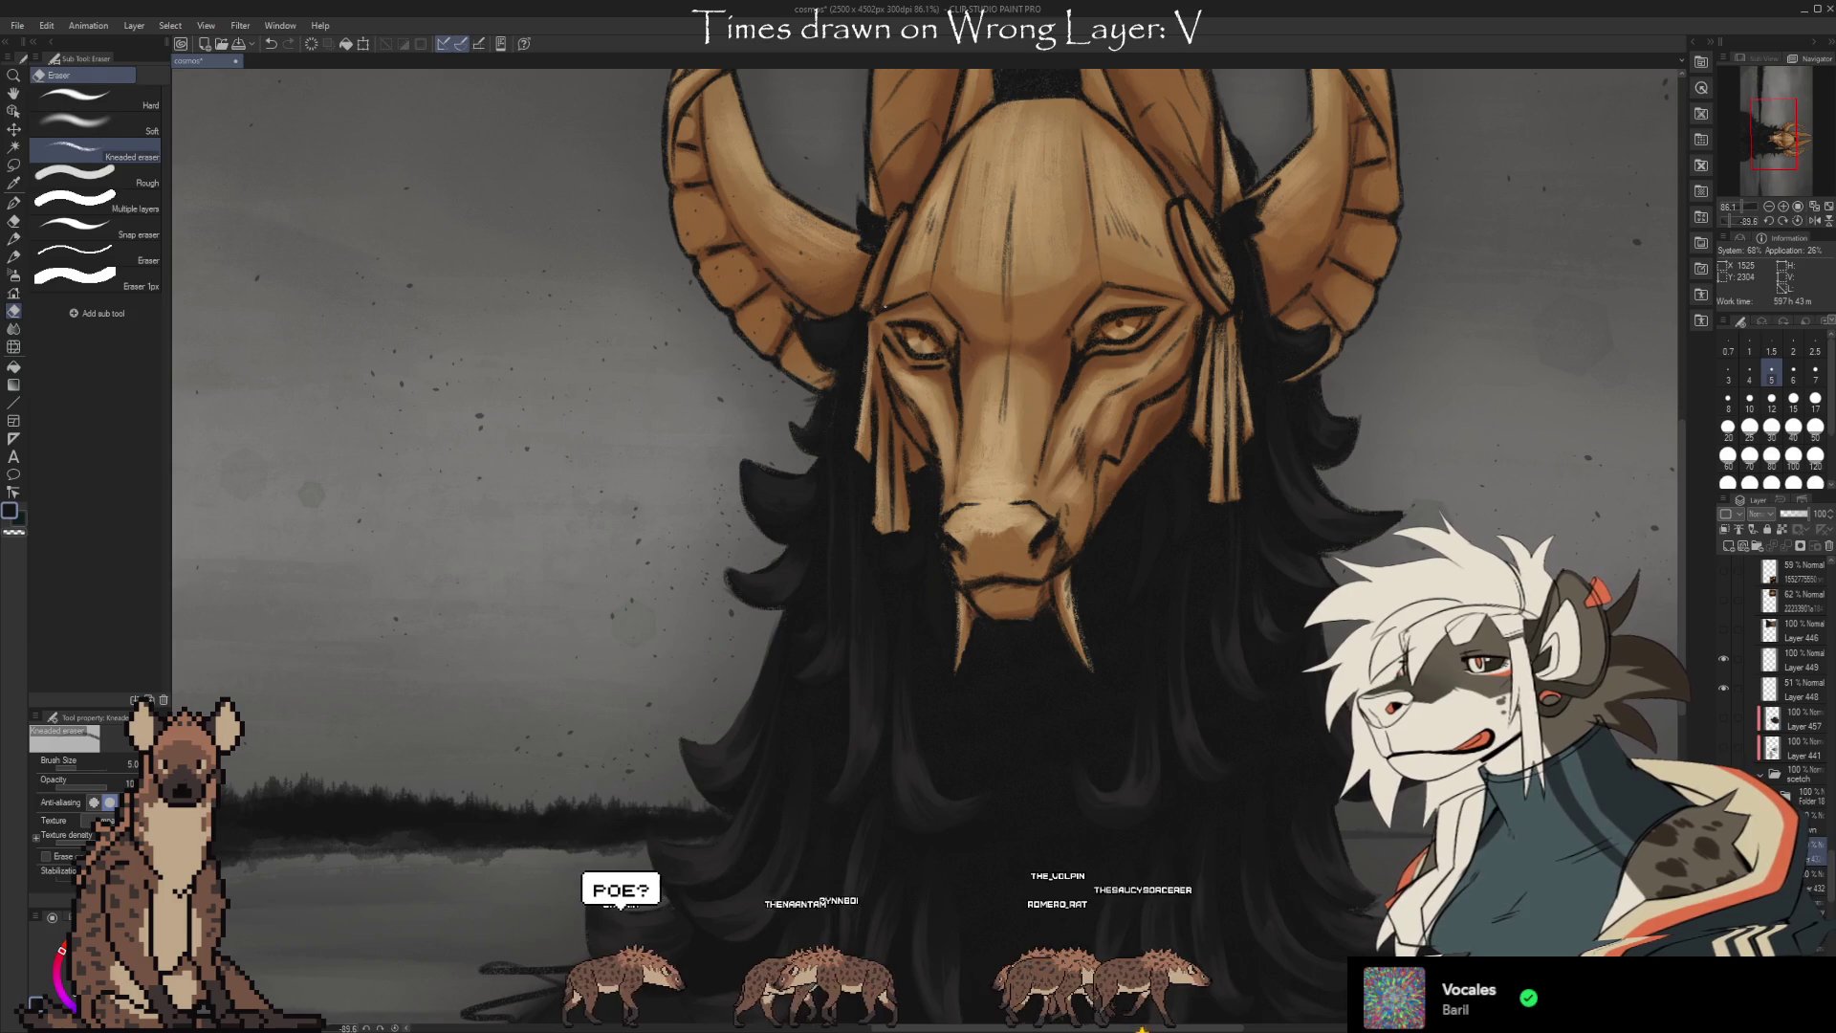
{"action": "key", "text": "b"}
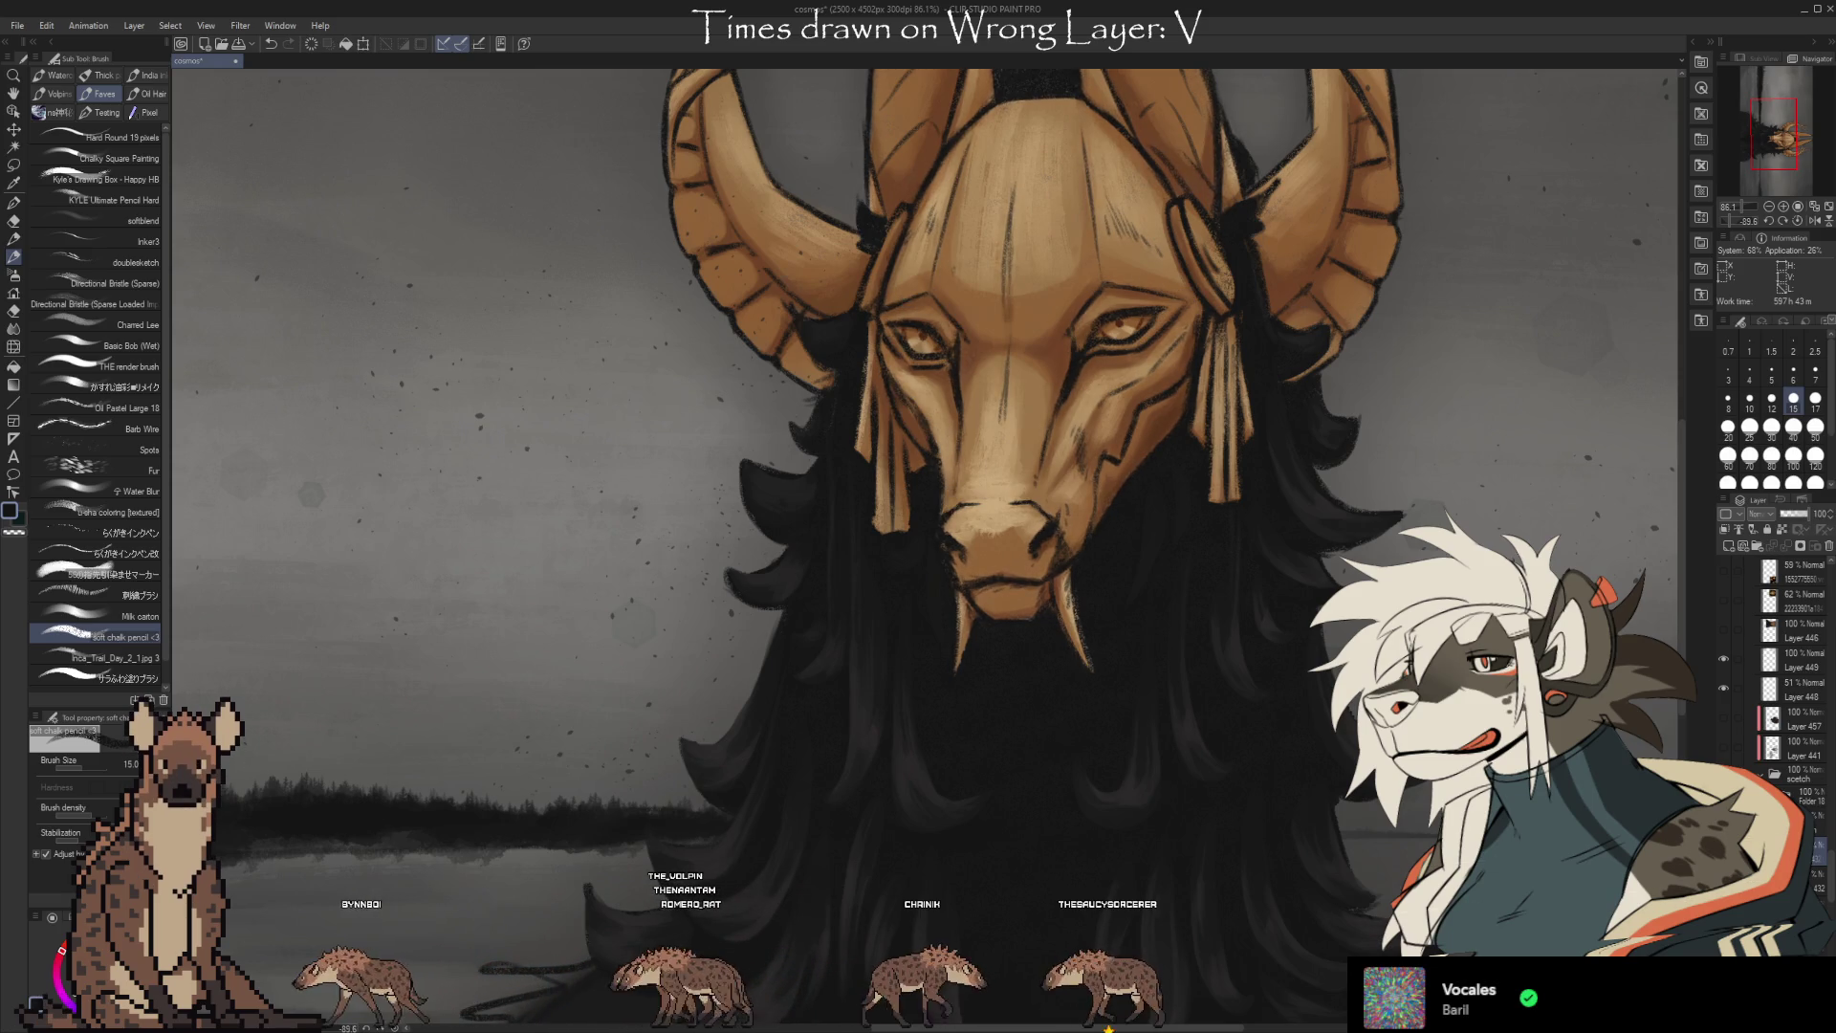
Paint and erase small details on the mask's shading and edges with chalk pencil and Kneaded eraser.
{"action": "key", "text": "e"}
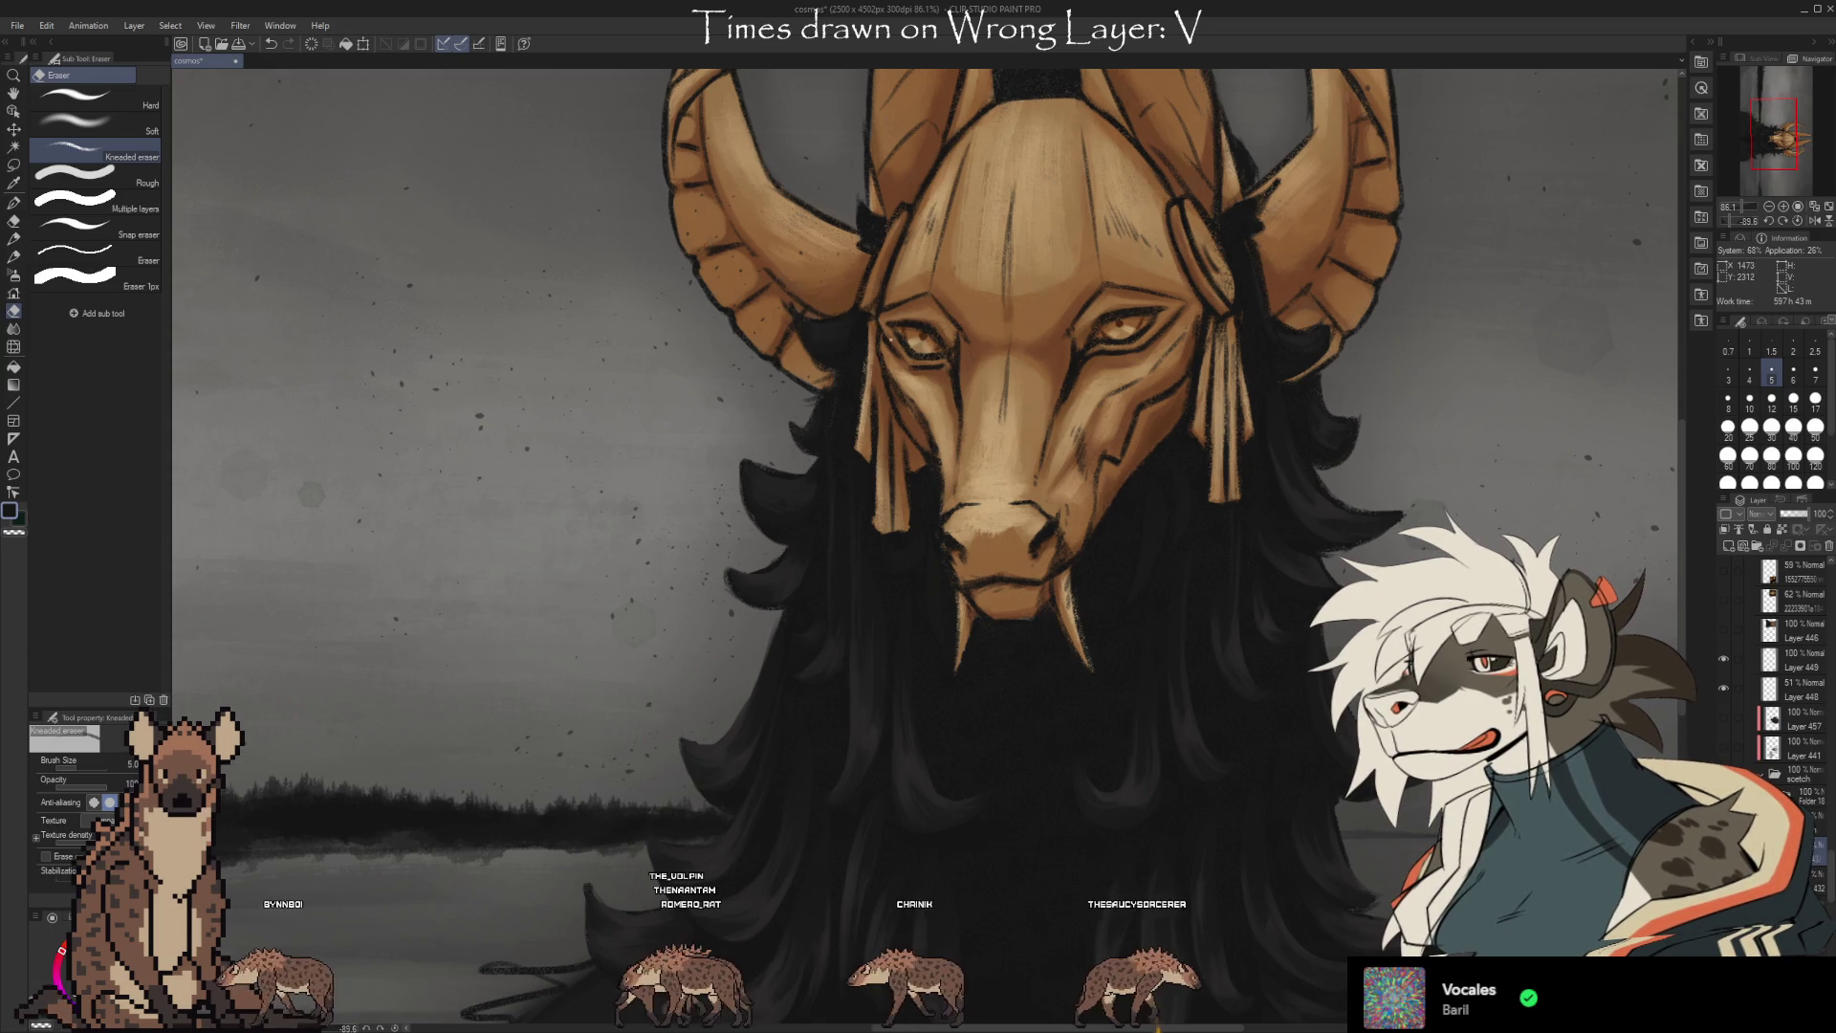
{"action": "key", "text": "b"}
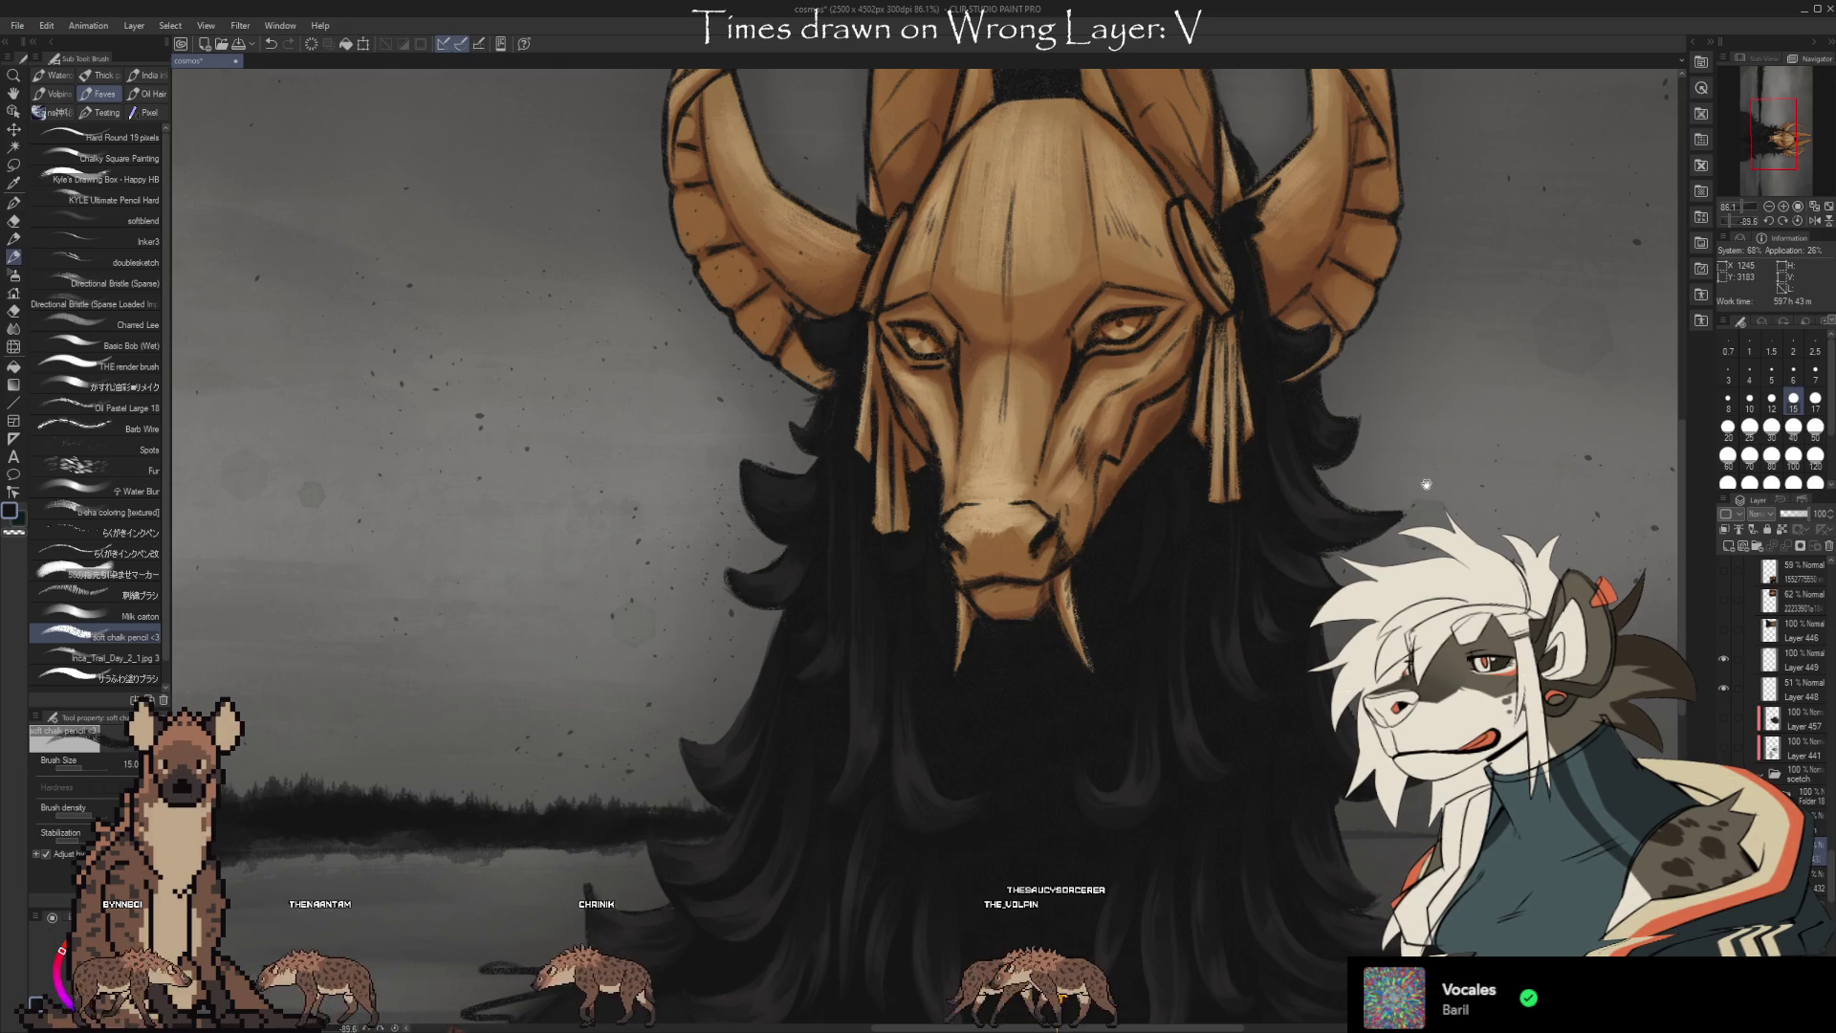
{"action": "left_click_drag", "start_coordinate": [1408, 475], "coordinate": [1390, 478]}
{"action": "key", "text": "e"}
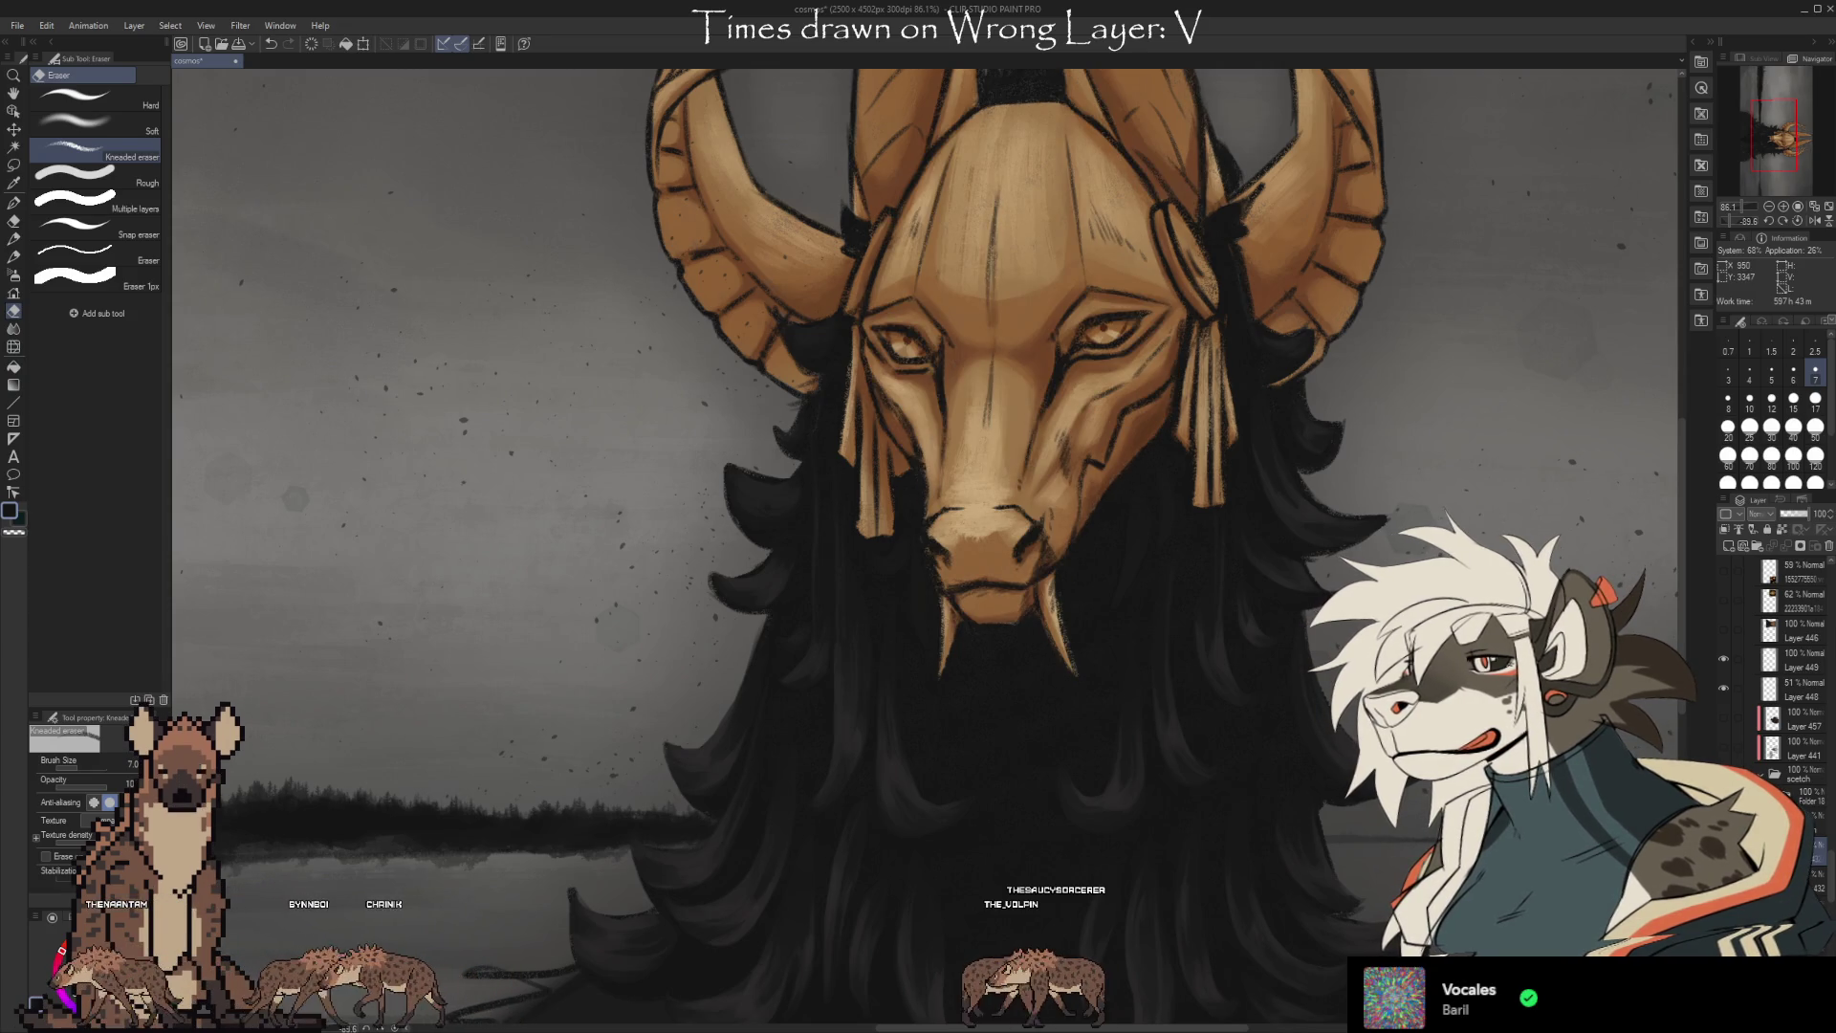
{"action": "key", "text": "b"}
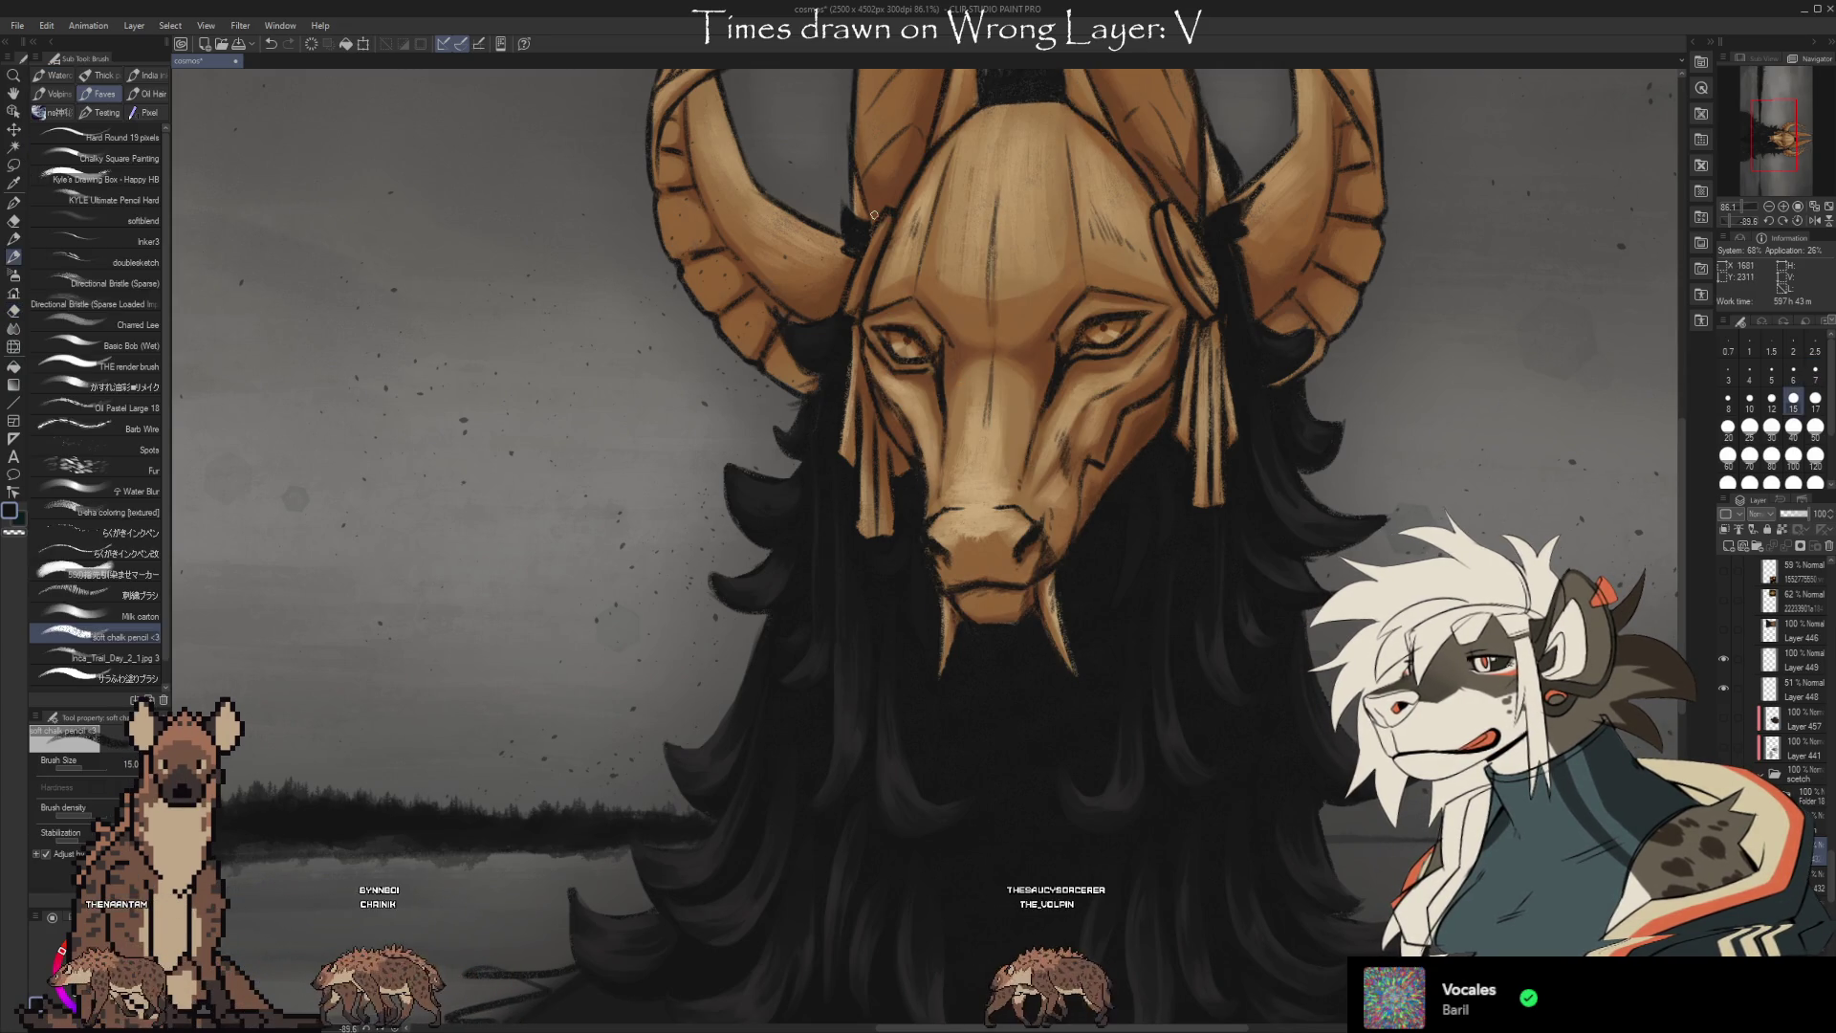
{"action": "key", "text": "e"}
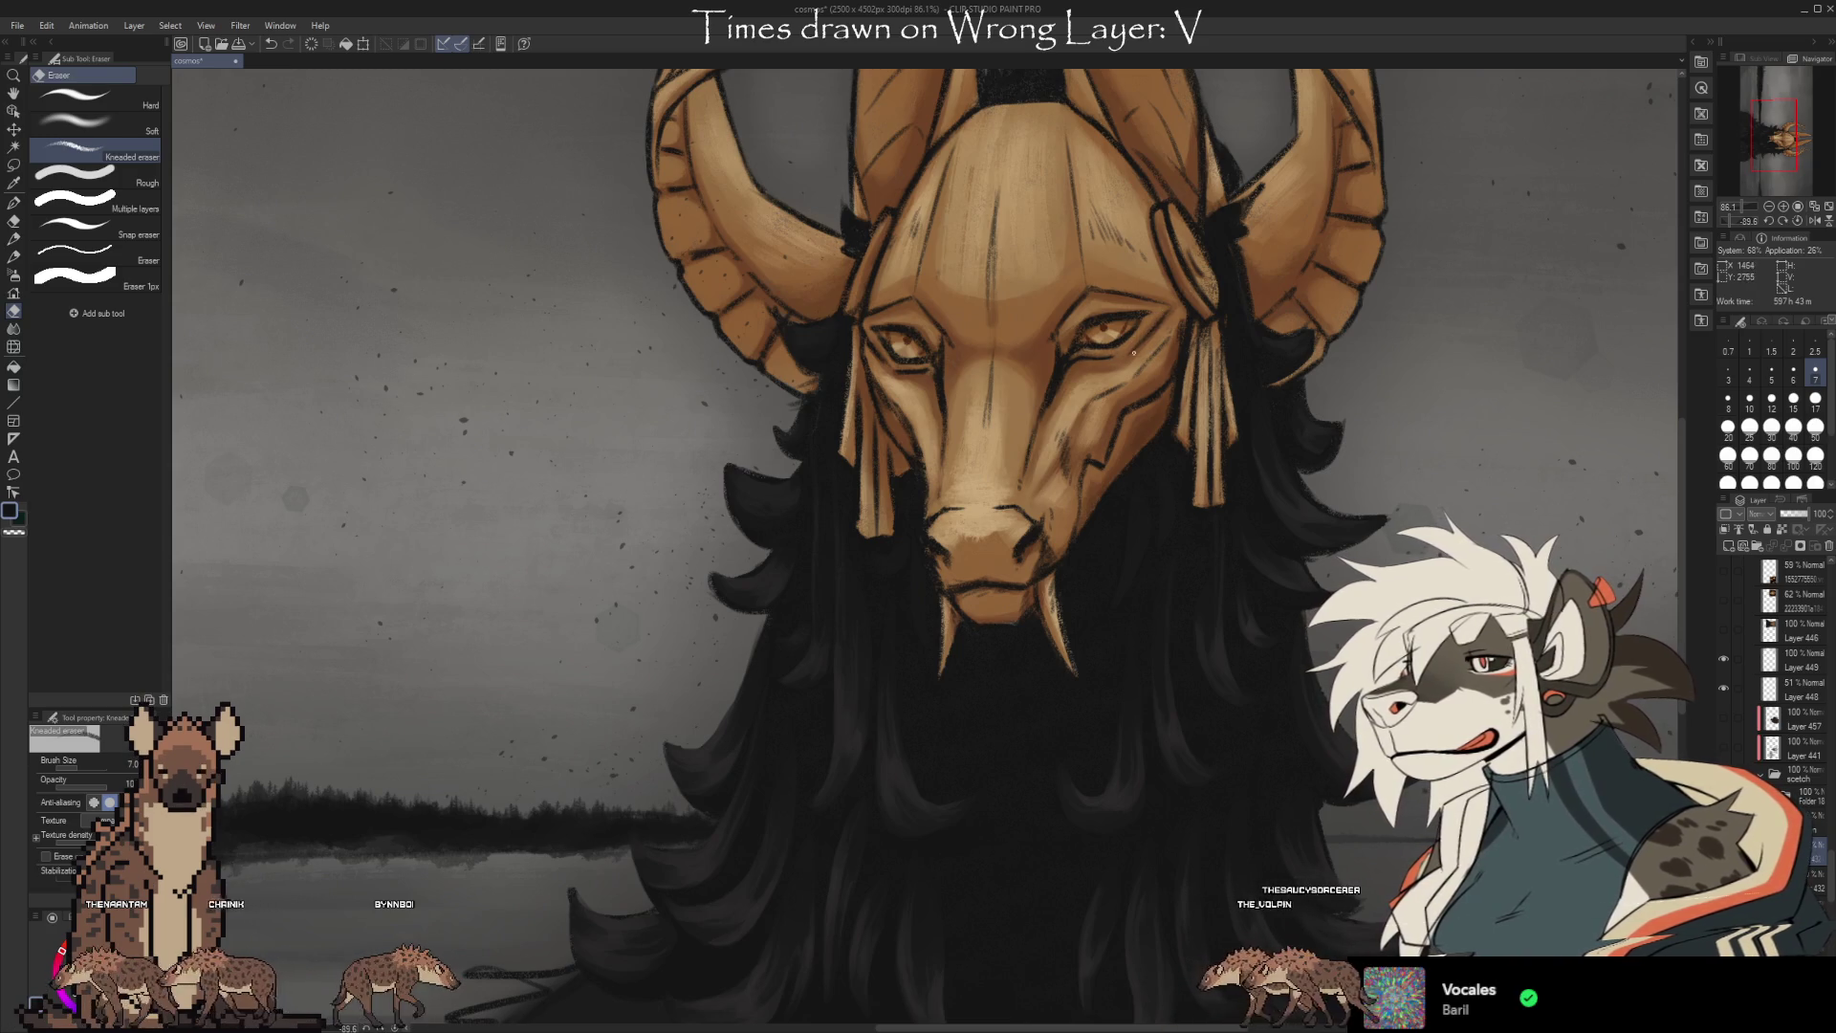
{"action": "key", "text": "b"}
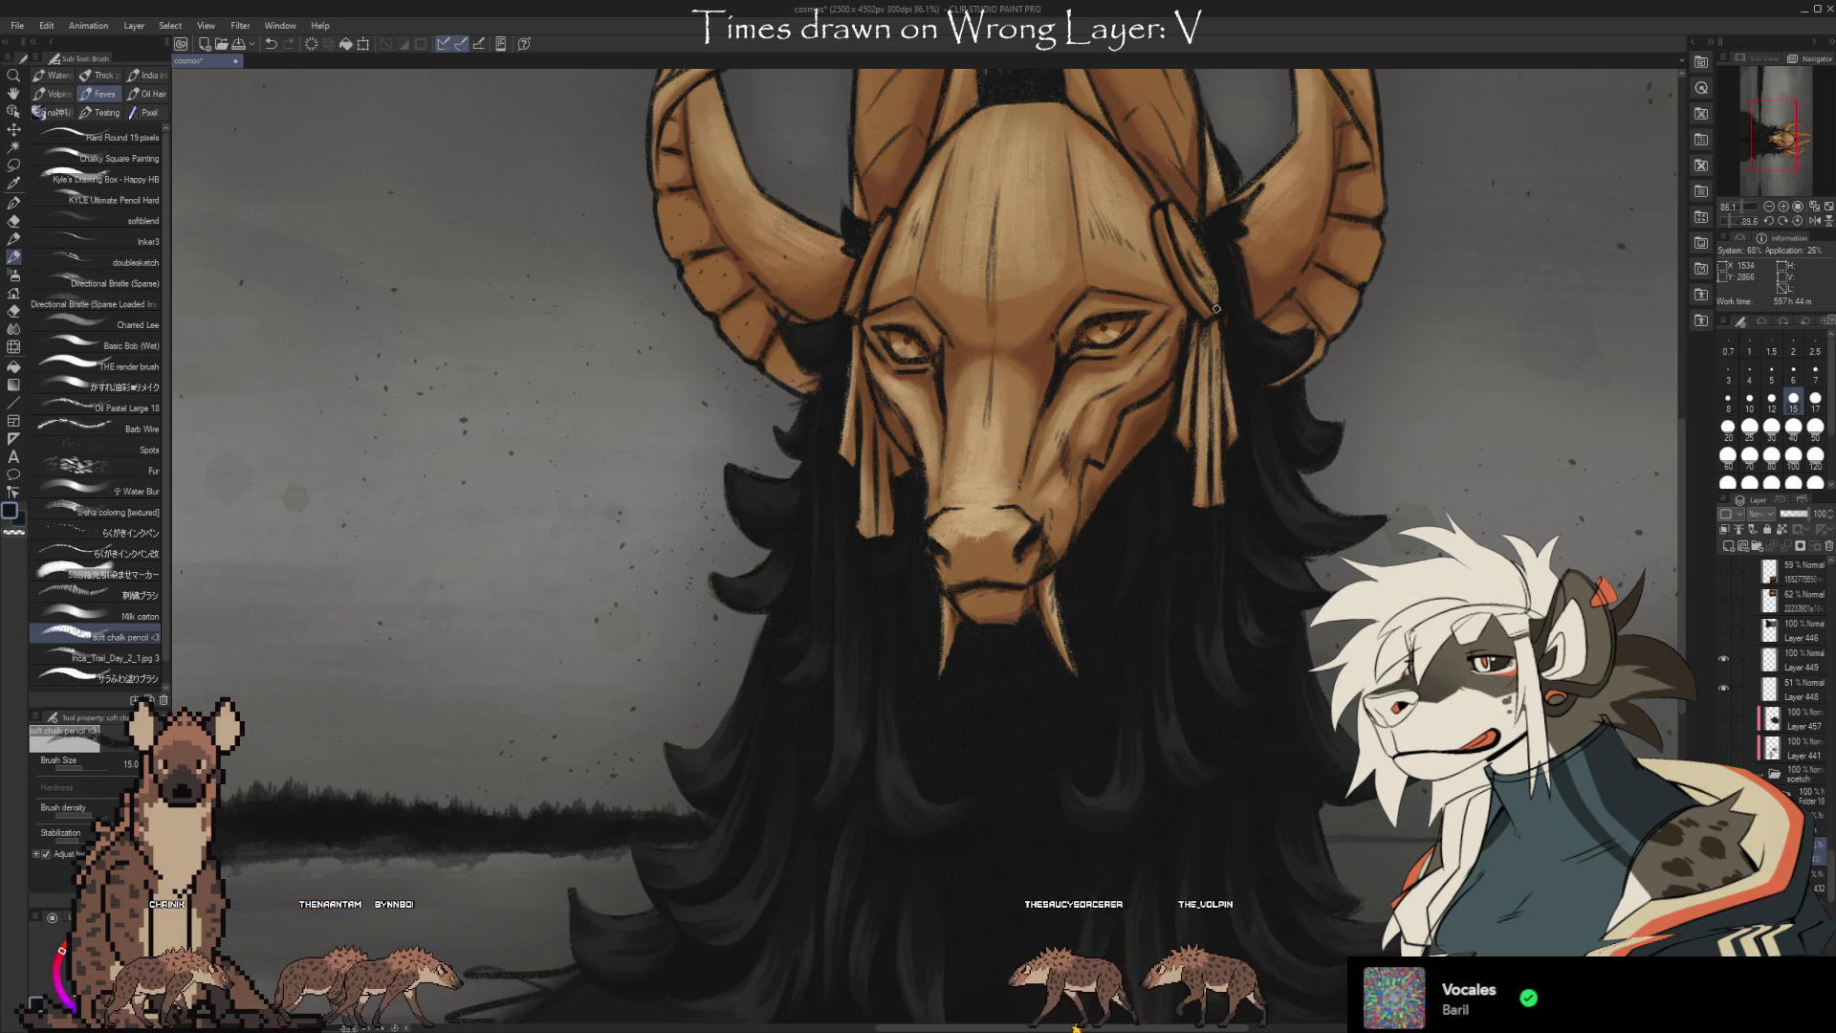
{"action": "scroll", "coordinate": [1244, 431], "scroll_direction": "down", "scroll_amount": 1}
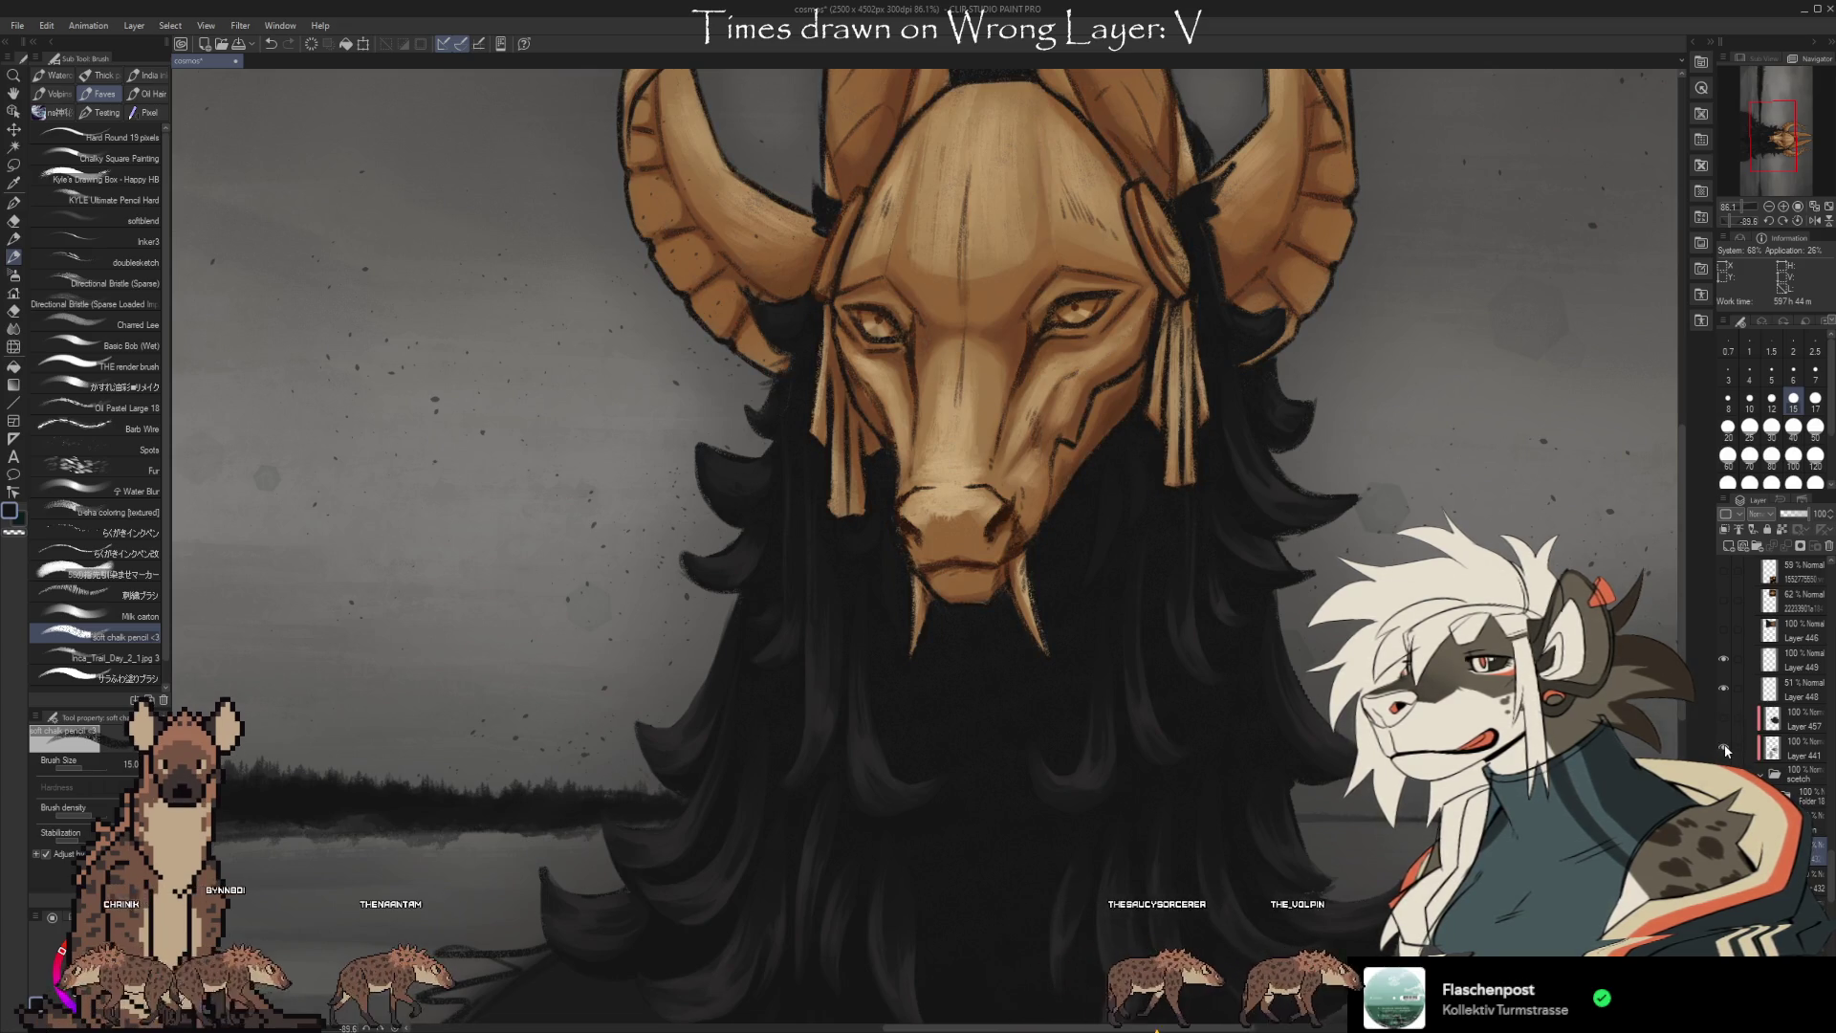
Show Layer 457's dark strokes around the horns and review the mask, horns and antlers.
{"action": "left_click", "coordinate": [1722, 721]}
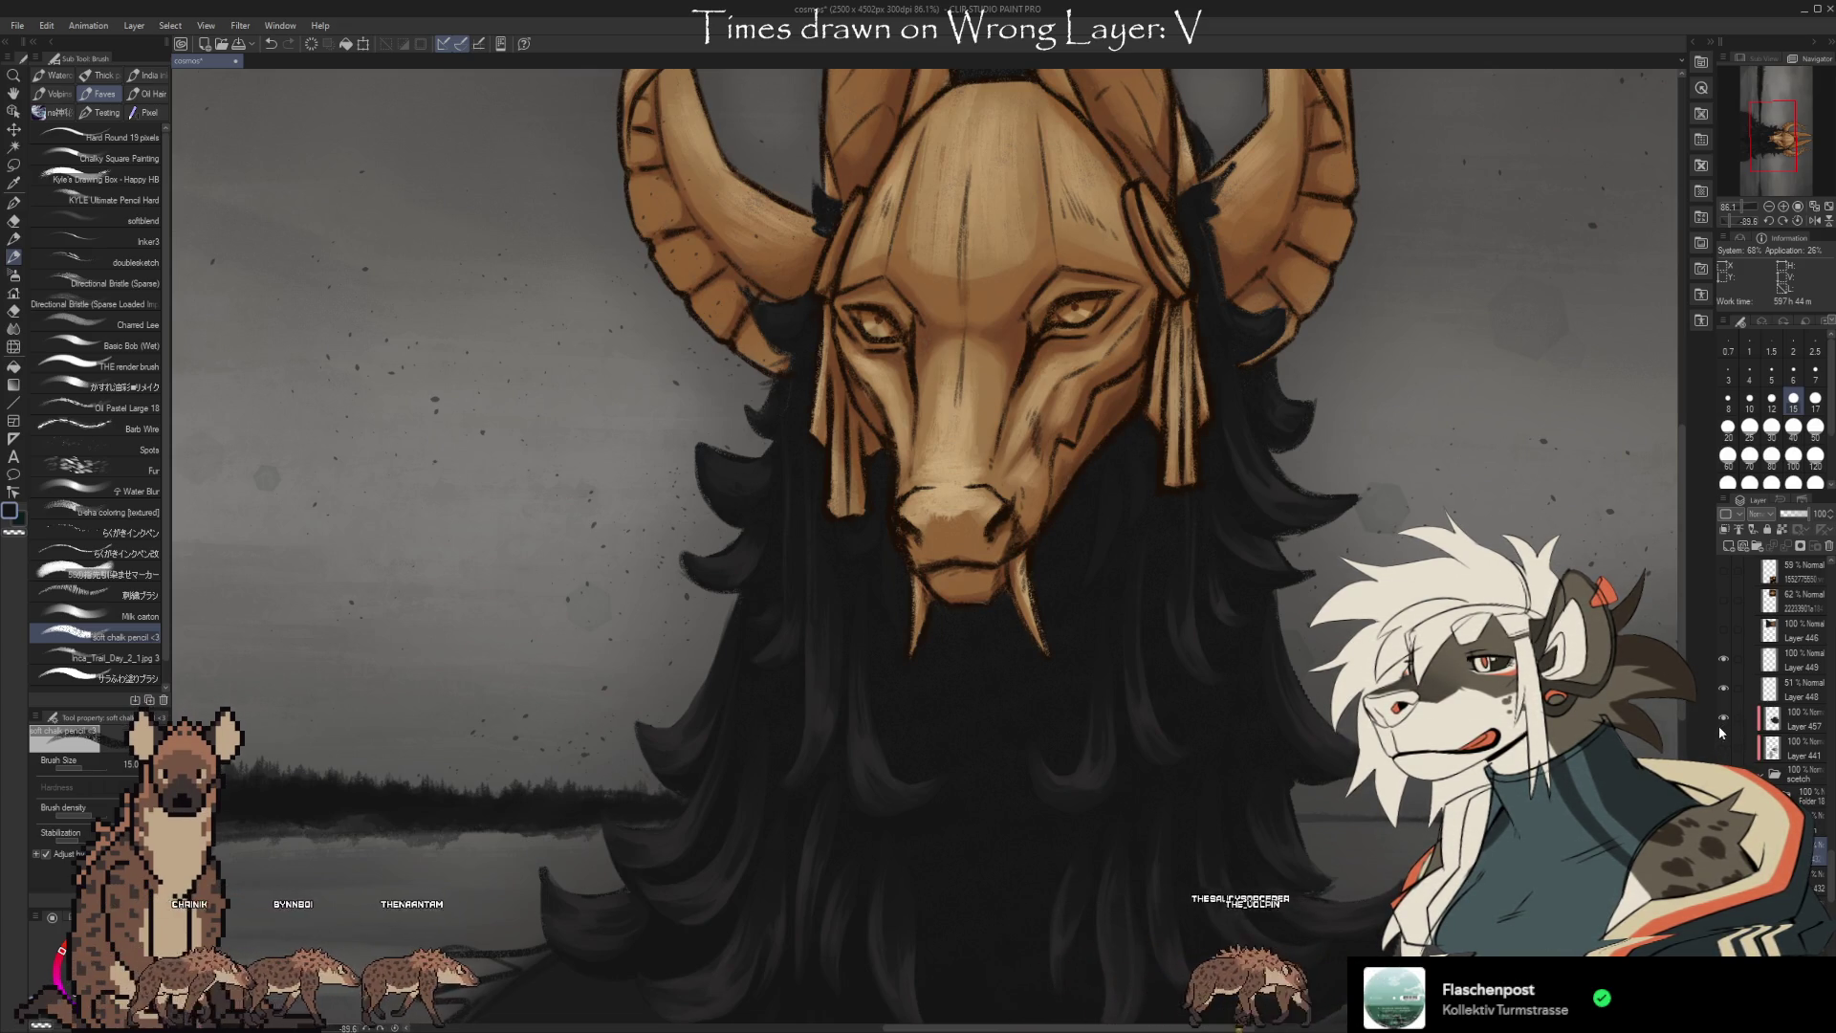
{"action": "scroll", "coordinate": [926, 551], "scroll_direction": "up", "scroll_amount": 2}
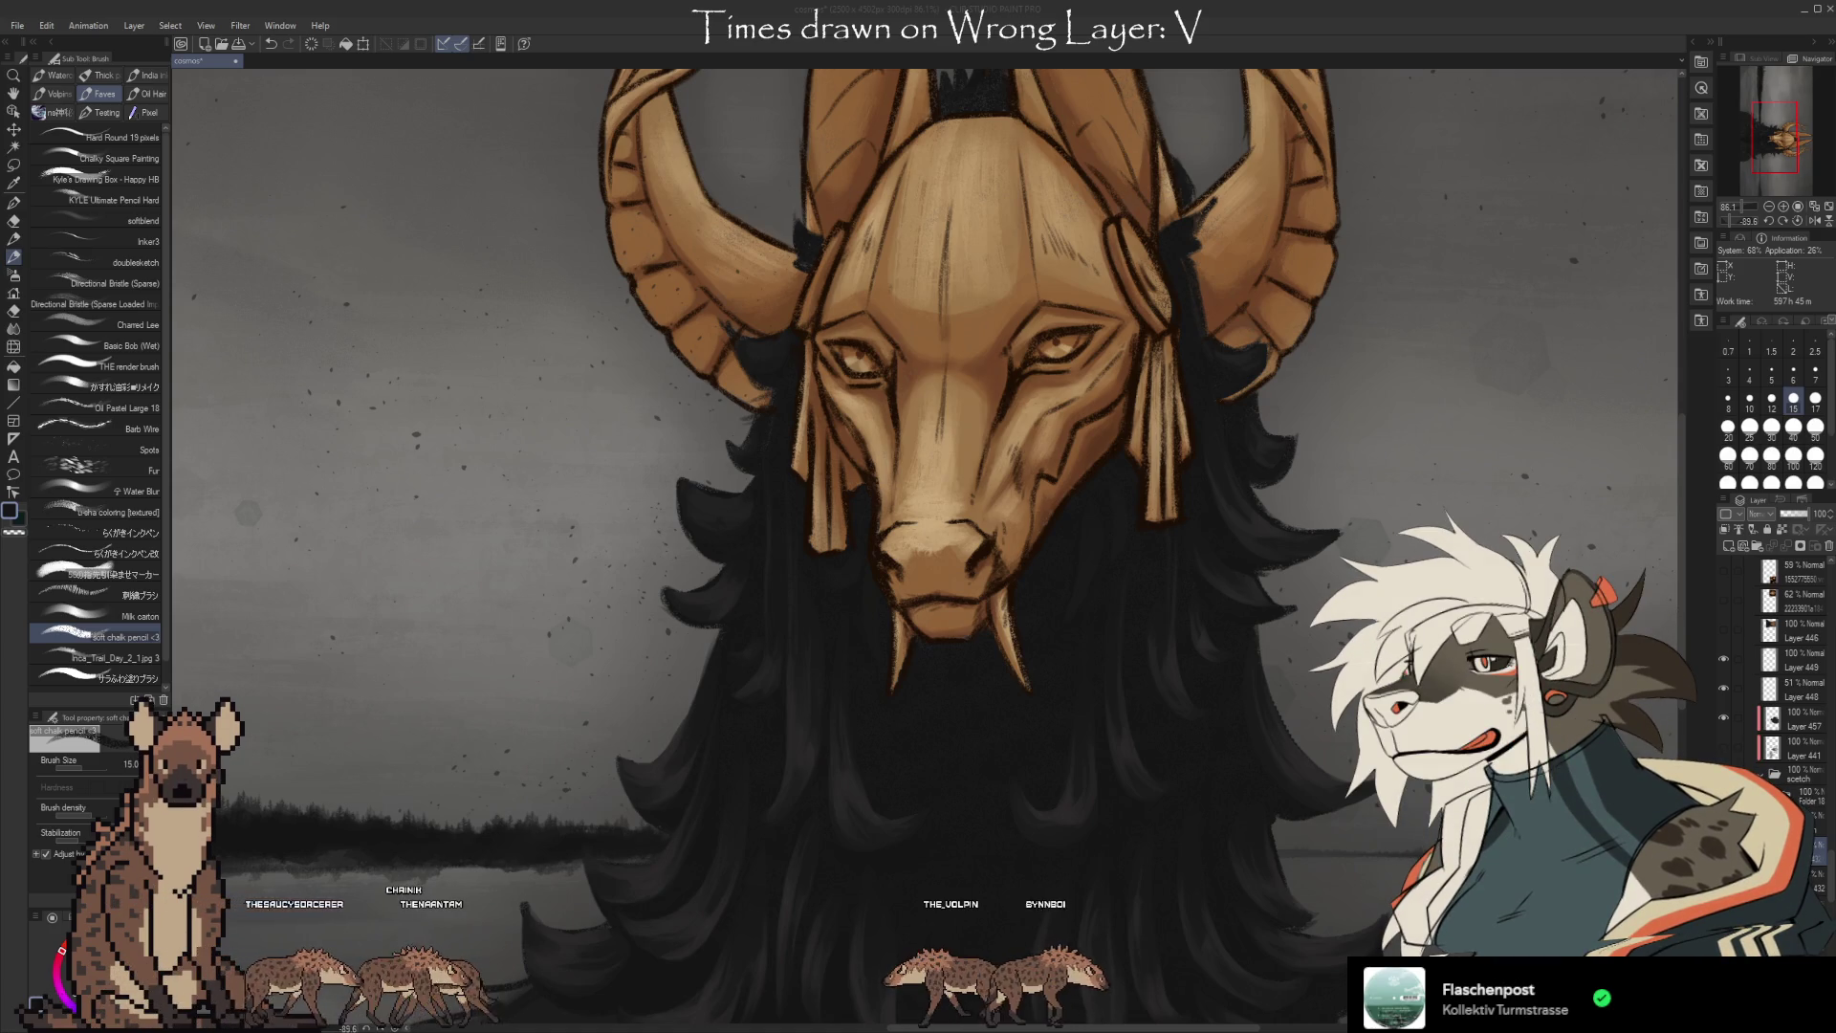
{"action": "scroll", "coordinate": [1175, 339], "scroll_direction": "down", "scroll_amount": 4}
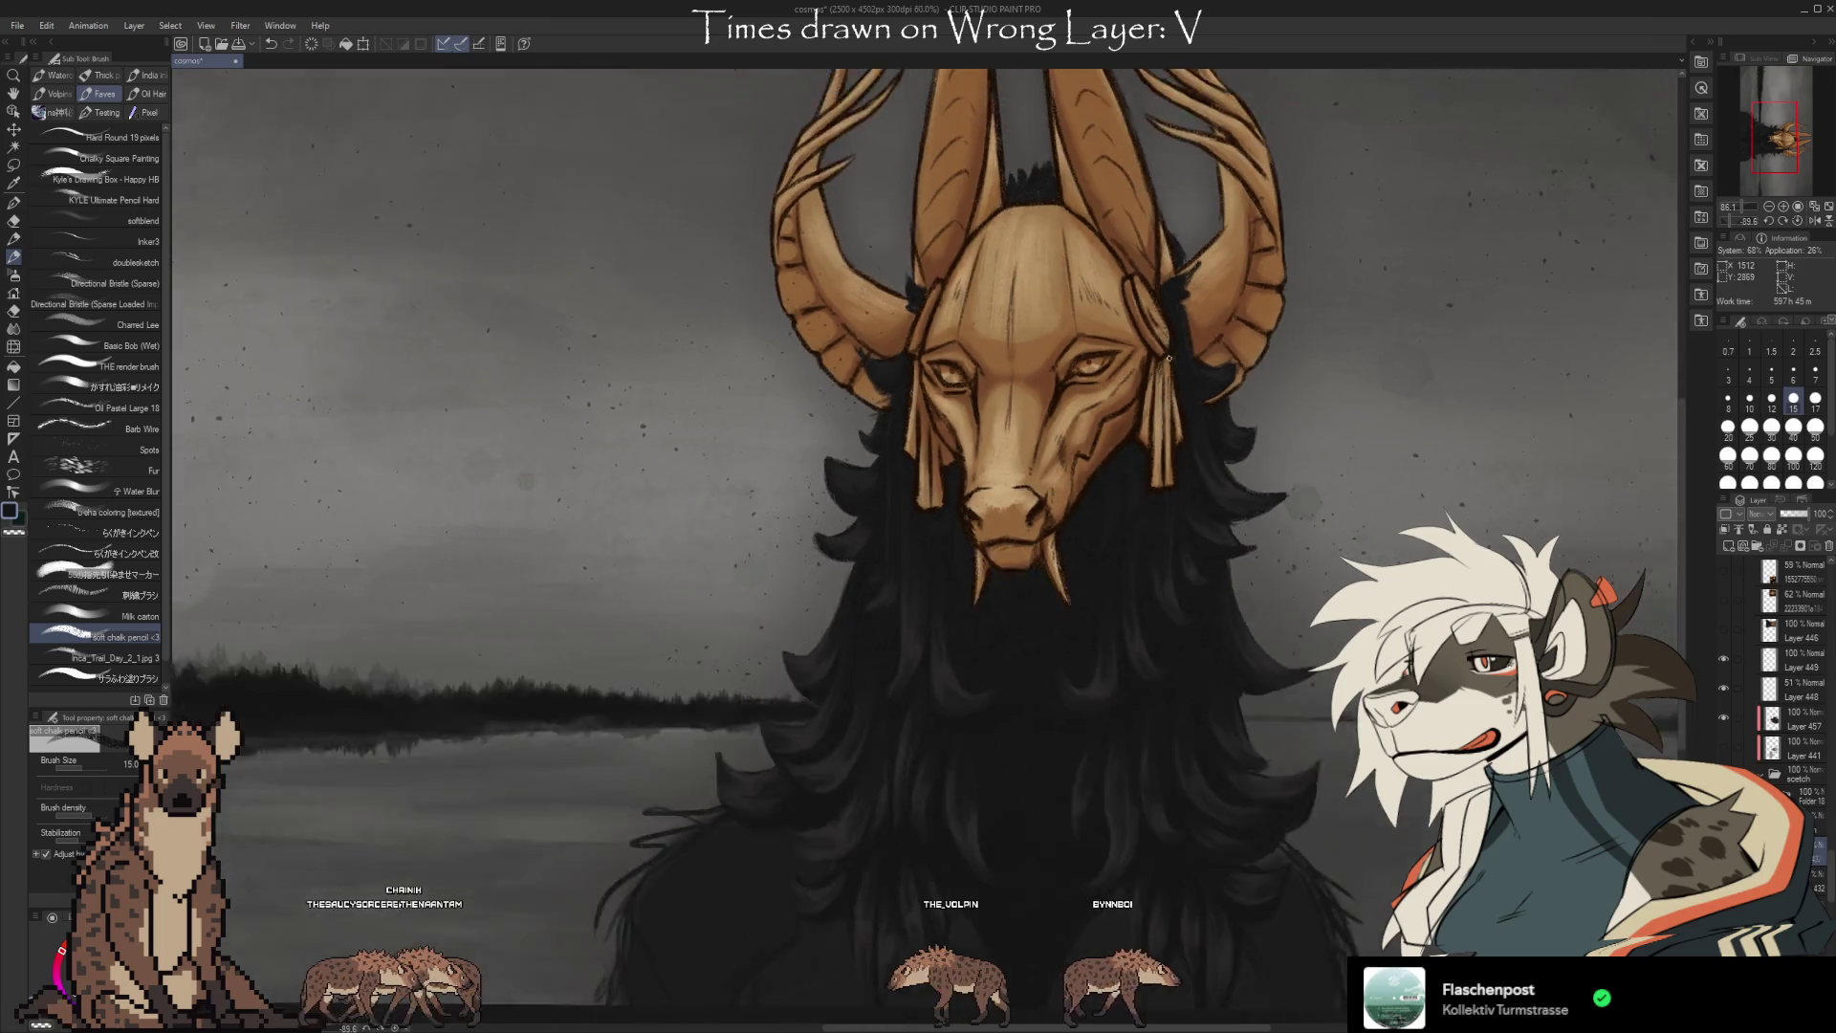
{"action": "scroll", "coordinate": [1175, 337], "scroll_direction": "up", "scroll_amount": 3}
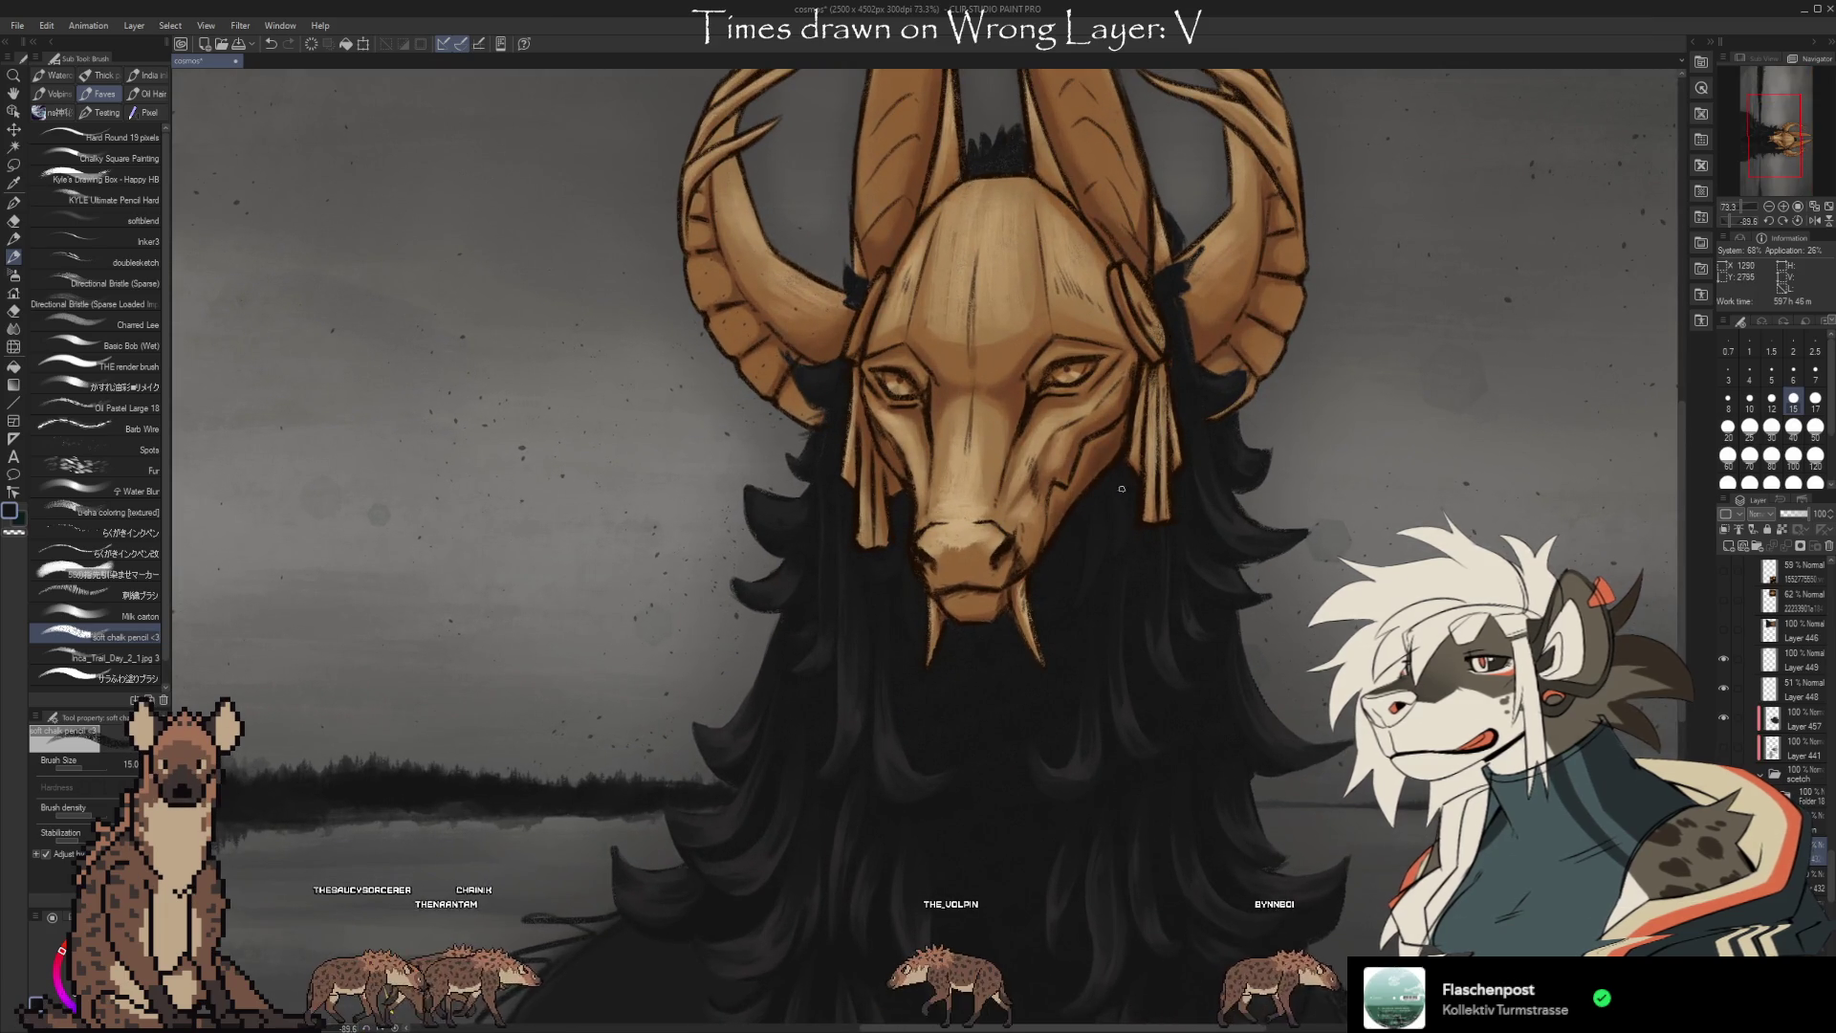
{"action": "scroll", "coordinate": [1092, 307], "scroll_direction": "down", "scroll_amount": 1}
Hide Layer 457, compare the face with and without line art via undo/redo, then select the top layer.
{"action": "left_click_drag", "start_coordinate": [1243, 451], "coordinate": [1214, 518]}
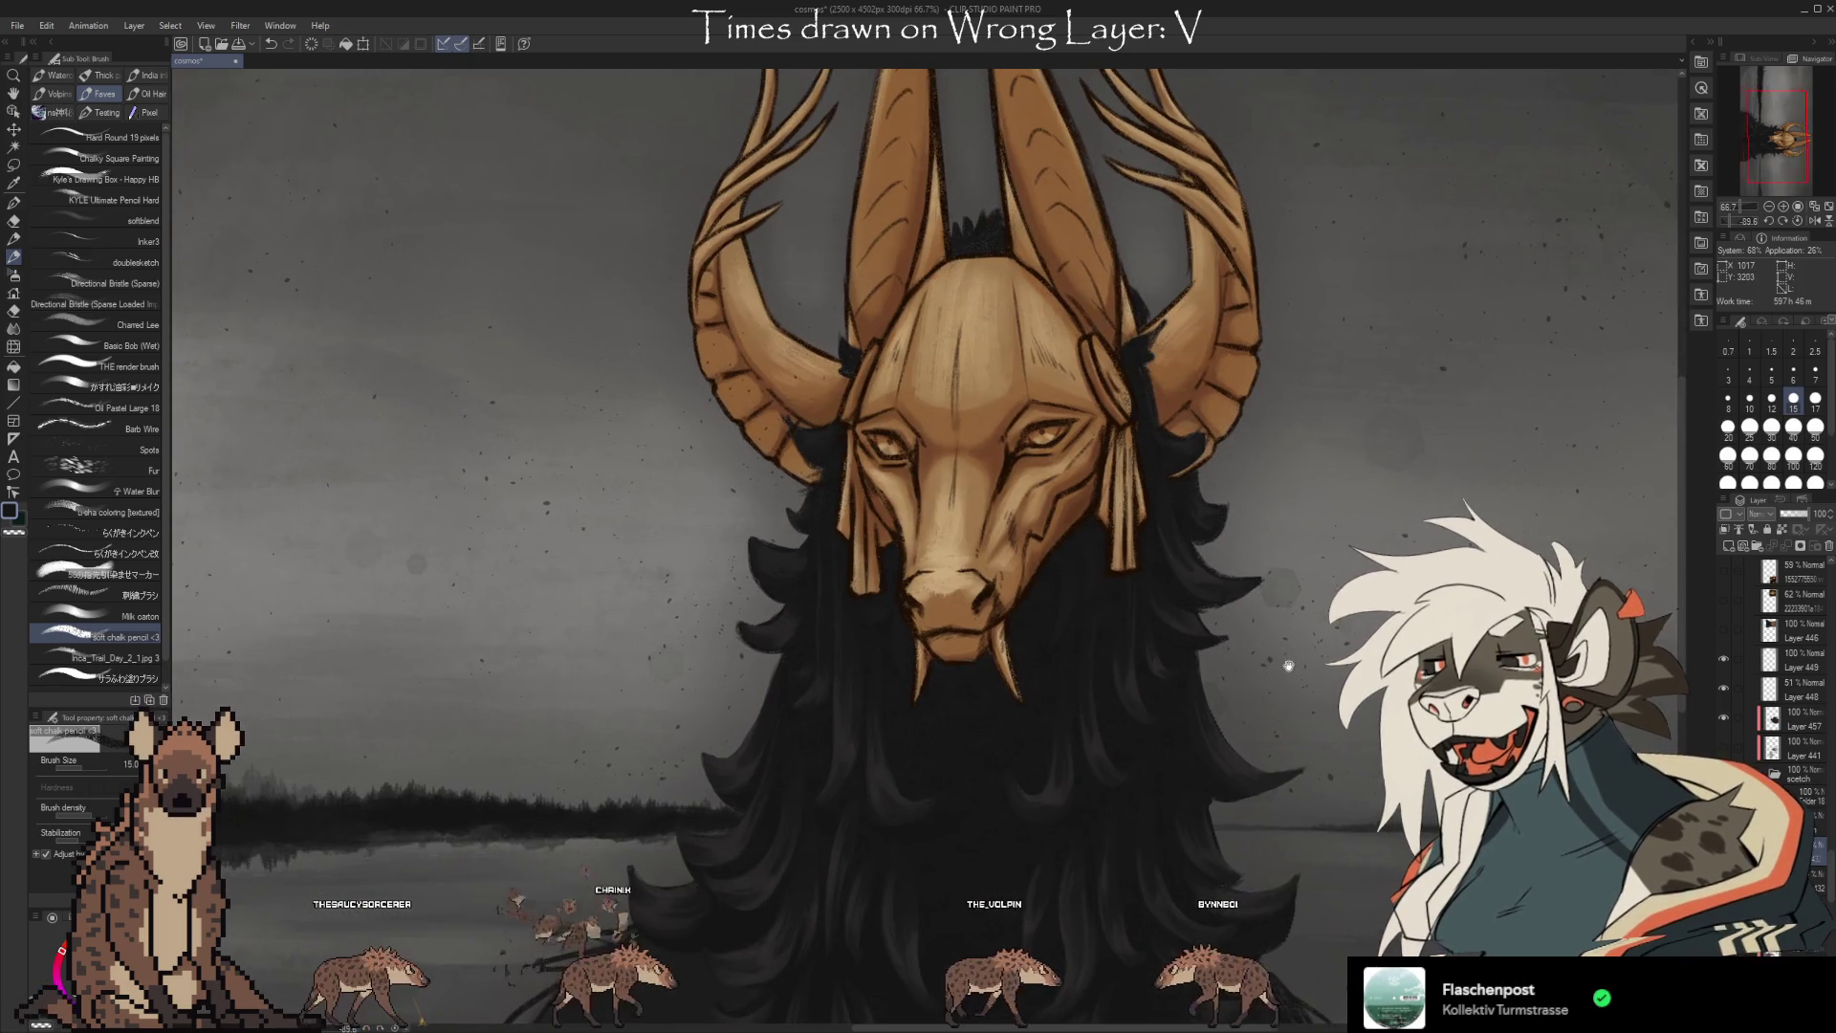
{"action": "left_click", "coordinate": [1726, 714]}
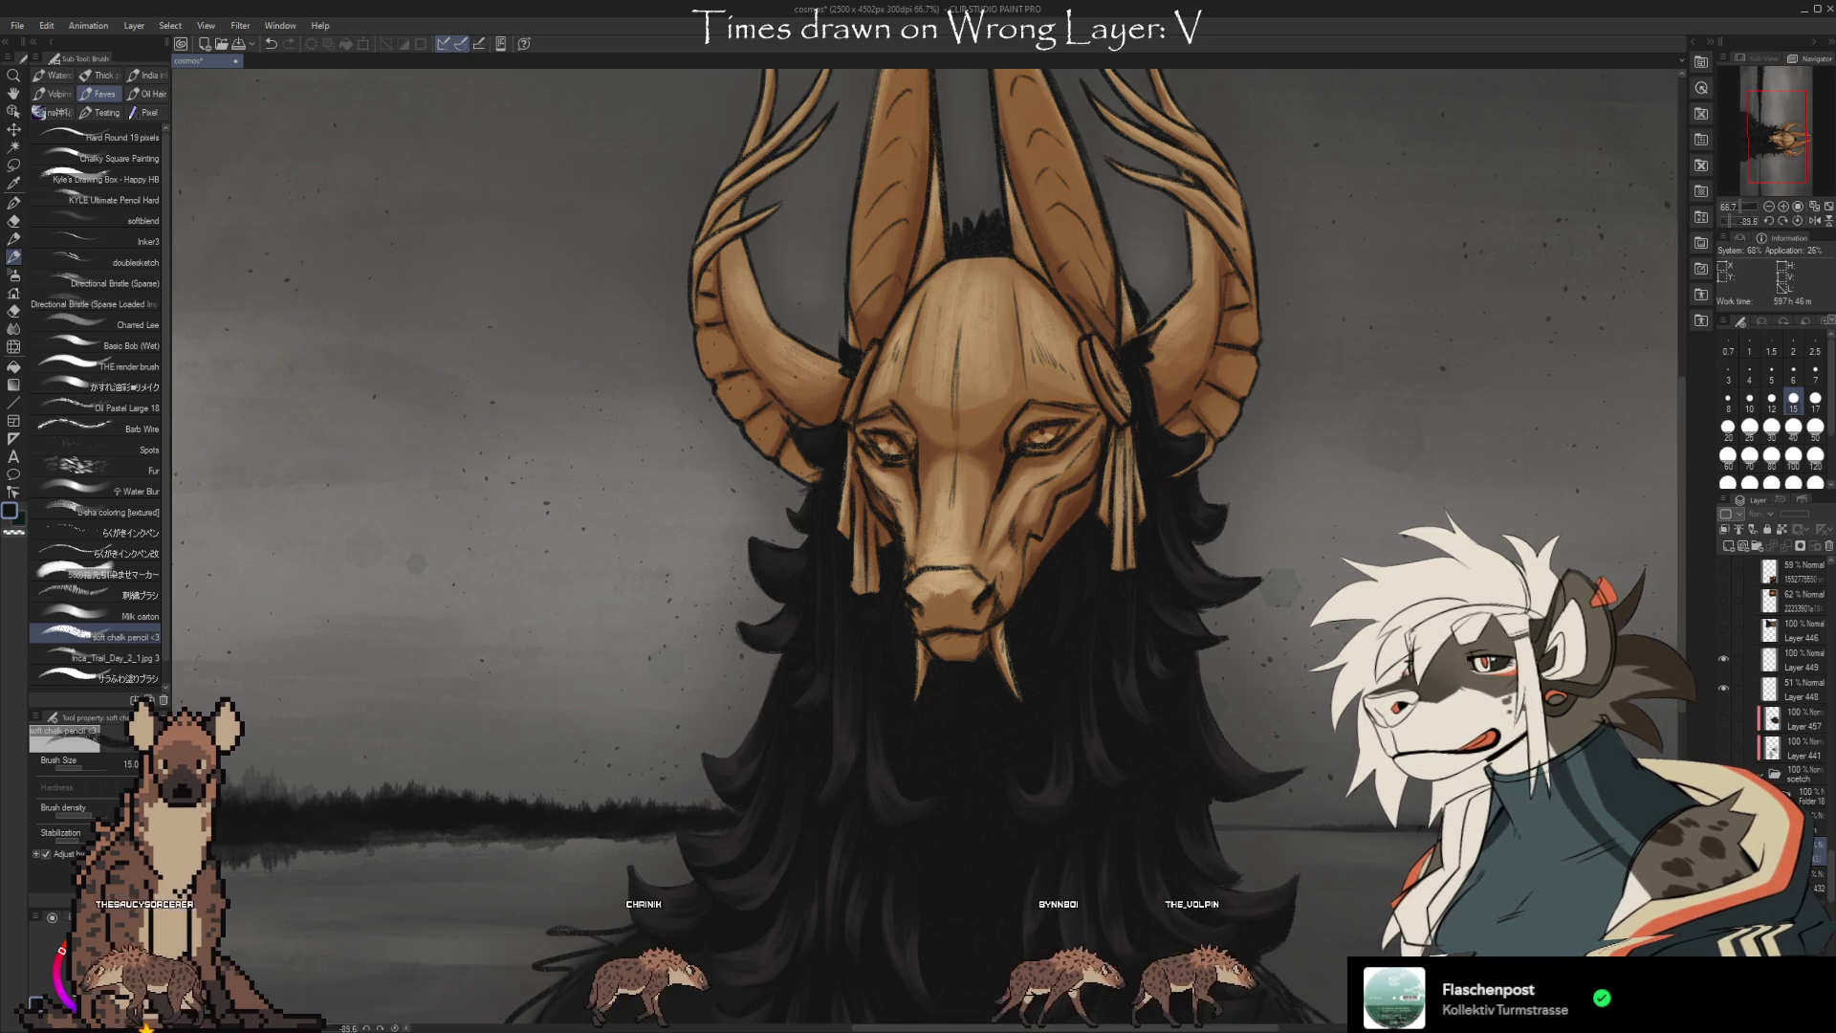
{"action": "key", "text": "ctrl+z"}
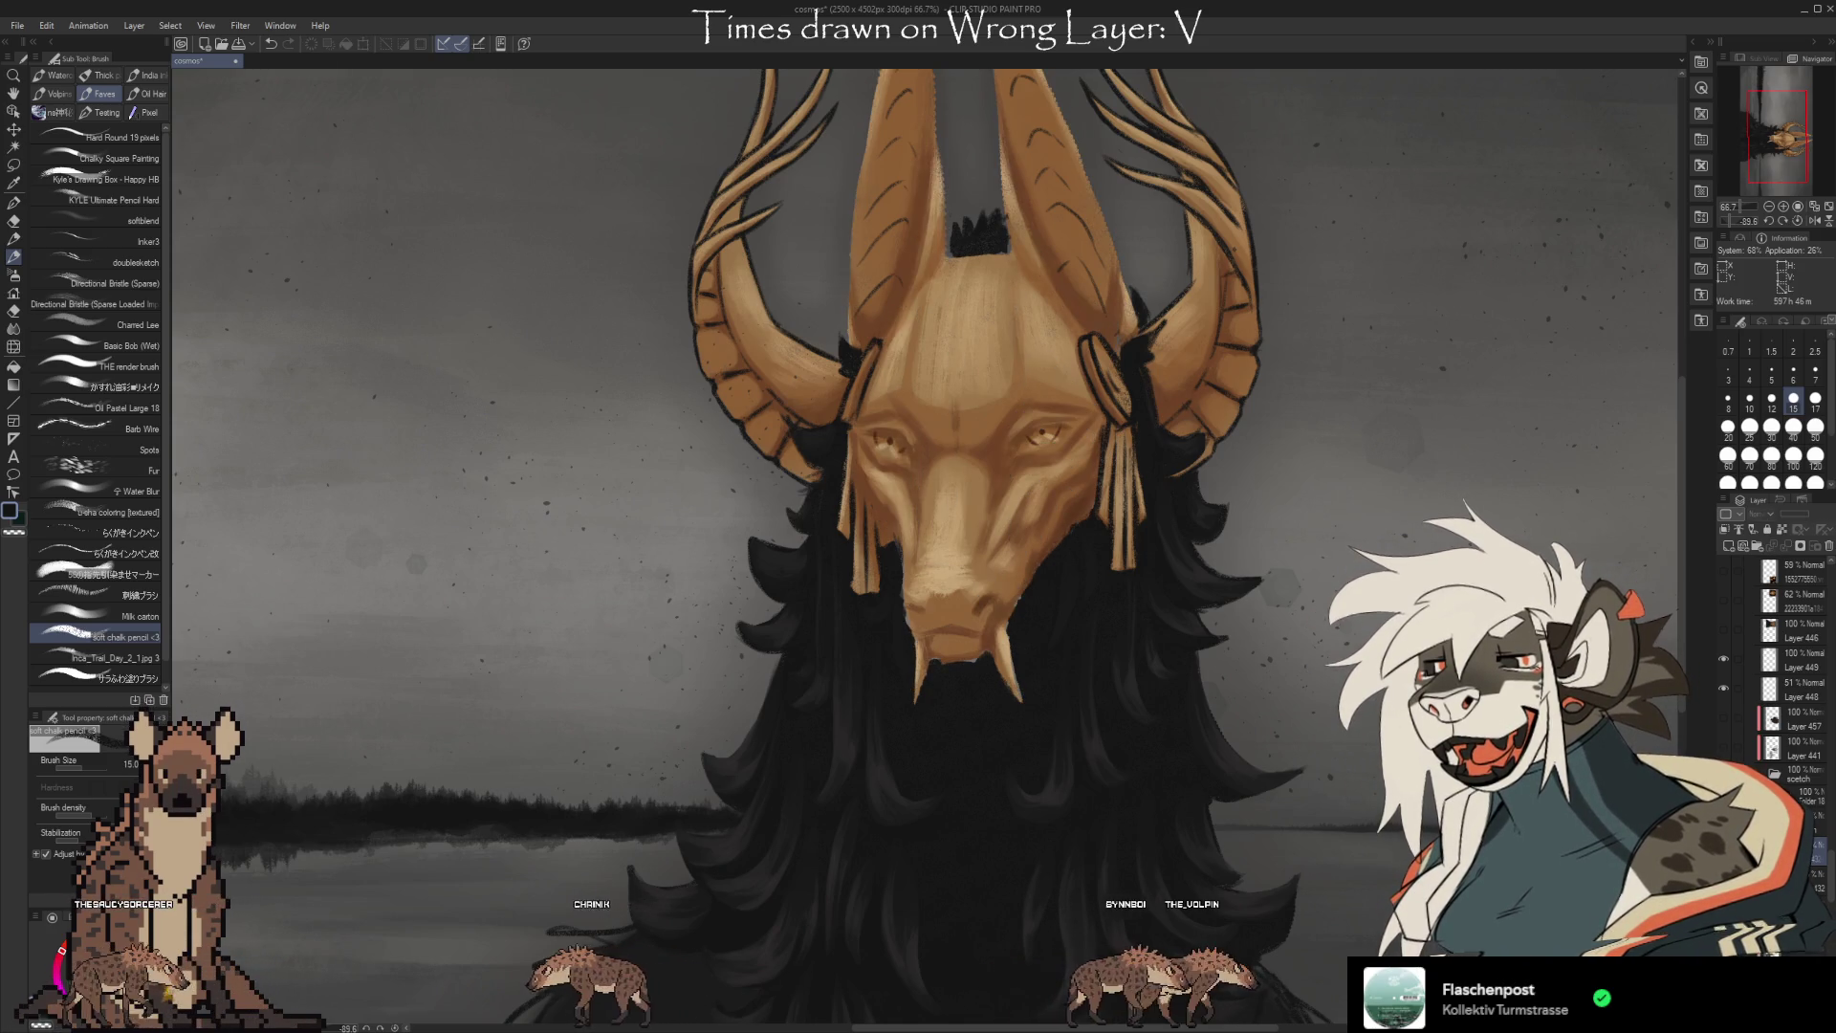
{"action": "key", "text": "ctrl+y"}
{"action": "key", "text": "ctrl+y"}
{"action": "key", "text": "ctrl+y"}
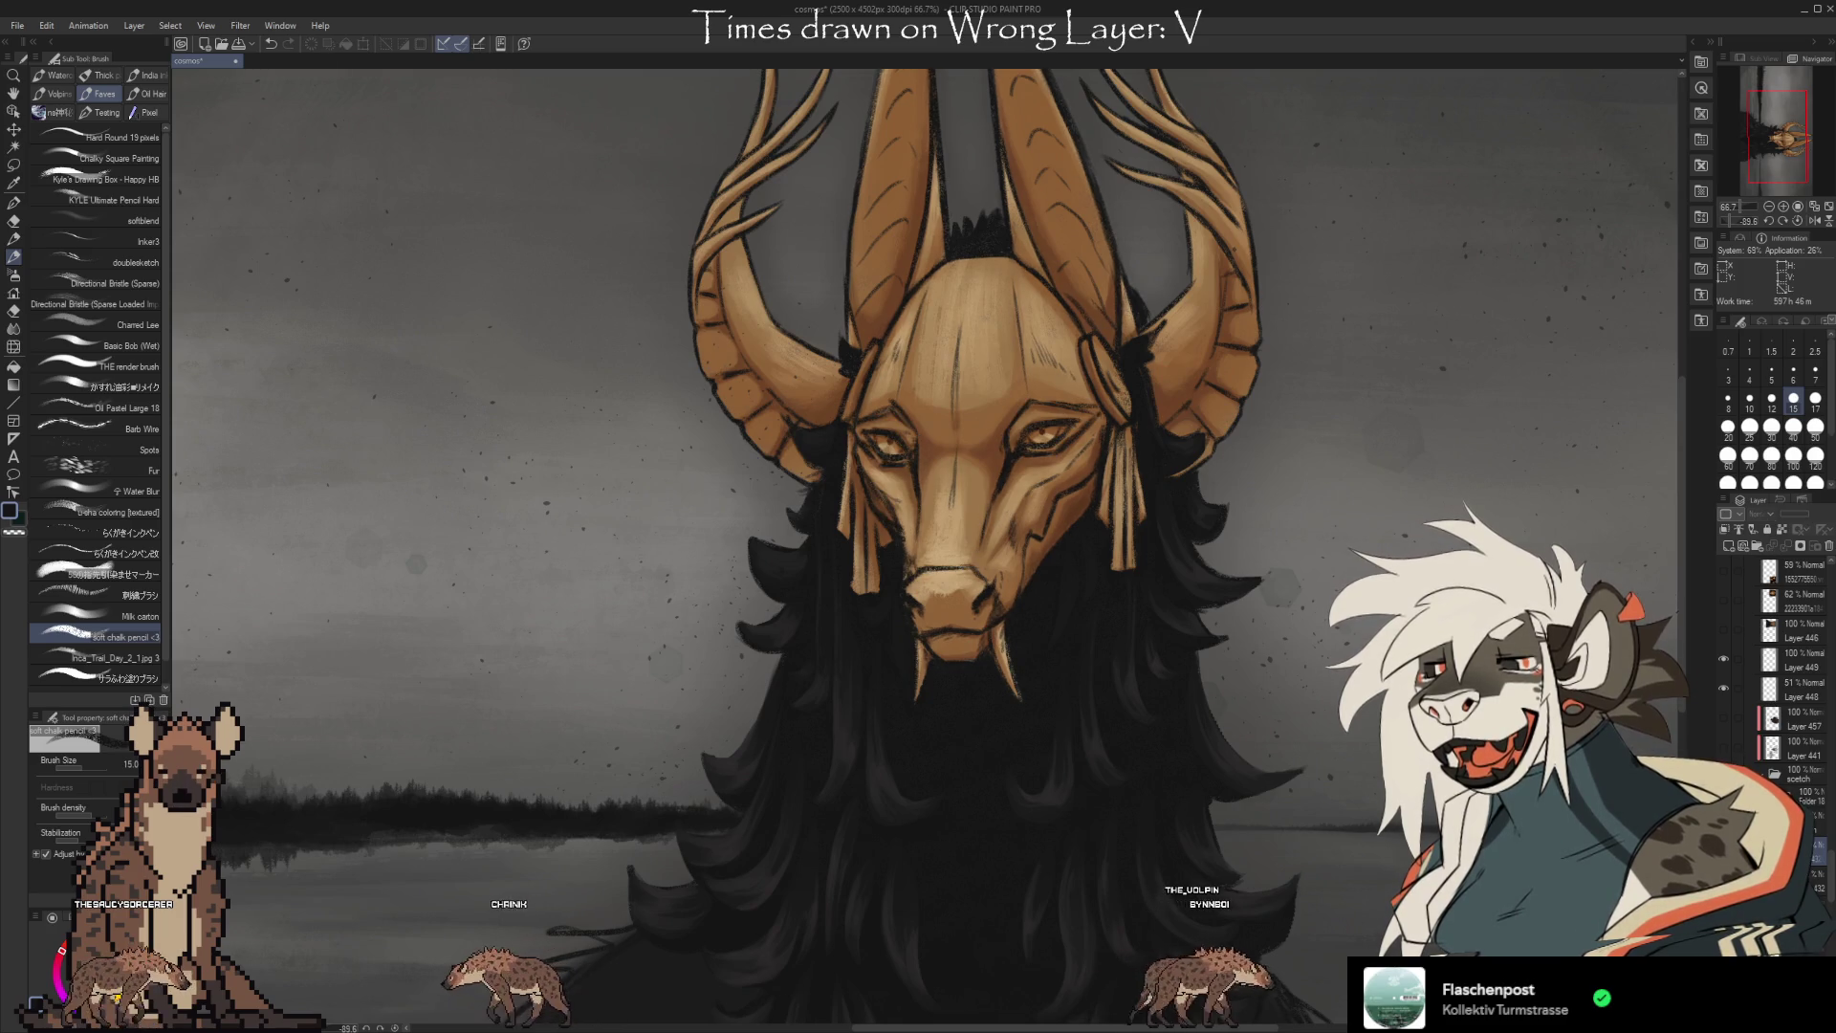
{"action": "key", "text": "ctrl+y"}
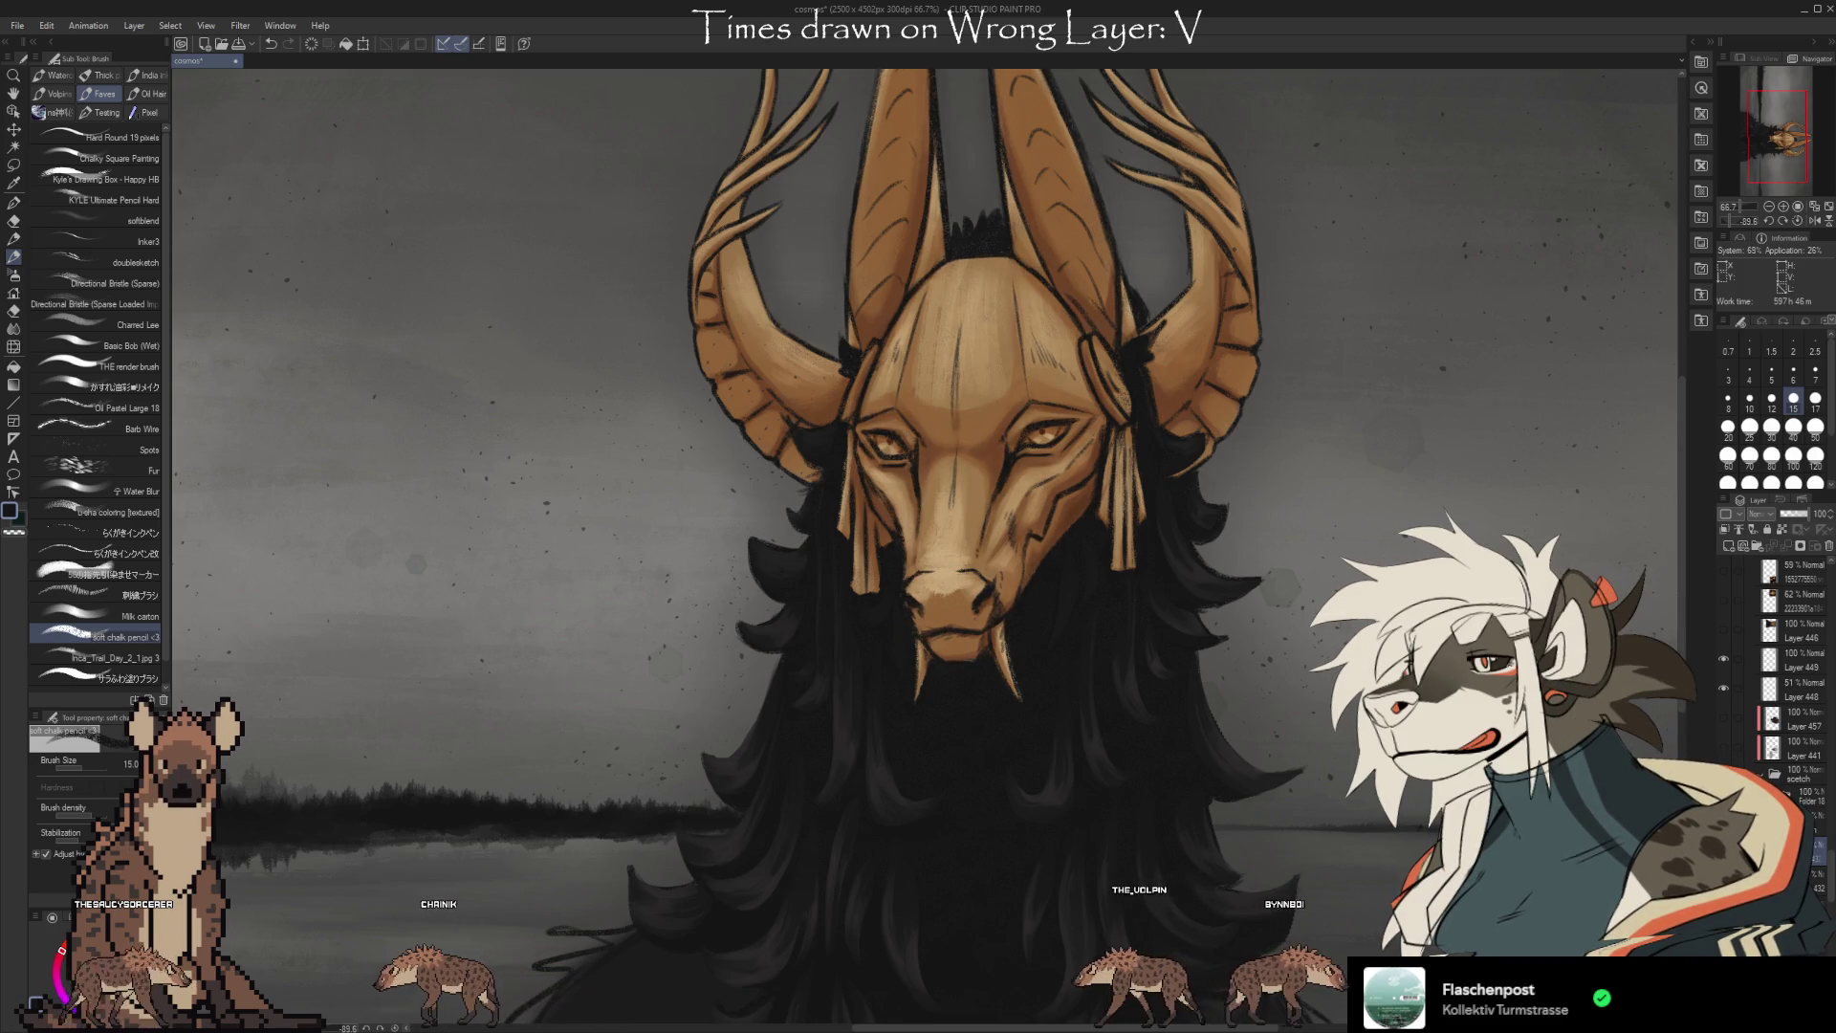
{"action": "key", "text": "ctrl+z"}
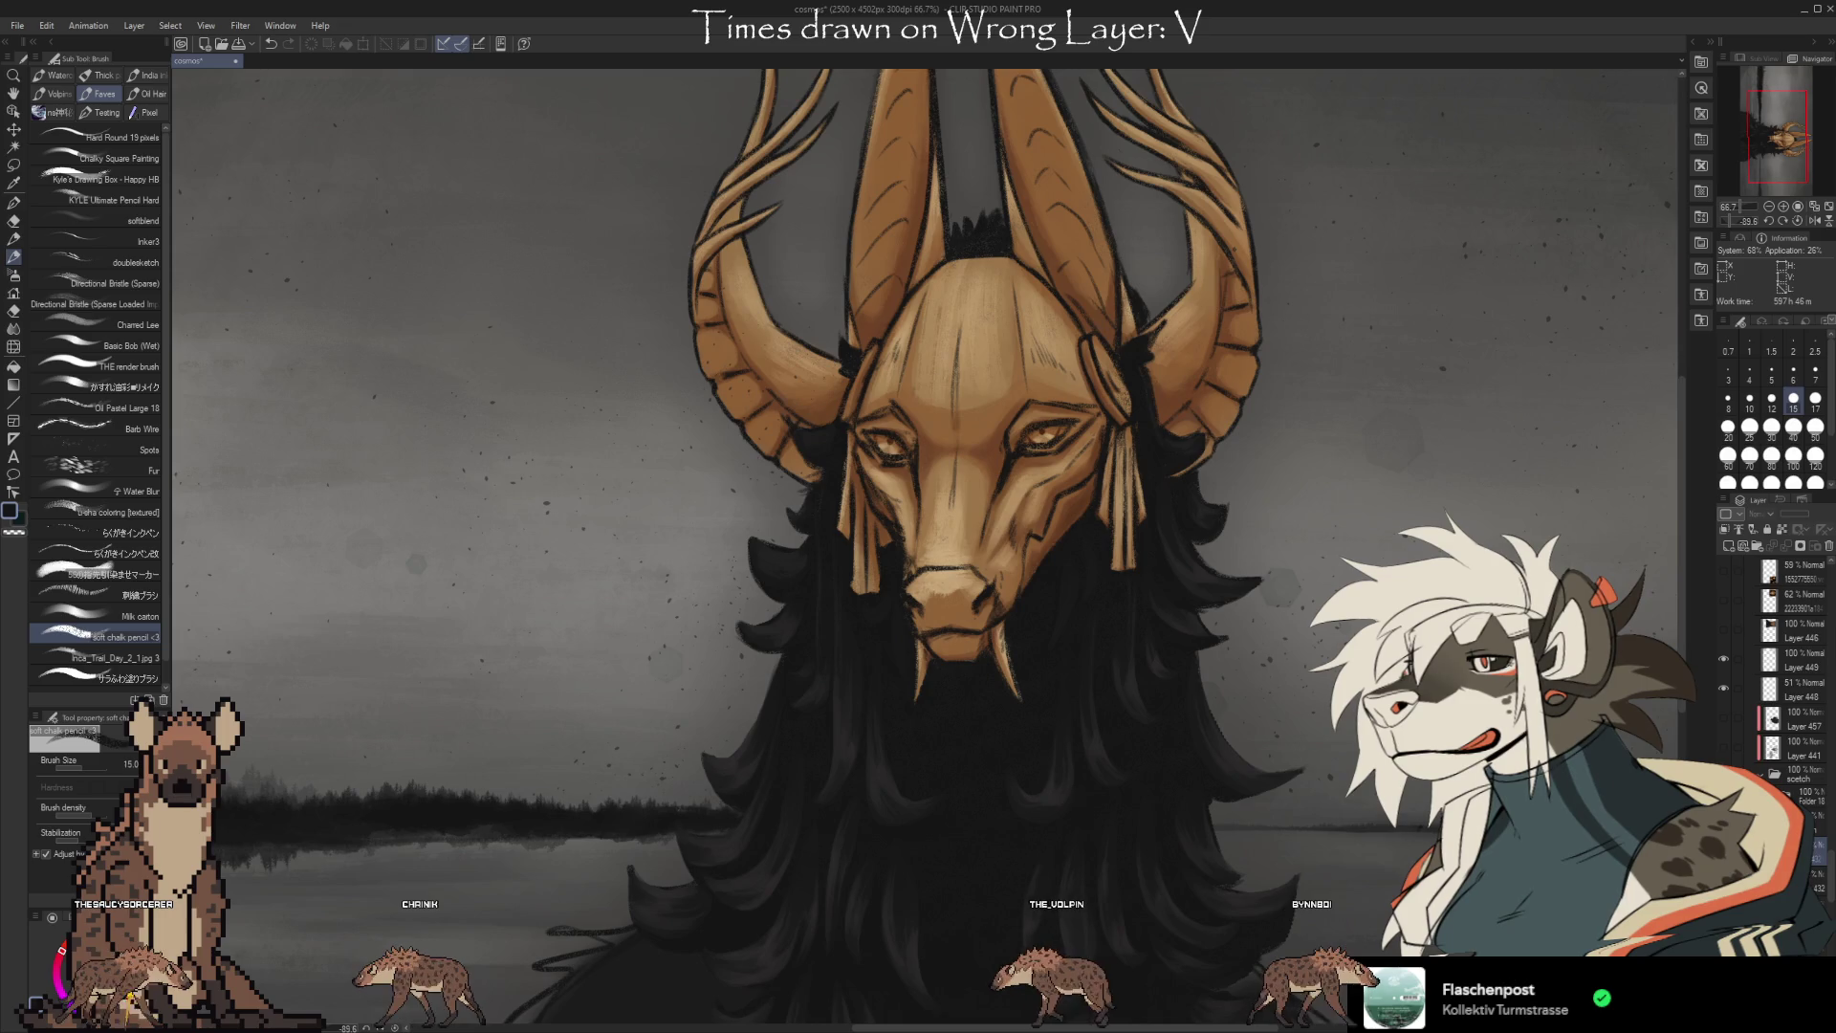
{"action": "left_click", "coordinate": [1817, 579]}
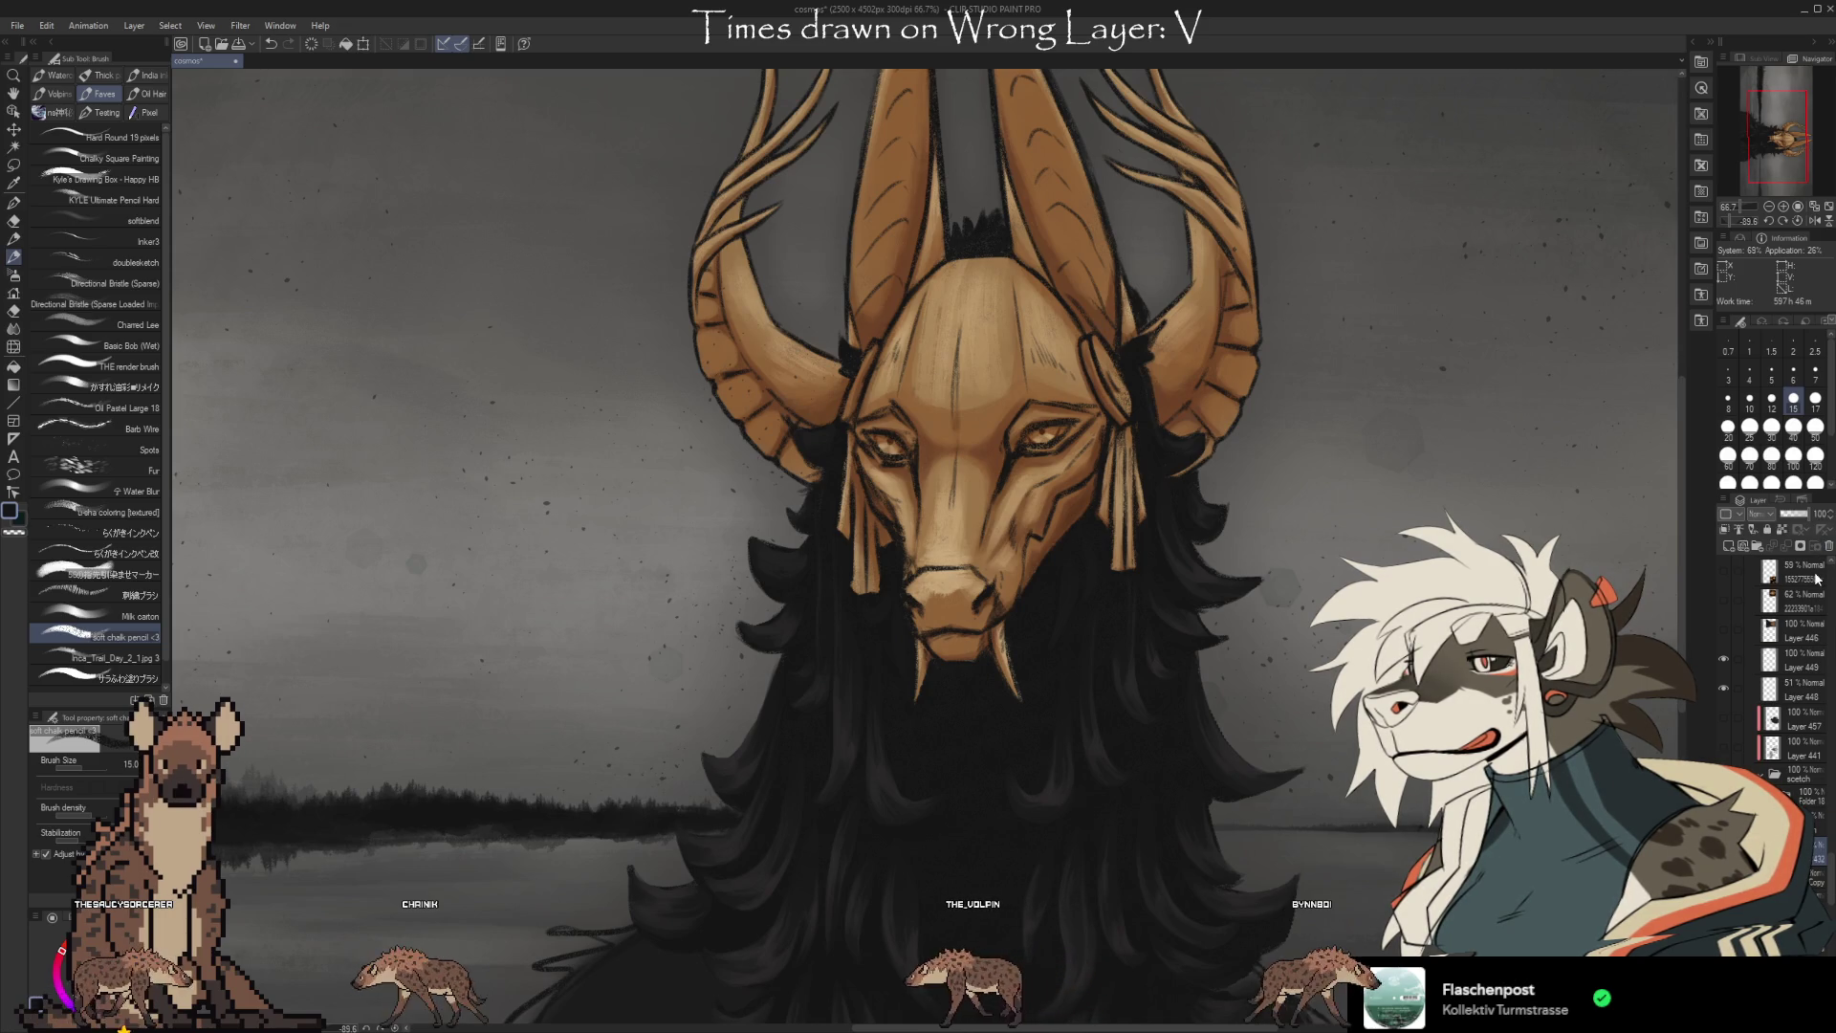
Zoom in on the mask's eye to check its detail, then zoom back out.
{"action": "scroll", "coordinate": [1083, 419], "scroll_direction": "up", "scroll_amount": 5}
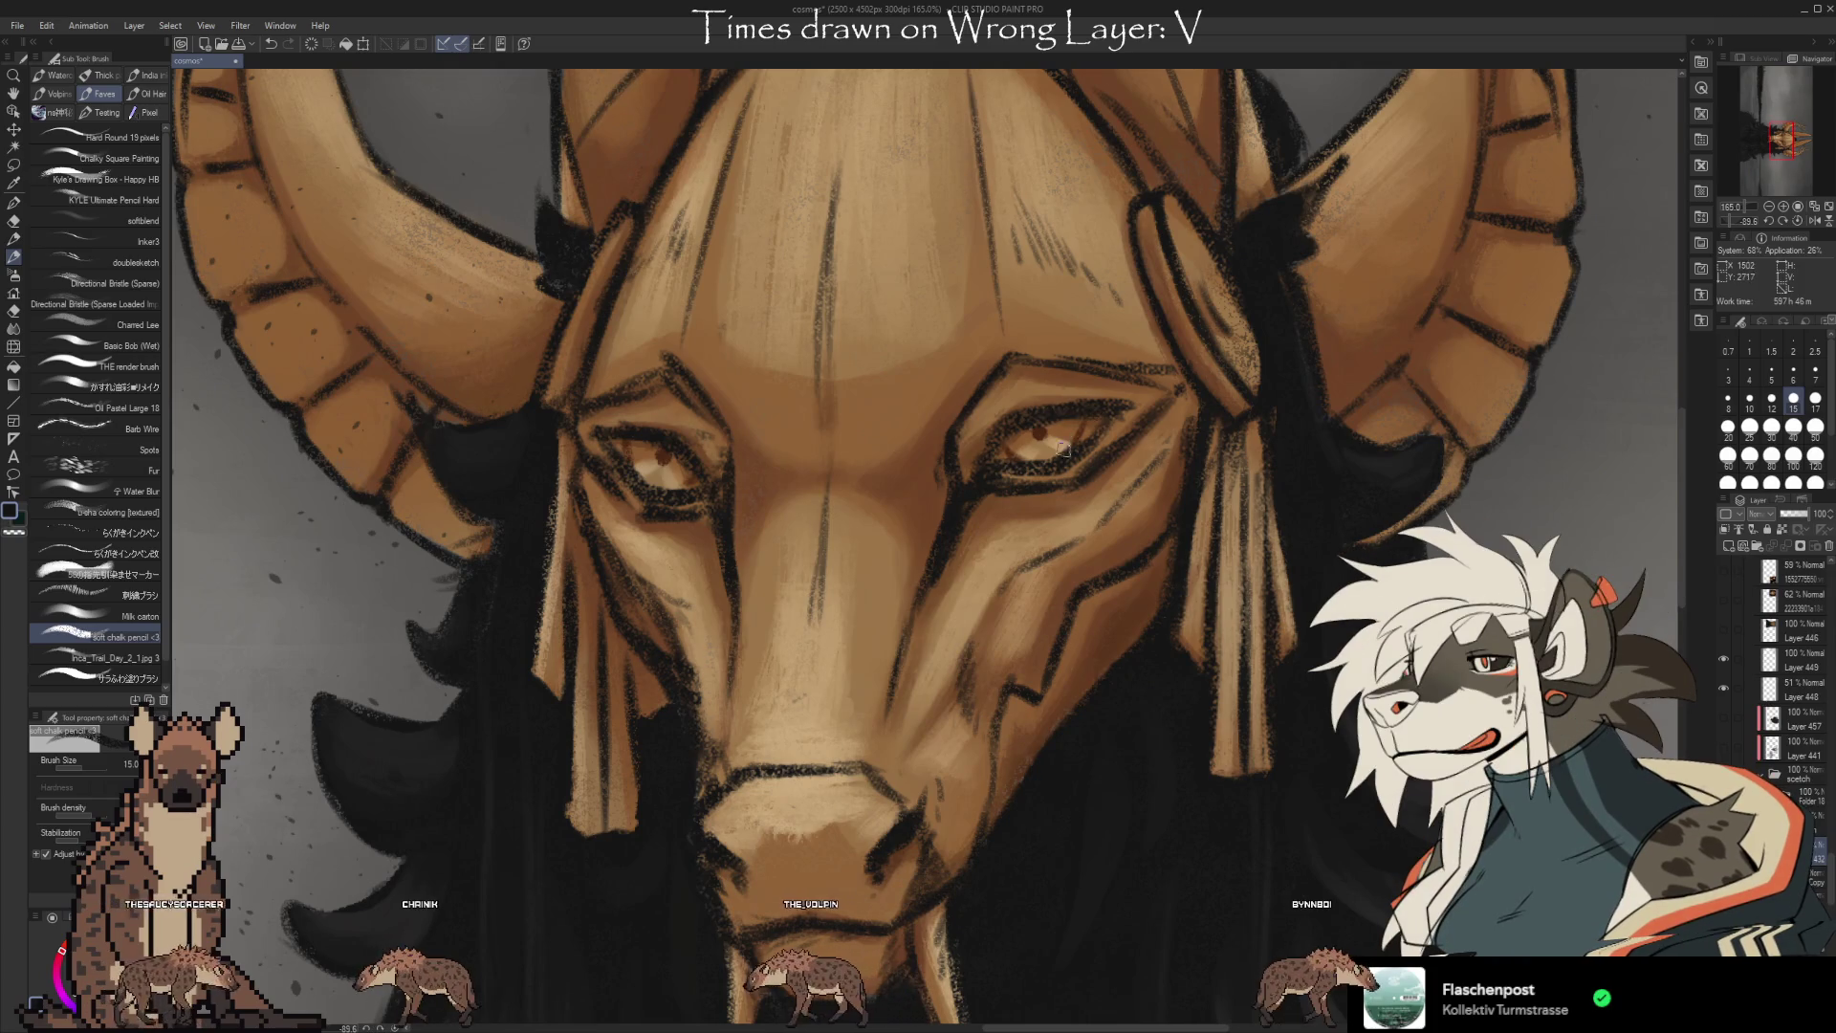
{"action": "scroll", "coordinate": [1067, 457], "scroll_direction": "down", "scroll_amount": 5}
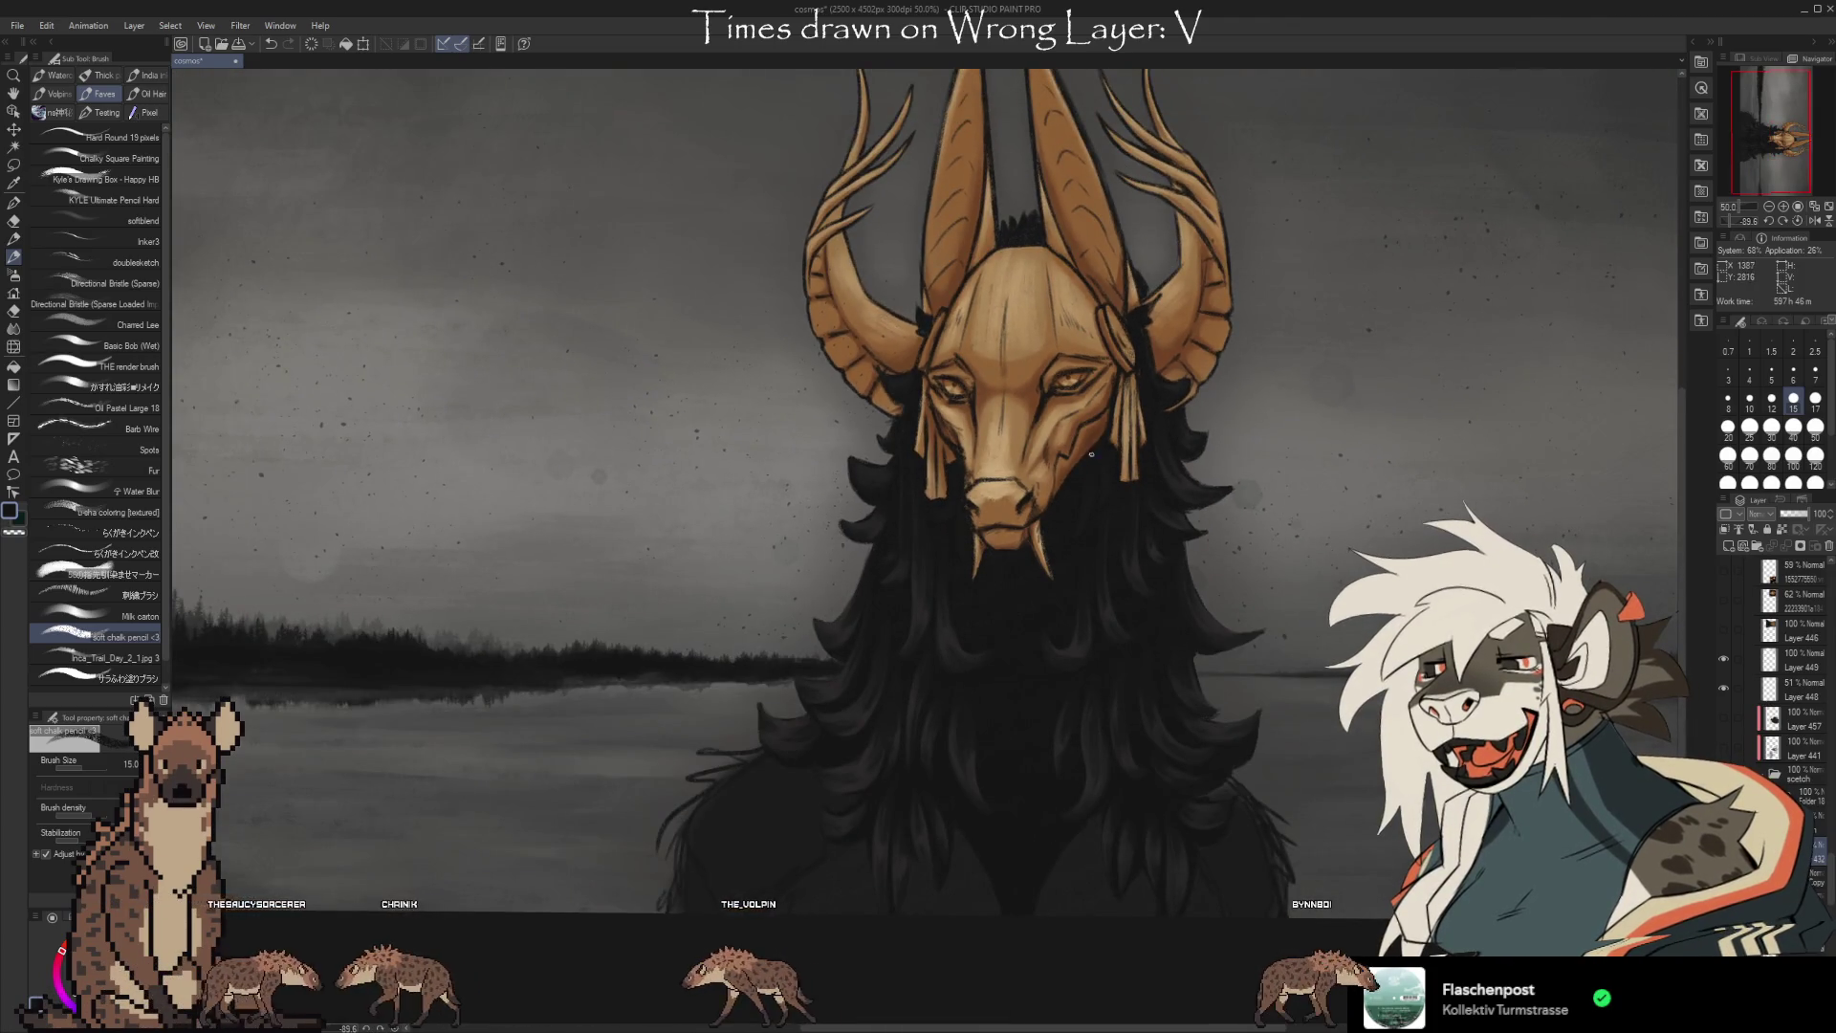
{"action": "scroll", "coordinate": [1048, 400], "scroll_direction": "up", "scroll_amount": 1}
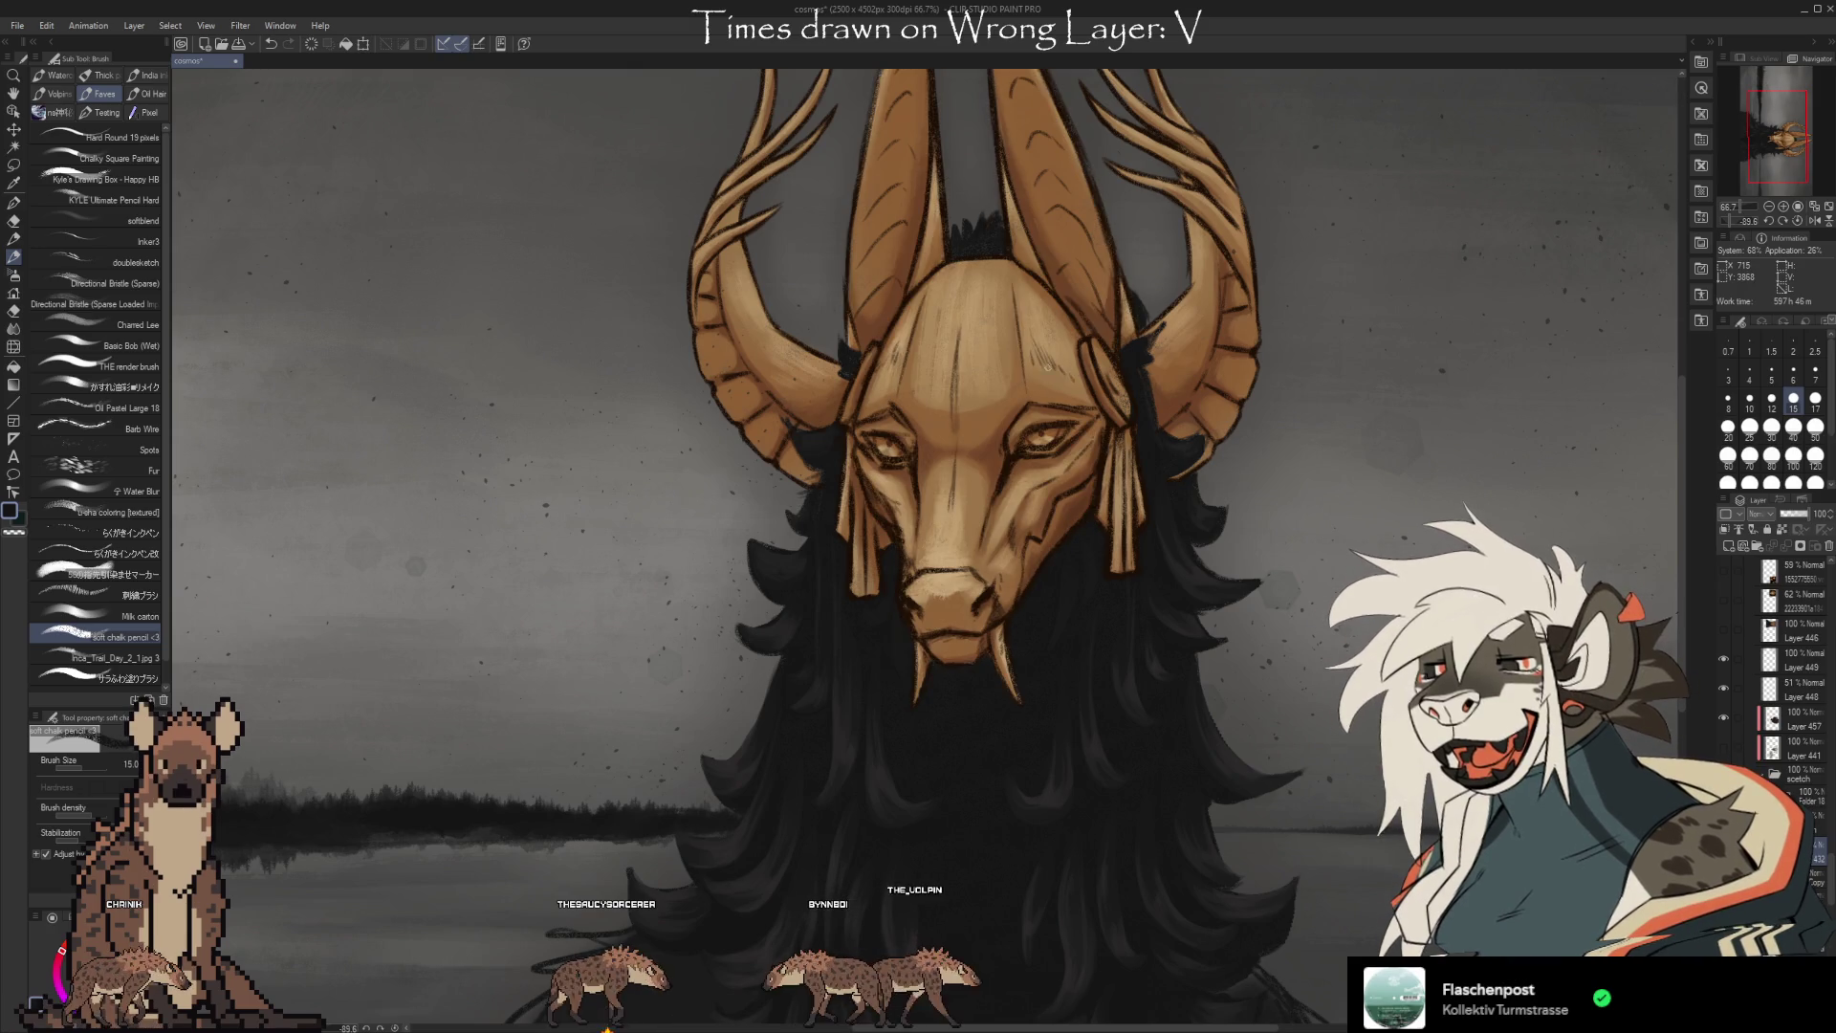
Refine the mask and horns, alternating the chalk pencil and Kneaded eraser.
{"action": "key", "text": "e"}
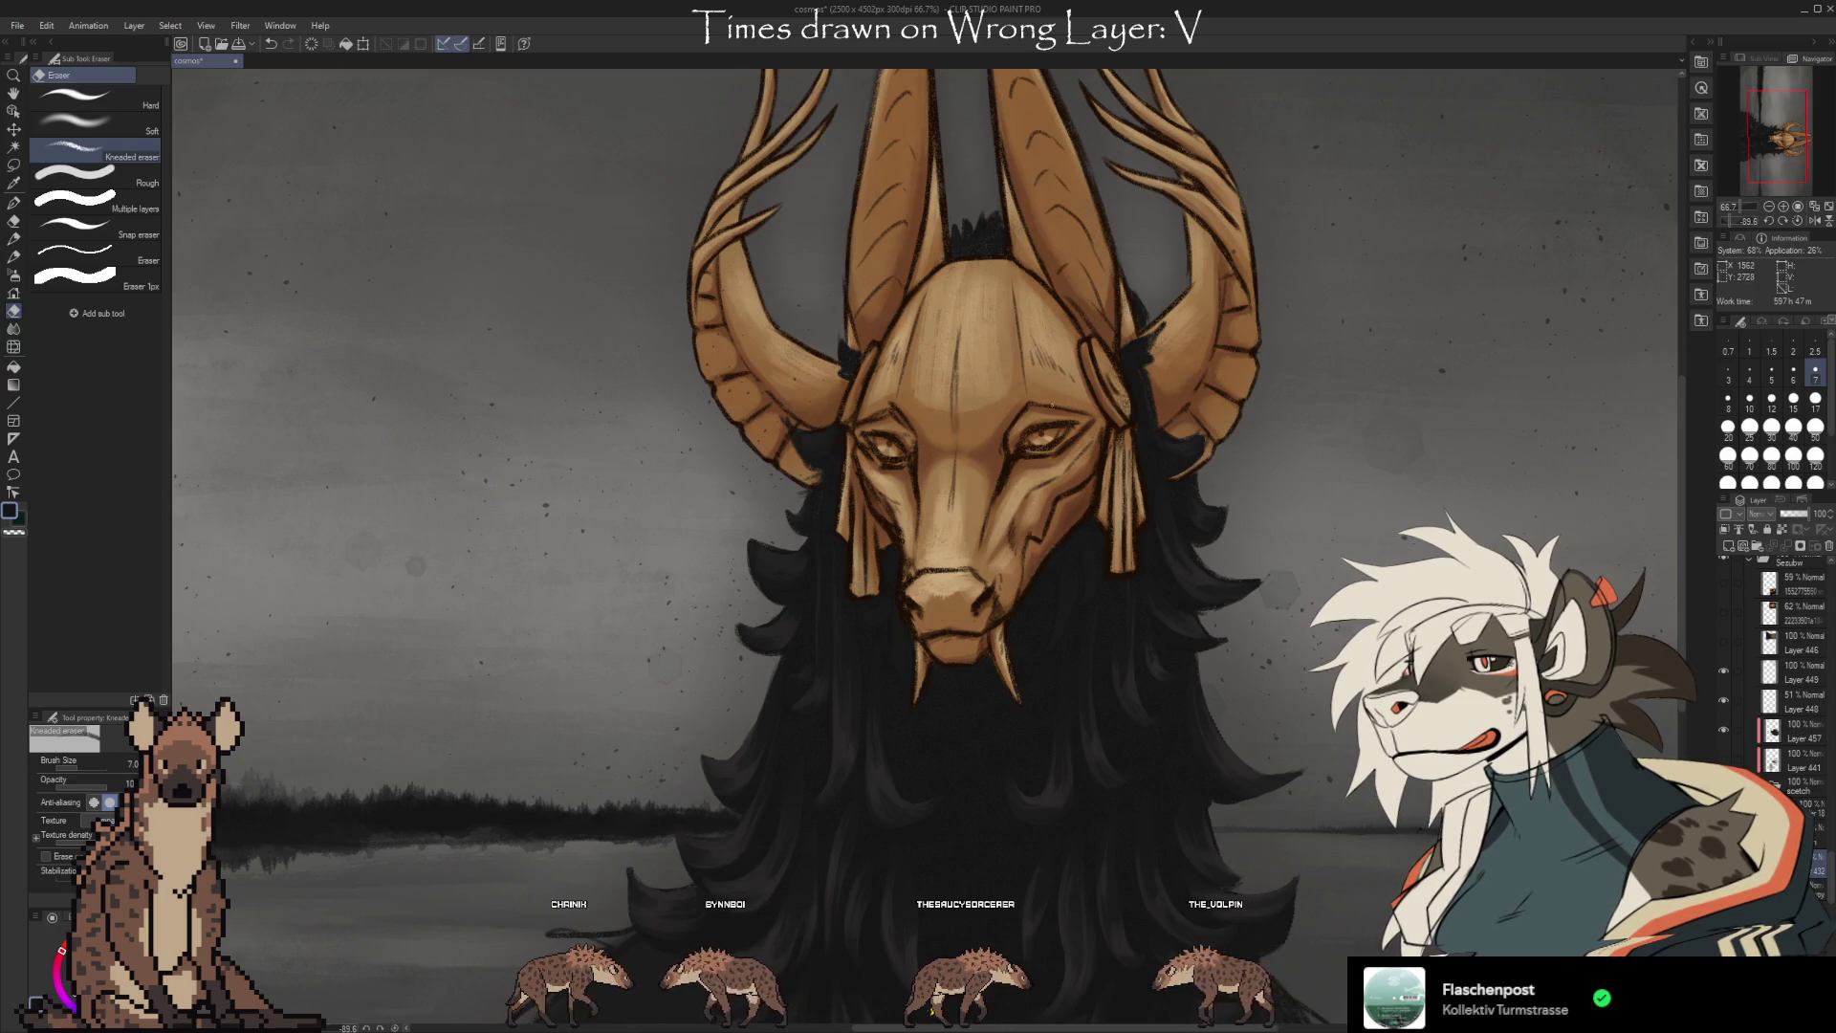
{"action": "key", "text": "b"}
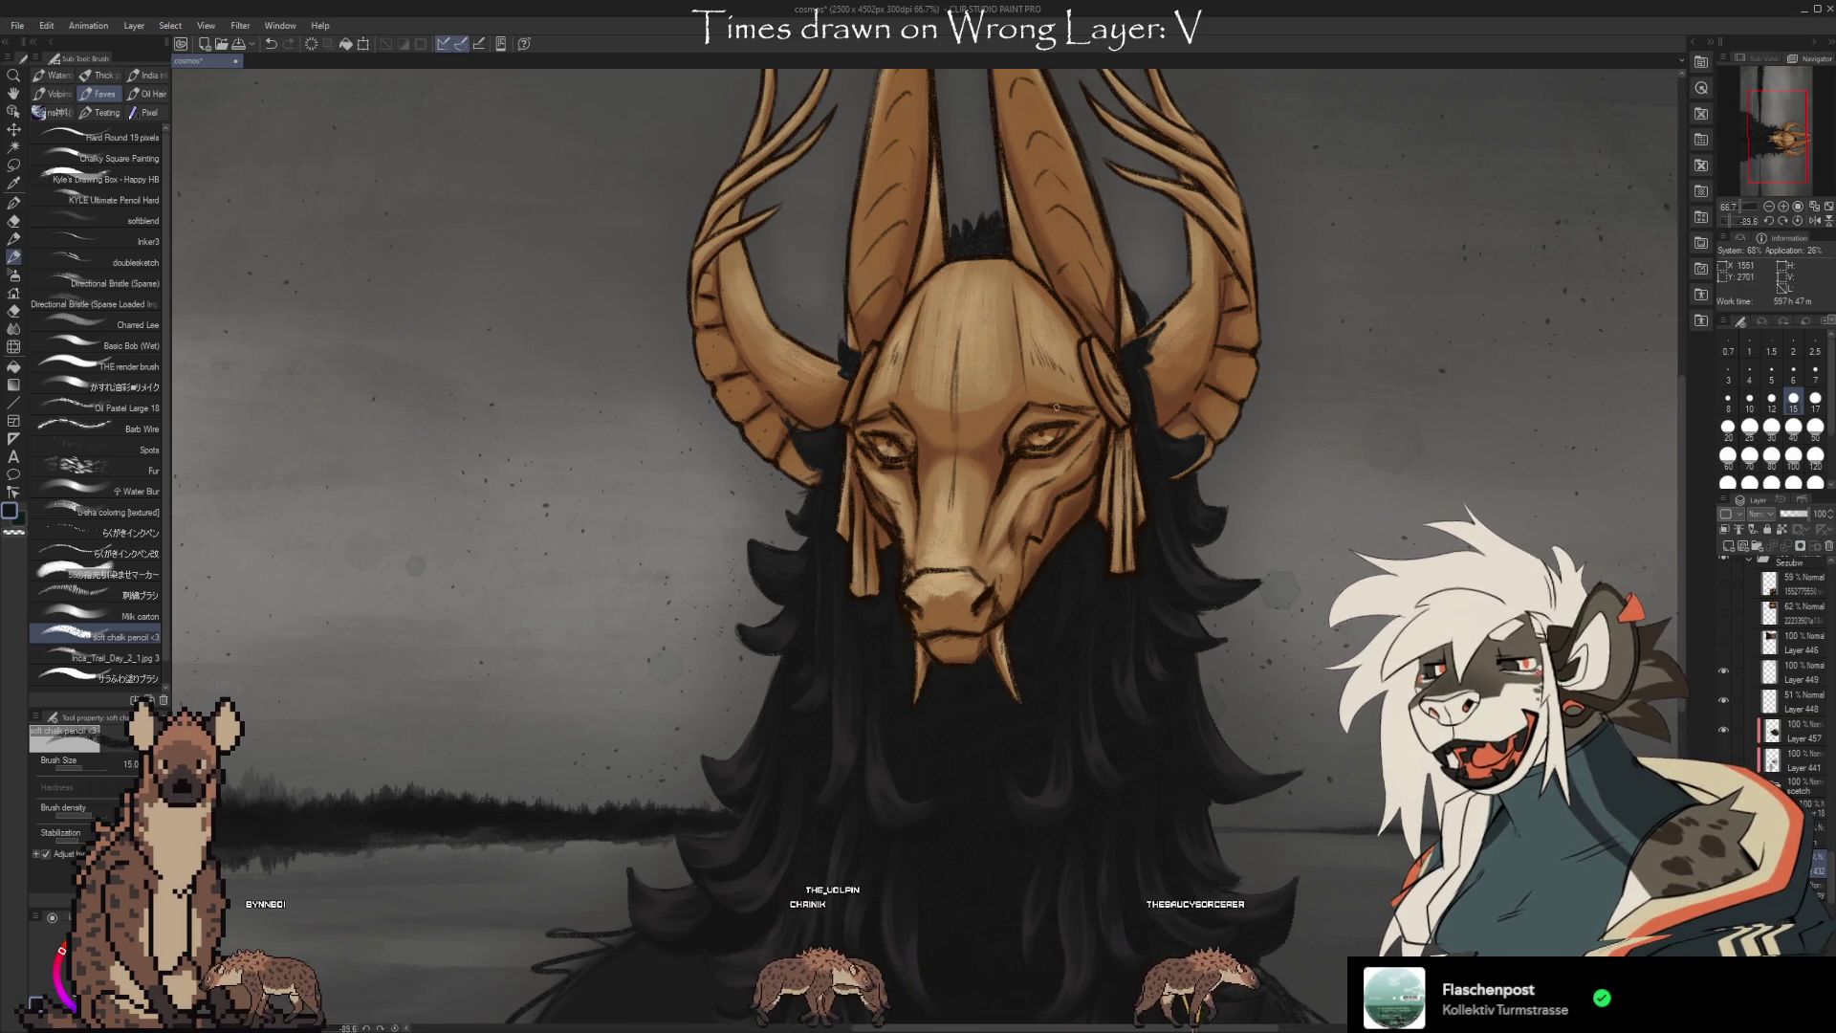
{"action": "key", "text": "e"}
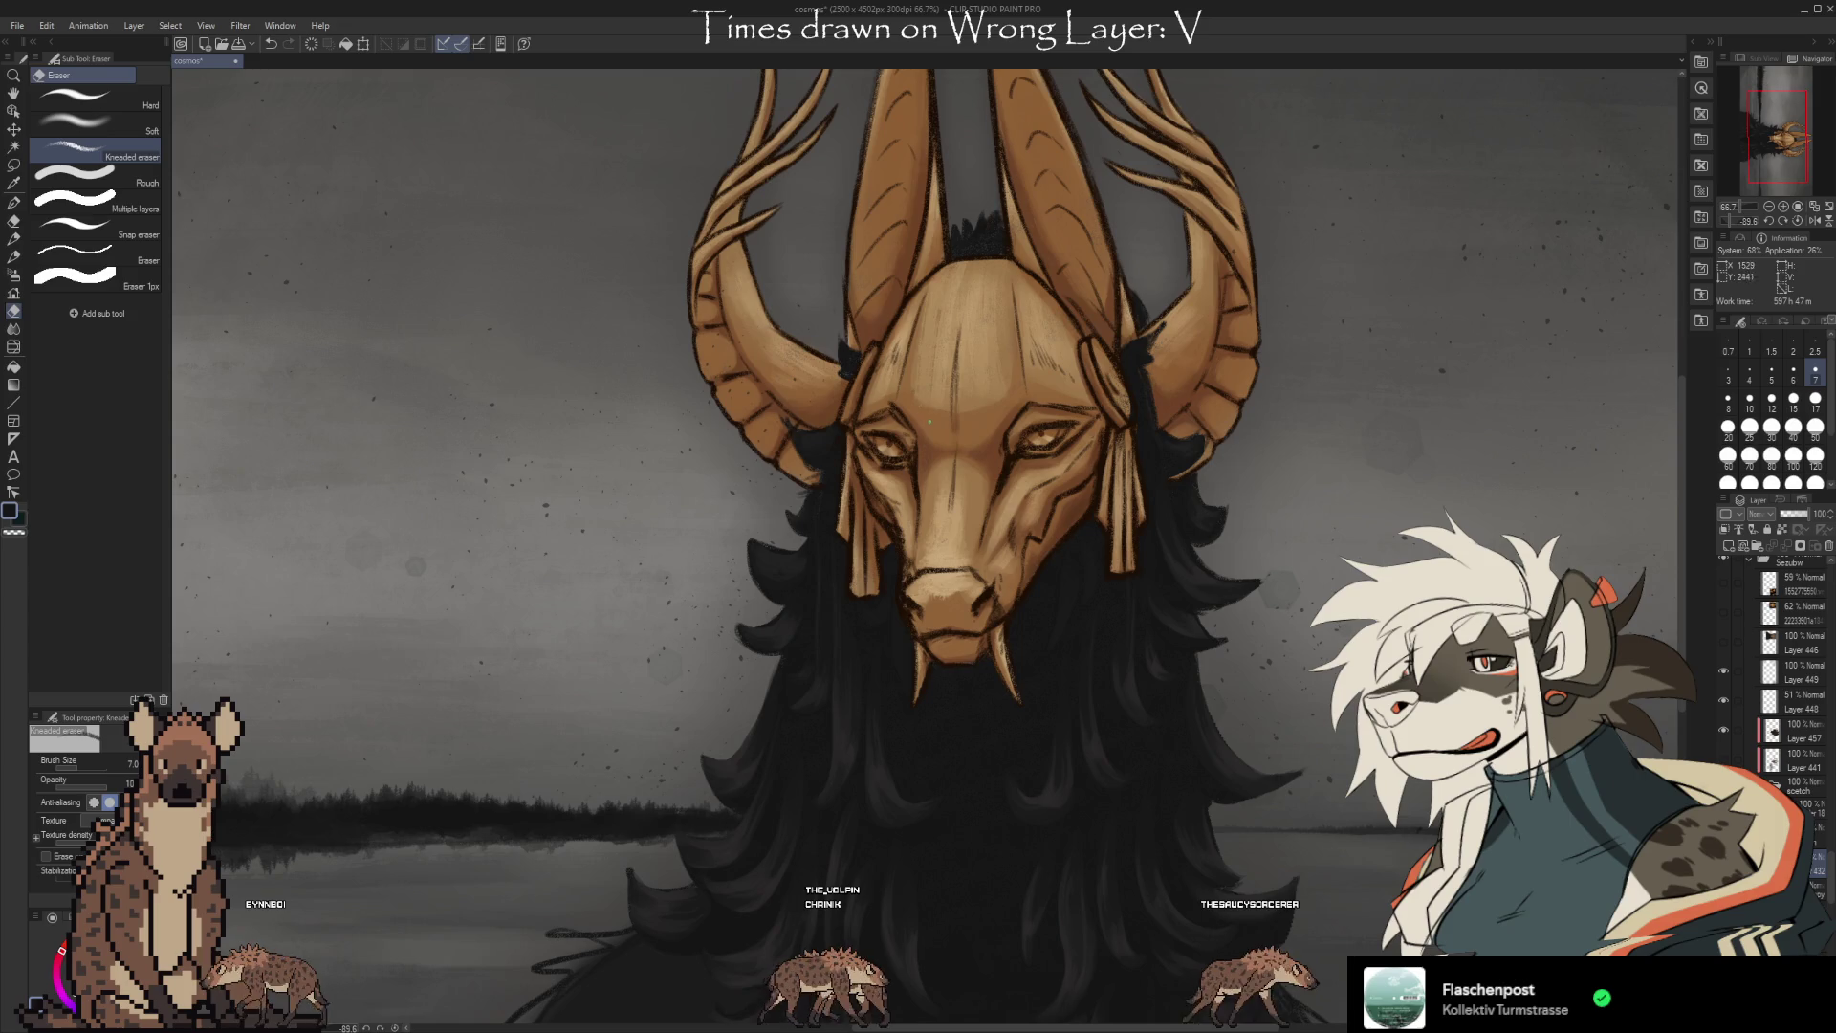